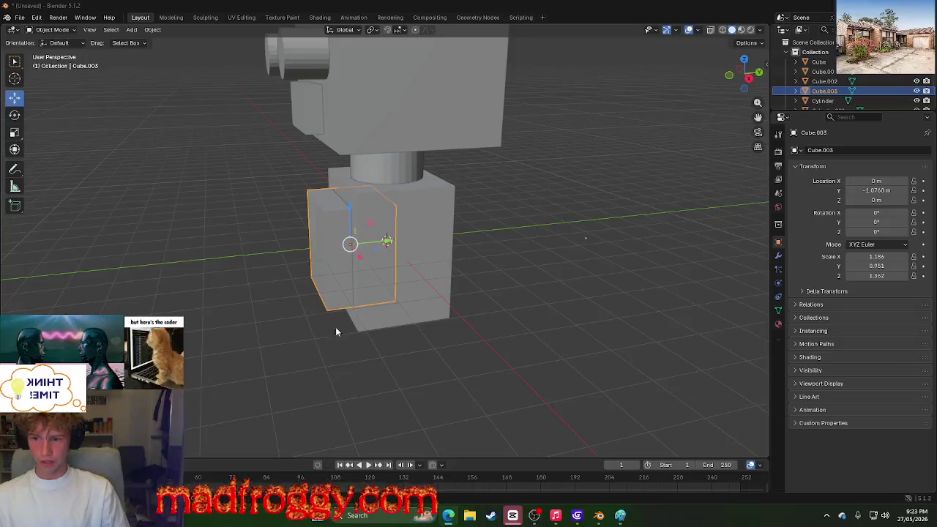
Step: Slide the door block Cube.003 outward along Y to -1.4062 m
drag(375, 246, 363, 247)
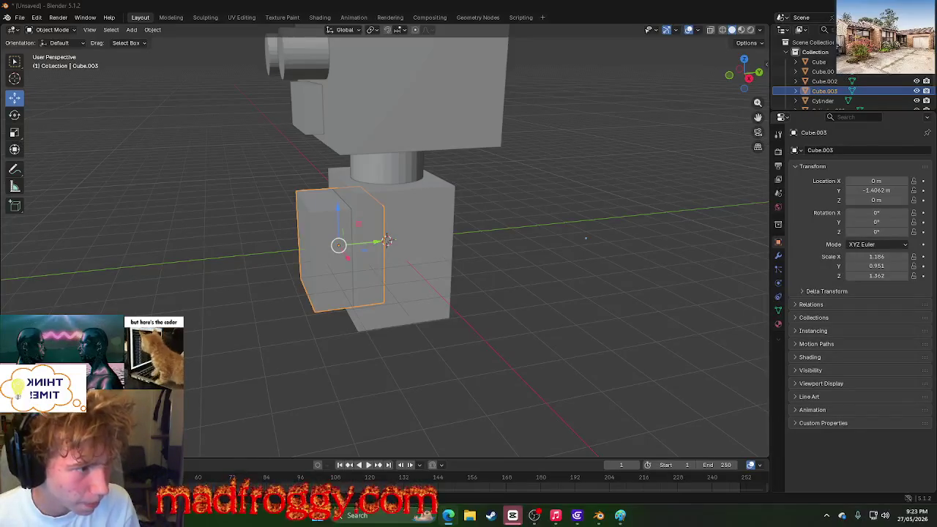
Step: Switch to the Twitch Stream Manager window with Alt+Tab
key(alt+Tab)
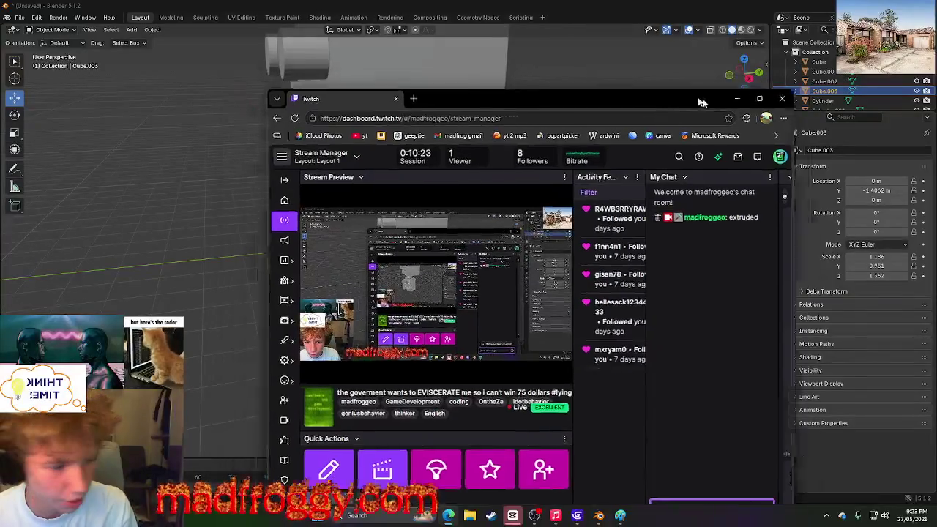
Step: Drag the Twitch Stream Manager window off the right edge of the screen
mouse_move(658, 83)
mouse_down()
mouse_move(732, 118)
mouse_move(706, 95)
mouse_up()
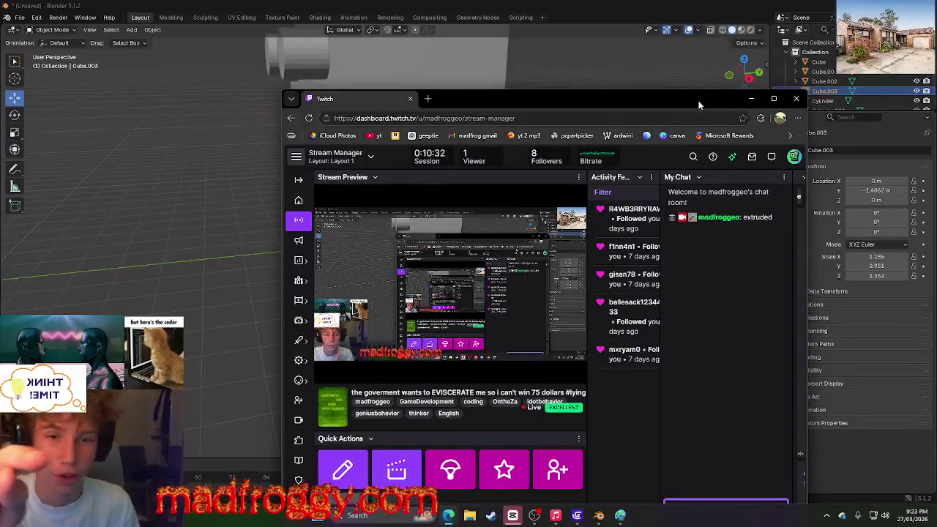
drag(690, 96, 936, 157)
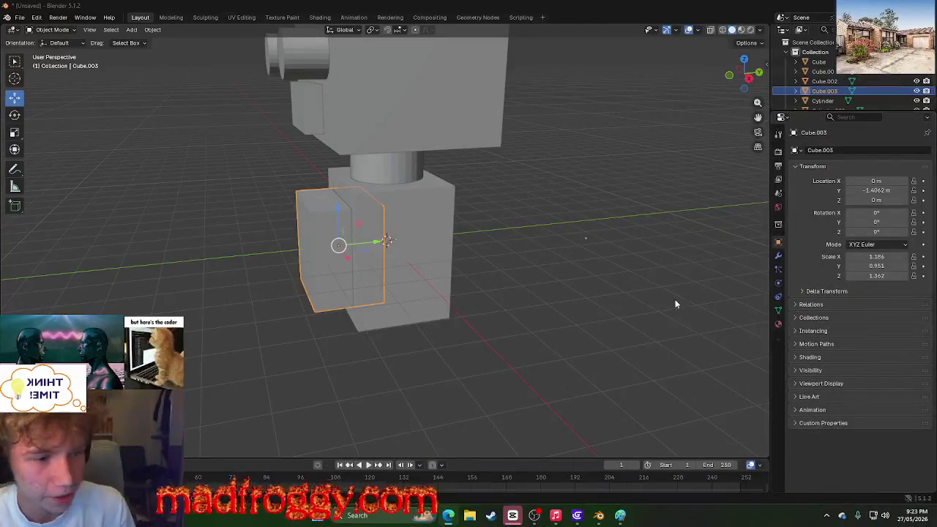
Step: Push the door block Cube.003 back into the robot's body along Y
drag(369, 246, 399, 244)
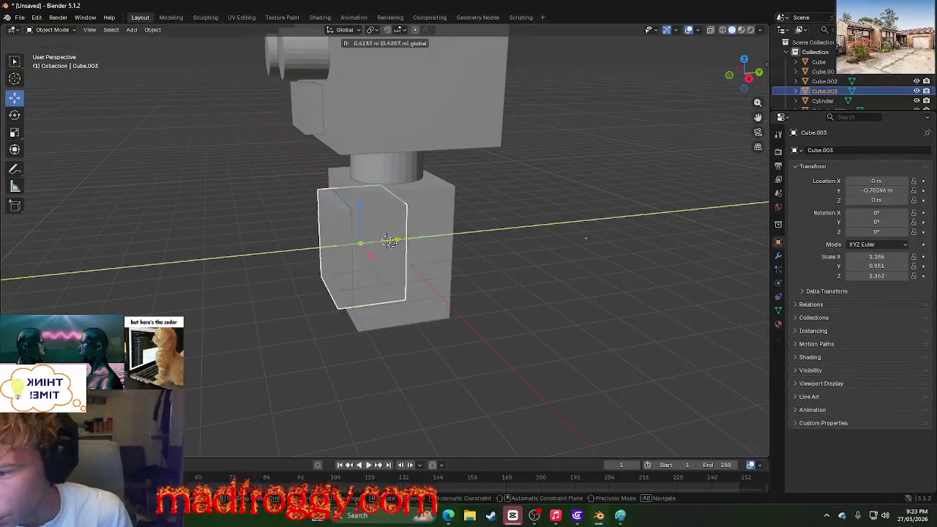
click(253, 271)
mouse_move(253, 271)
middle_down()
mouse_move(473, 257)
mouse_move(442, 246)
mouse_move(470, 264)
mouse_move(471, 255)
middle_up()
scroll(475, 260, down, 5)
scroll(483, 263, down, 2)
Step: Delete the extra block Cube.002 from inside the robot's head
click(383, 196)
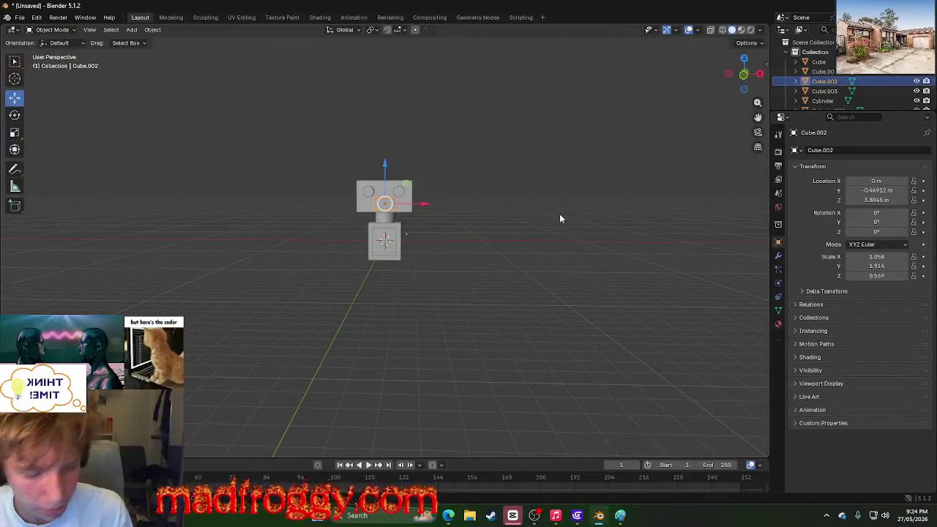
key(Delete)
scroll(558, 139, up, 8)
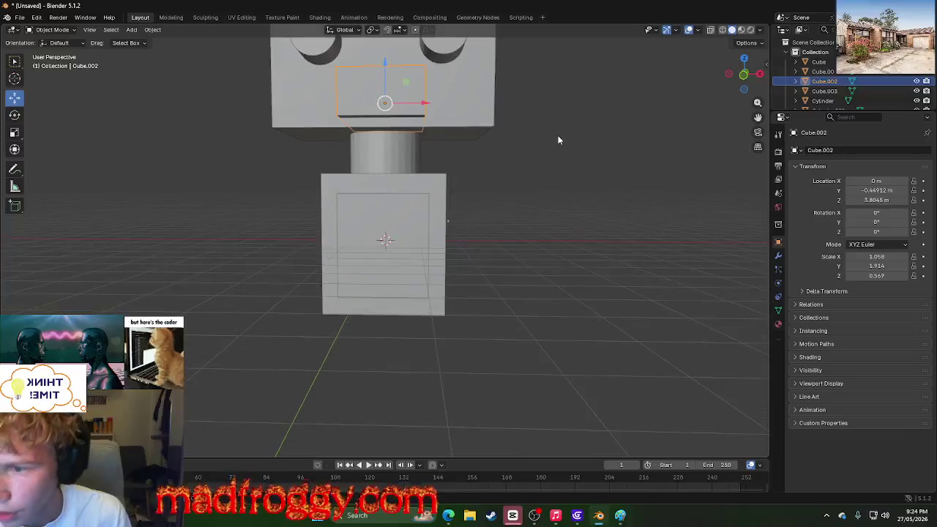
mouse_move(521, 138)
middle_down()
mouse_move(497, 154)
mouse_move(571, 153)
mouse_move(236, 206)
middle_up()
scroll(508, 155, down, 5)
Step: Move both eye cylinders along Y onto the head's front face, nudging the left eye separately
drag(325, 186, 326, 184)
drag(359, 151, 372, 162)
key(alt+a)
mouse_move(372, 162)
middle_down()
mouse_move(312, 177)
mouse_move(302, 160)
middle_up()
click(340, 150)
drag(383, 140, 366, 142)
click(281, 176)
mouse_move(281, 176)
middle_down()
mouse_move(359, 152)
mouse_move(244, 176)
mouse_move(419, 170)
middle_up()
scroll(475, 187, down, 3)
mouse_move(526, 202)
middle_down()
mouse_move(613, 244)
mouse_move(447, 255)
mouse_move(439, 224)
mouse_move(475, 270)
mouse_move(518, 235)
middle_up()
Step: Duplicate one eye cylinder with copy and paste
click(385, 223)
scroll(477, 274, up, 3)
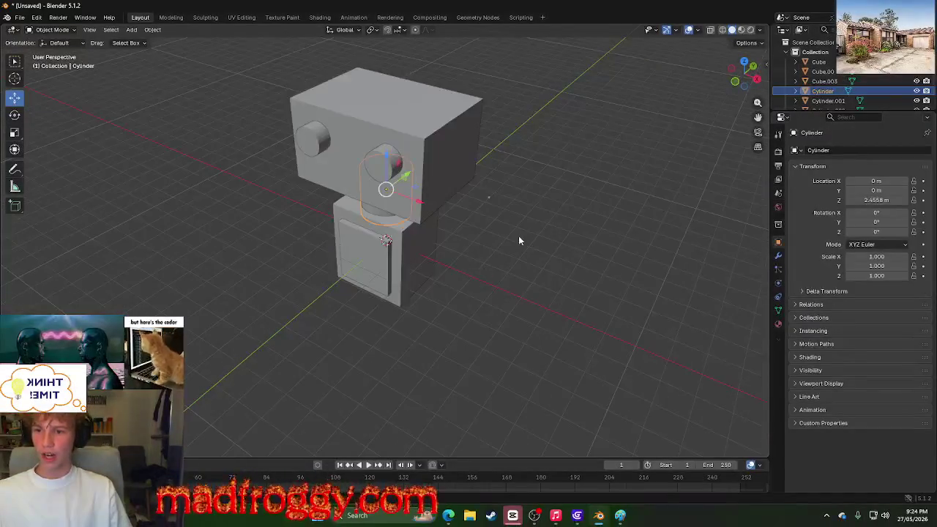
key(ctrl+c)
key(ctrl+v)
Step: Move the cylinder copy up onto the head and rotate it around its vertical axis
drag(386, 155, 396, 70)
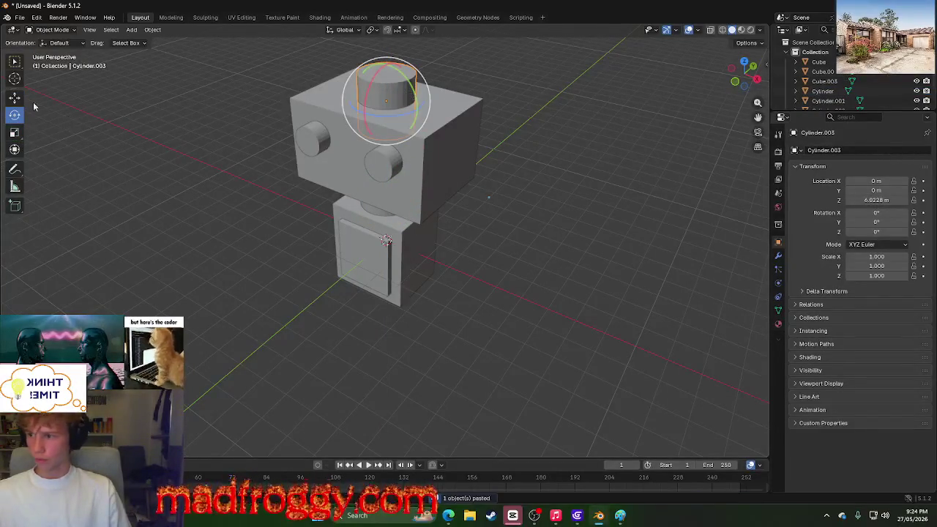
click(16, 150)
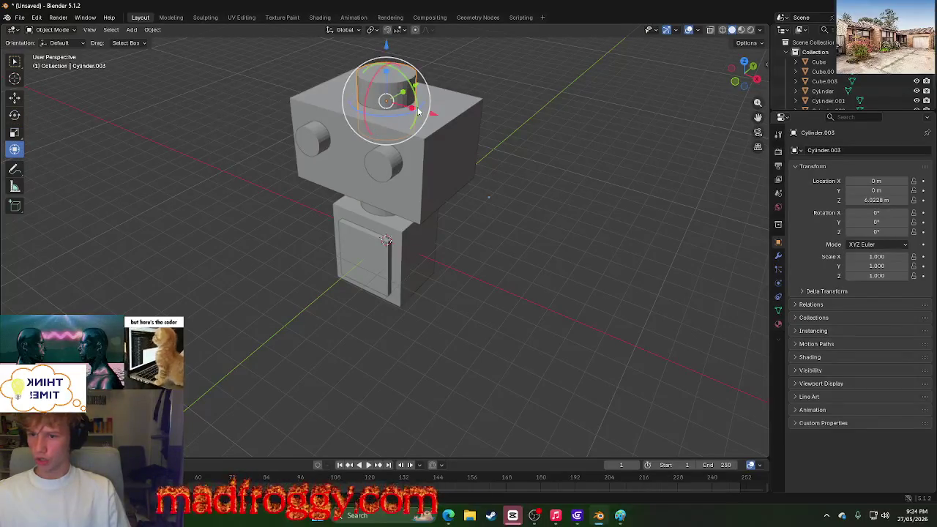
mouse_move(395, 119)
mouse_down()
mouse_move(394, 102)
mouse_move(359, 134)
mouse_up()
Step: Scale the cylinder into a thin rod, 0.246 × 0.246 × 1.671
click(16, 100)
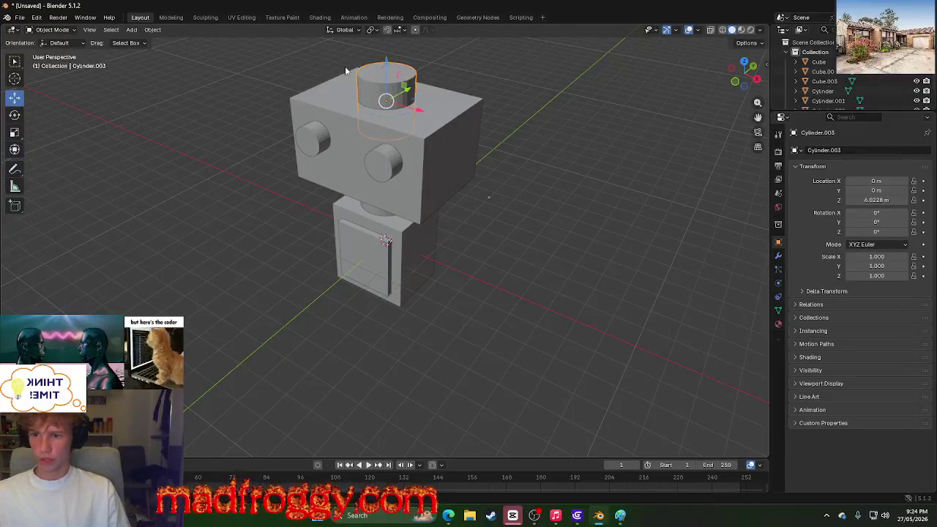
click(15, 117)
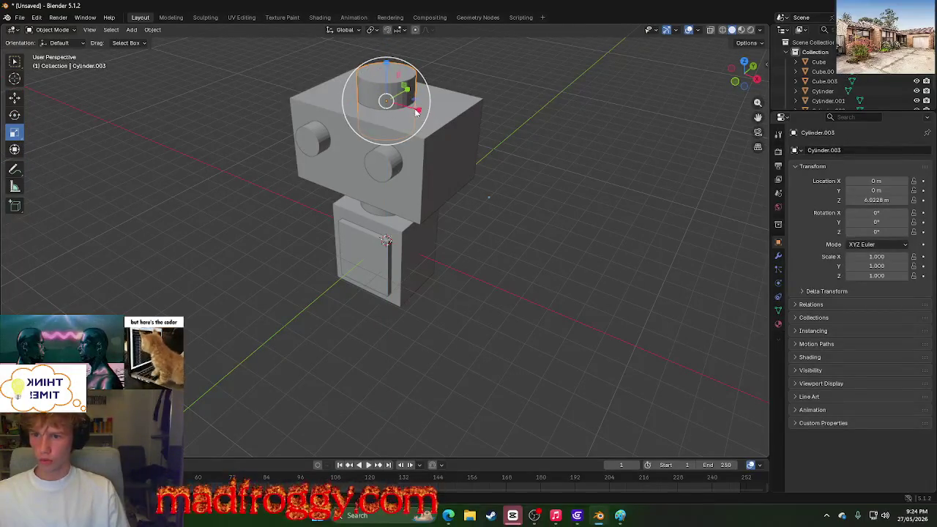
mouse_move(427, 120)
mouse_down()
mouse_move(399, 139)
mouse_move(388, 119)
mouse_up()
middle_drag(217, 213, 216, 246)
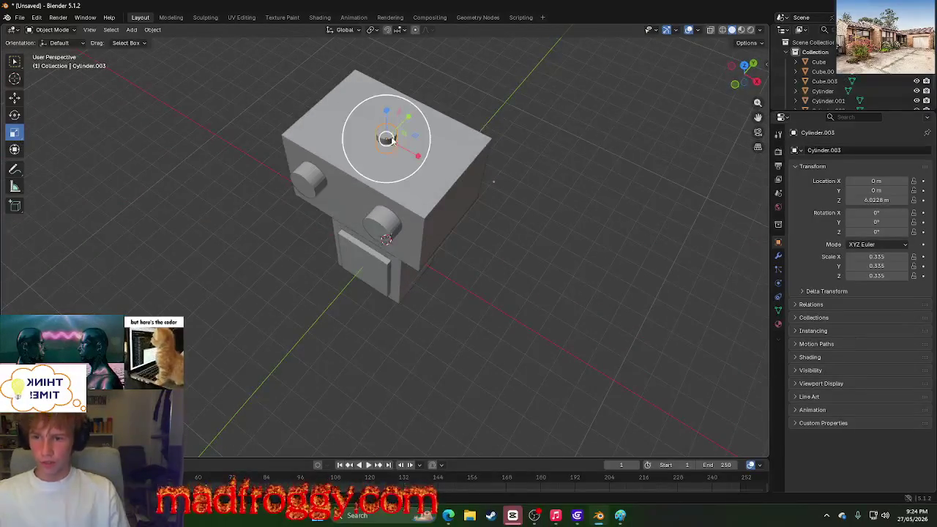
drag(385, 139, 383, 166)
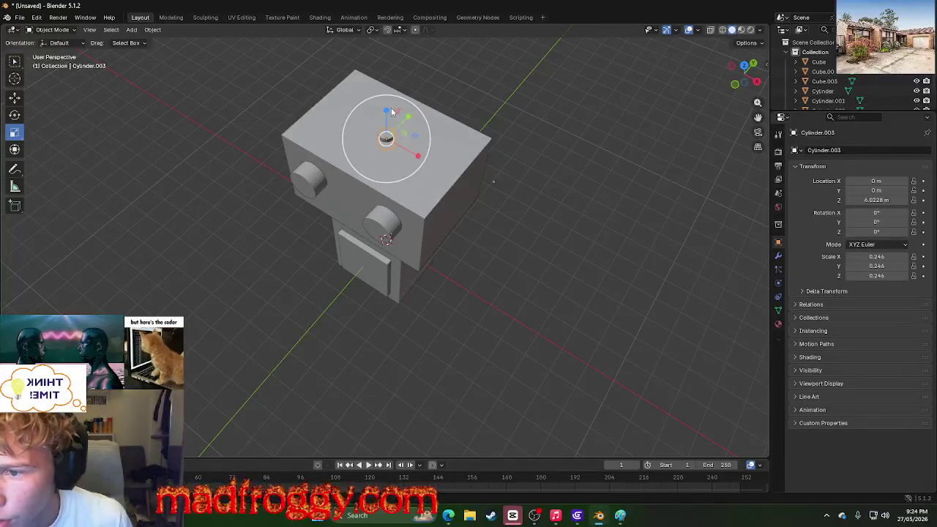
drag(392, 111, 405, 445)
mouse_move(420, 296)
mouse_down()
mouse_move(412, 310)
mouse_move(435, 387)
mouse_up()
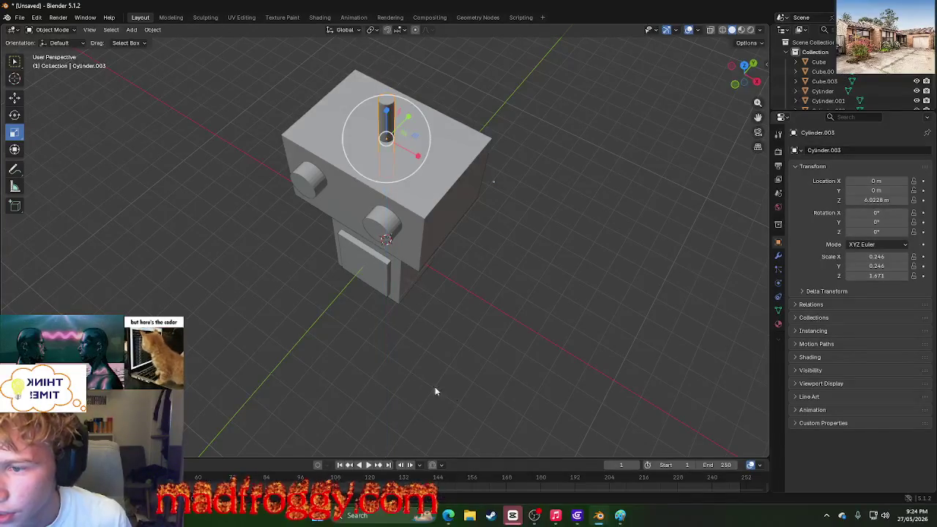
Step: Raise the antenna rod to Z 6.6504 m so it stands on the head
click(15, 97)
drag(388, 117, 389, 94)
mouse_move(525, 264)
middle_down()
mouse_move(570, 159)
mouse_move(524, 237)
middle_up()
scroll(543, 199, down, 3)
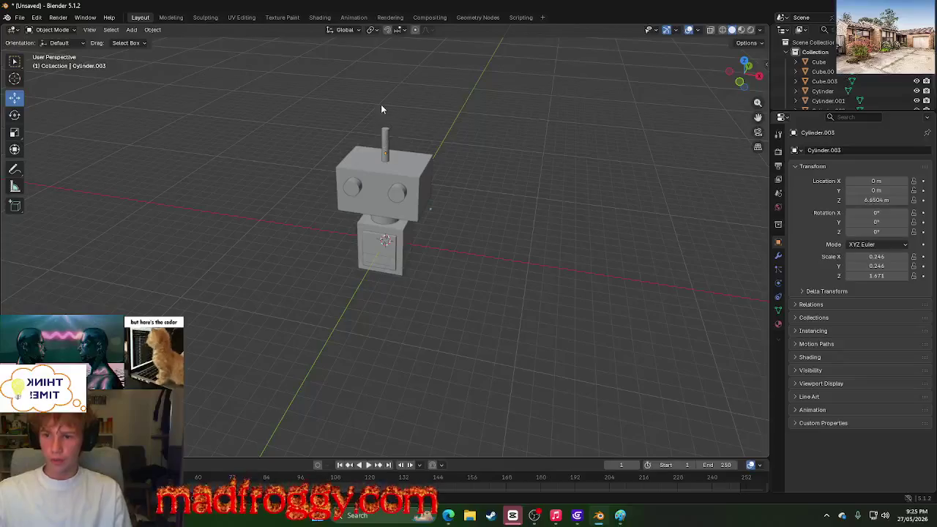
click(154, 29)
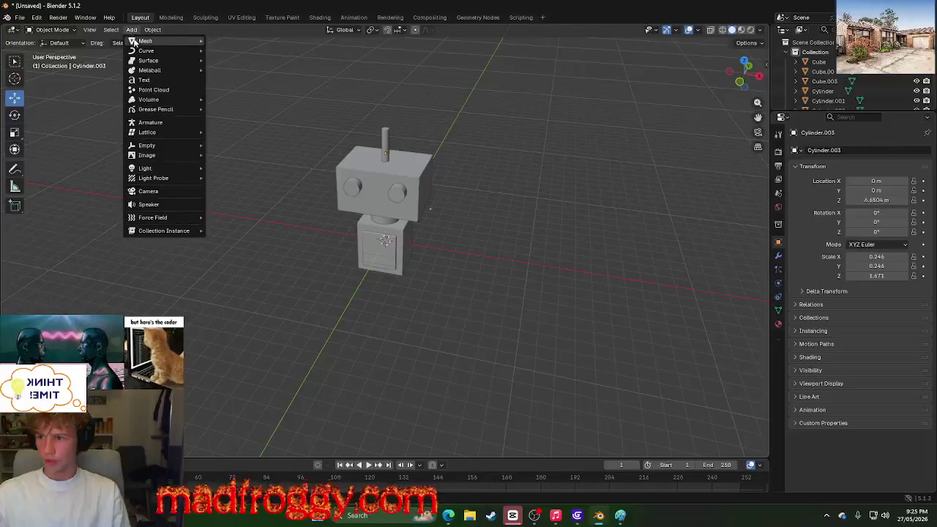
mouse_move(146, 41)
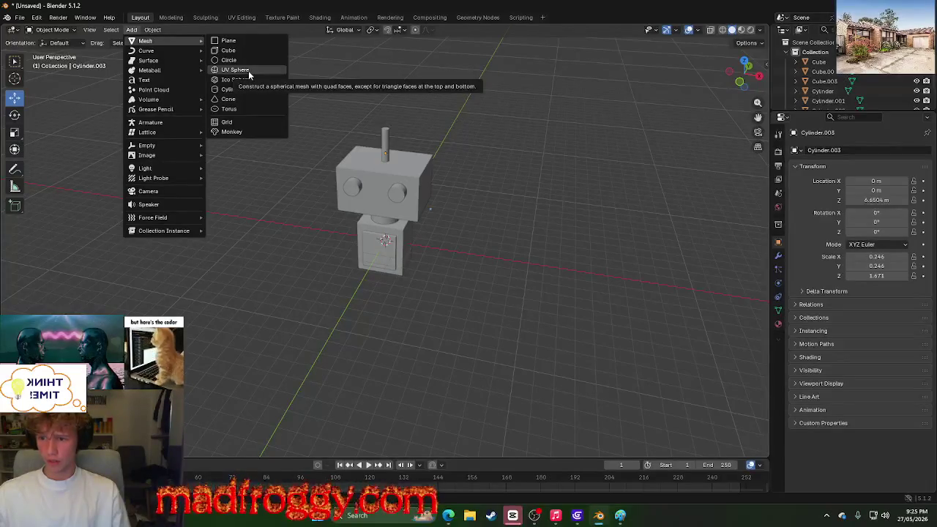
Step: Add a UV Sphere and lift it to the antenna tip at Z 7.9941 m
click(247, 72)
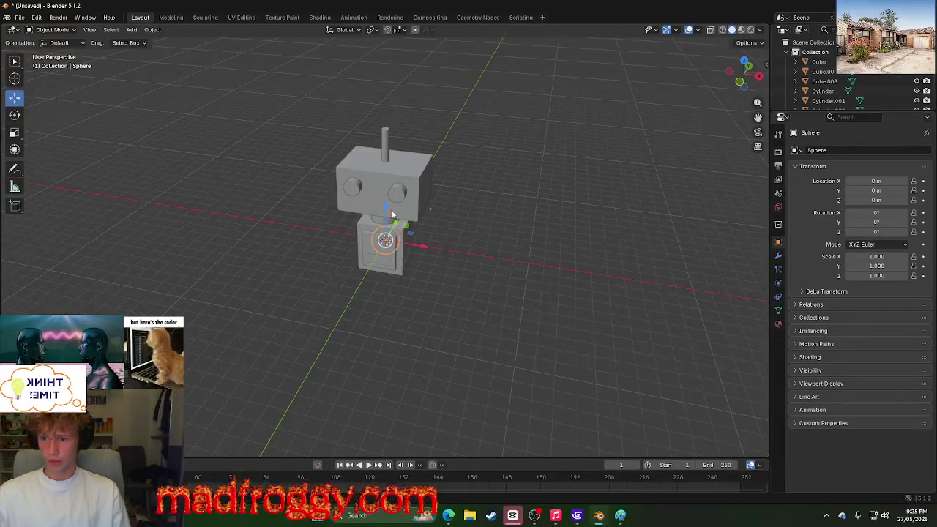
drag(386, 213, 417, 106)
mouse_move(569, 216)
middle_down()
mouse_move(592, 189)
mouse_move(592, 234)
middle_up()
scroll(592, 234, up, 5)
middle_drag(570, 143, 565, 195)
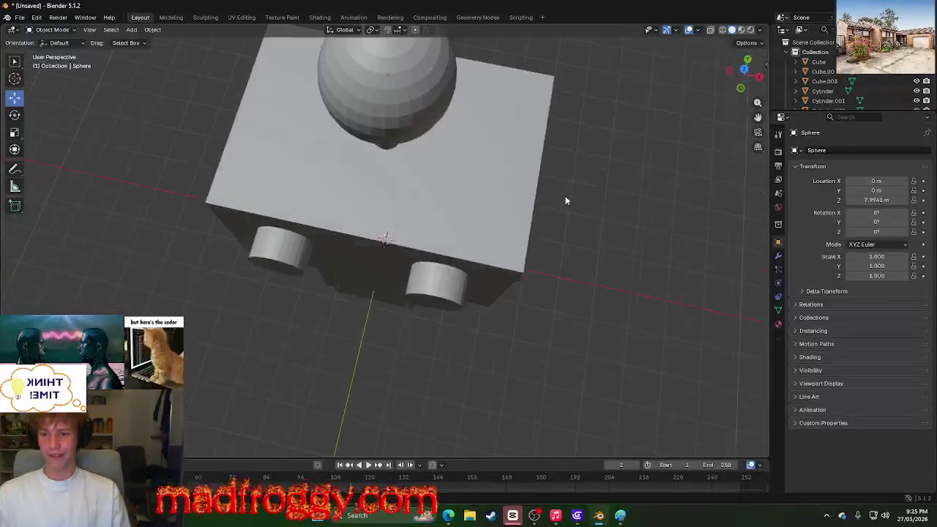
scroll(567, 219, down, 5)
middle_drag(572, 245, 587, 164)
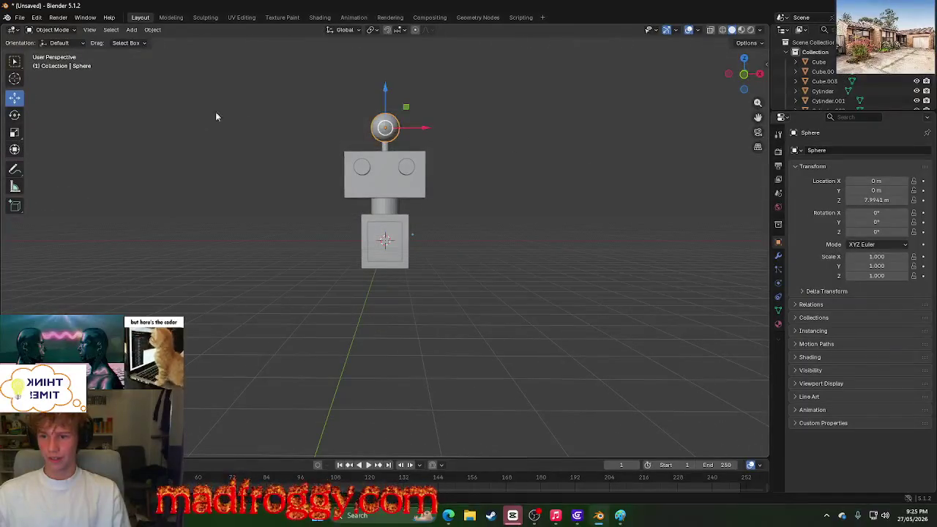
Step: Scale the sphere down to 0.559 so it caps the antenna
click(13, 134)
click(15, 150)
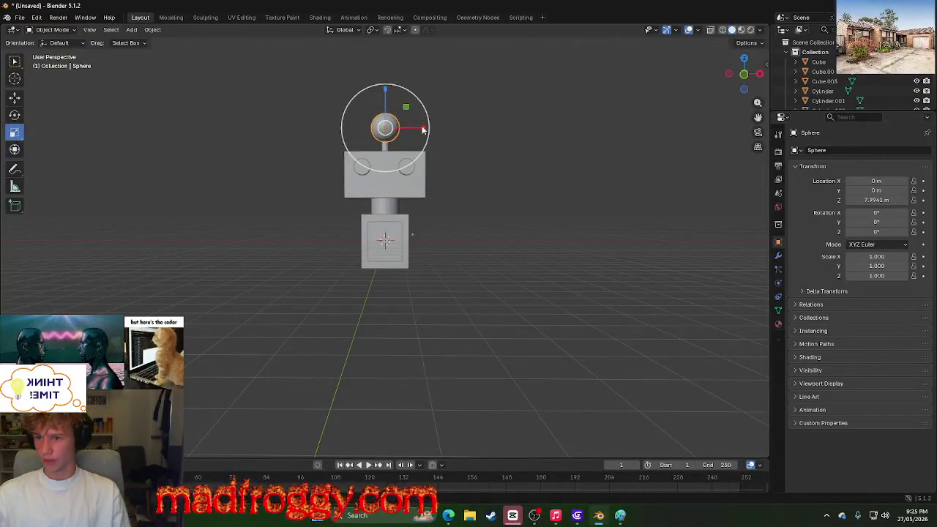
drag(420, 99, 403, 110)
mouse_move(471, 150)
middle_down()
mouse_move(457, 163)
mouse_move(508, 157)
mouse_move(457, 166)
mouse_move(475, 153)
mouse_move(464, 164)
mouse_move(190, 153)
mouse_move(72, 168)
mouse_move(49, 158)
middle_up()
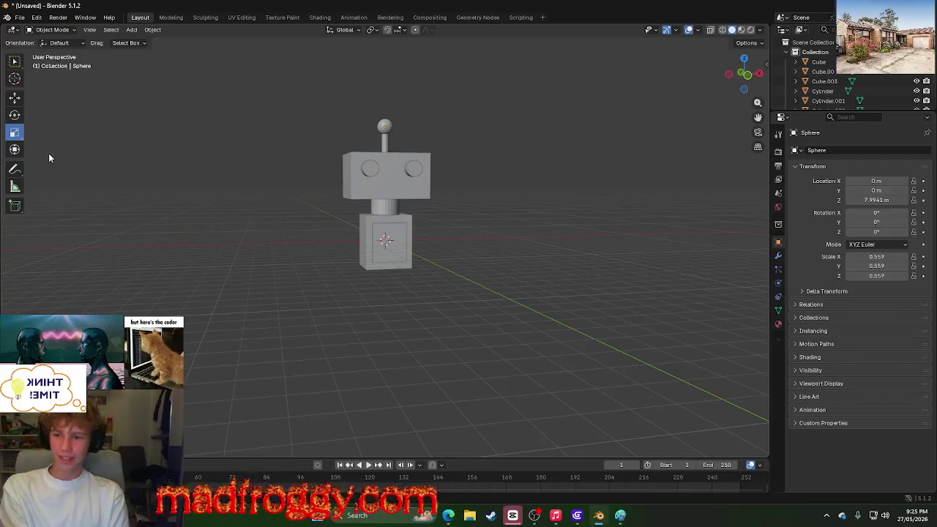
mouse_move(489, 220)
middle_down()
mouse_move(467, 157)
mouse_move(491, 148)
middle_up()
mouse_move(506, 286)
middle_down()
mouse_move(447, 277)
mouse_move(400, 348)
middle_up()
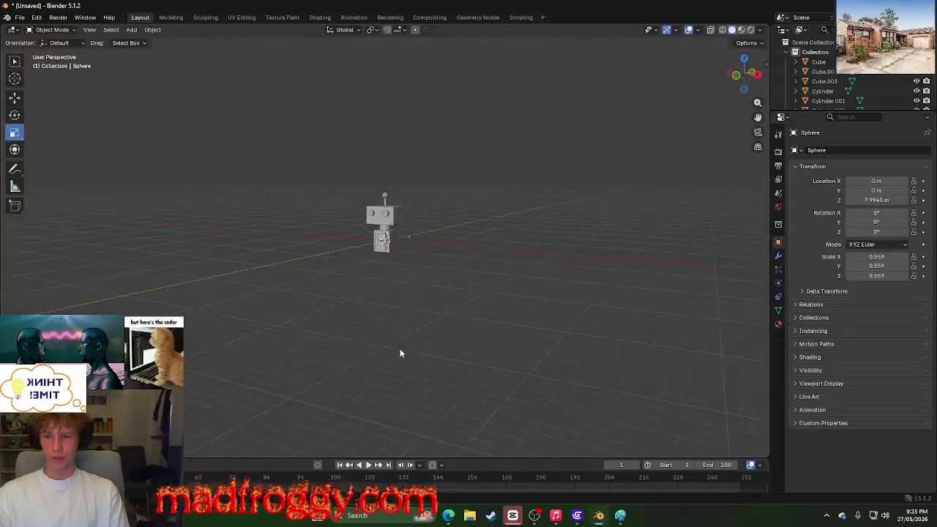
scroll(315, 257, up, 5)
scroll(194, 328, up, 3)
scroll(193, 328, down, 4)
mouse_move(330, 307)
middle_down()
mouse_move(473, 311)
mouse_move(302, 316)
mouse_move(488, 309)
mouse_move(414, 299)
mouse_move(352, 308)
middle_up()
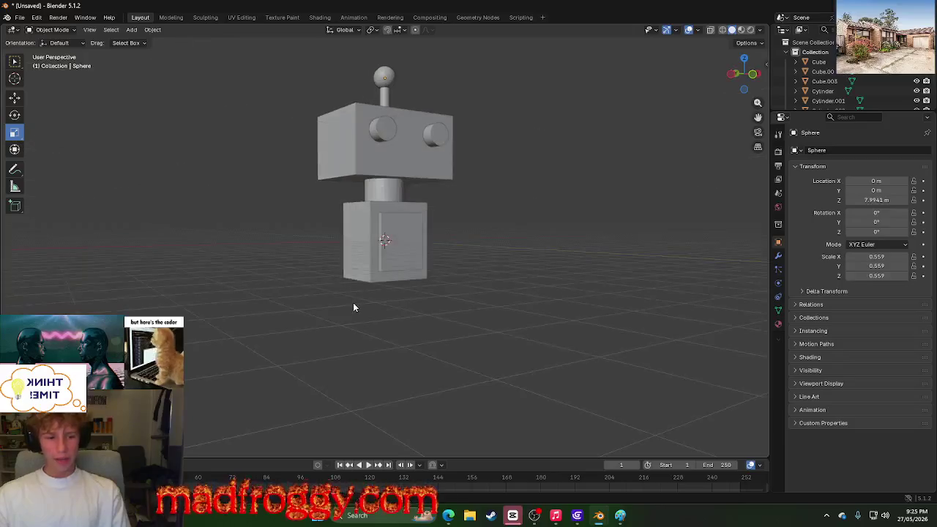
scroll(353, 308, up, 2)
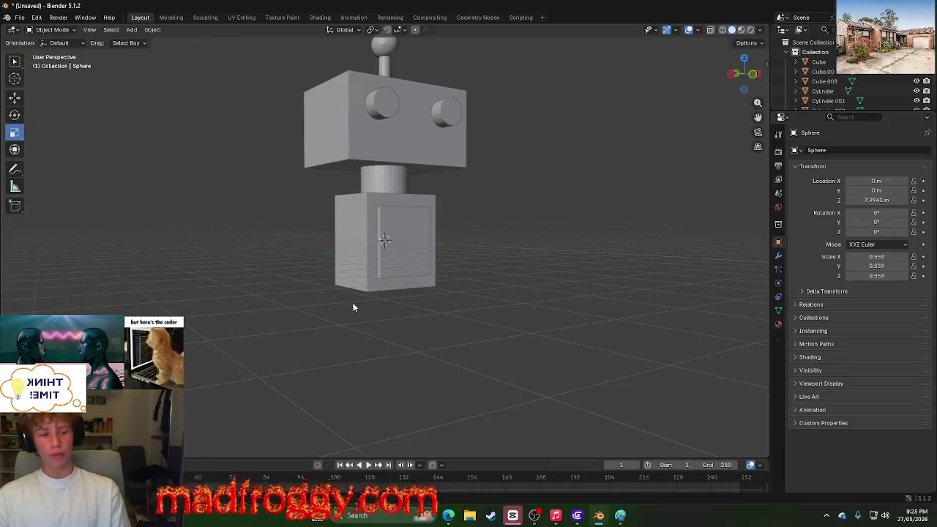
mouse_move(372, 289)
middle_down()
mouse_move(305, 284)
mouse_move(266, 269)
mouse_move(285, 235)
mouse_move(402, 255)
mouse_move(554, 185)
mouse_move(543, 284)
mouse_move(286, 278)
mouse_move(227, 293)
middle_up()
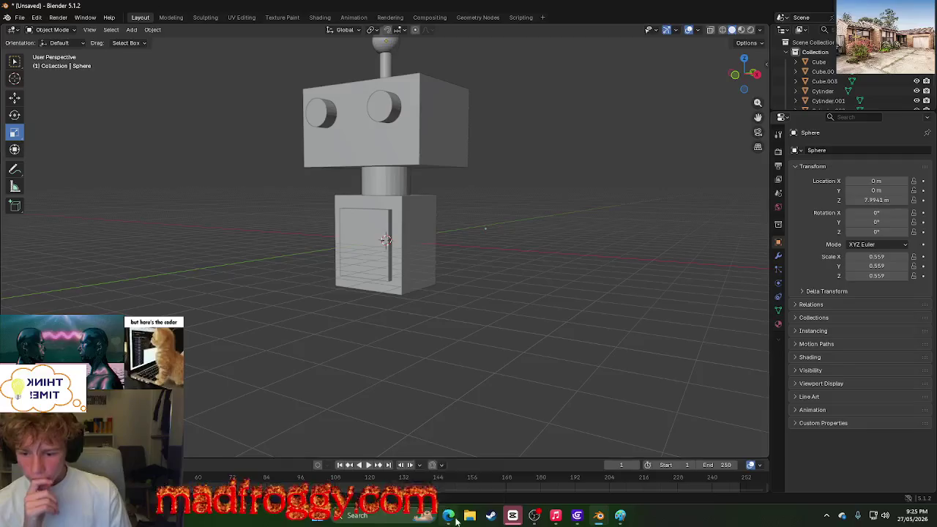
mouse_move(447, 516)
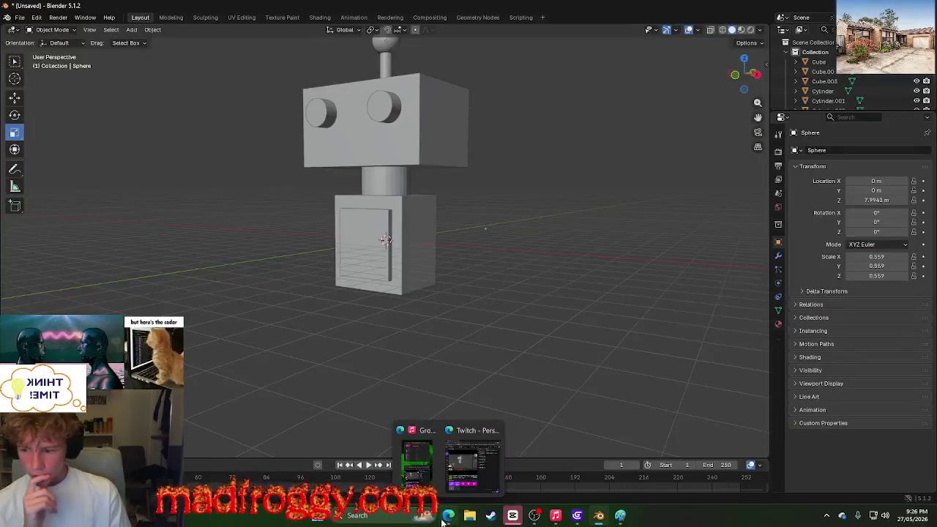
Step: Enlarge the timeline and scrub through the animation frames
drag(512, 458, 512, 343)
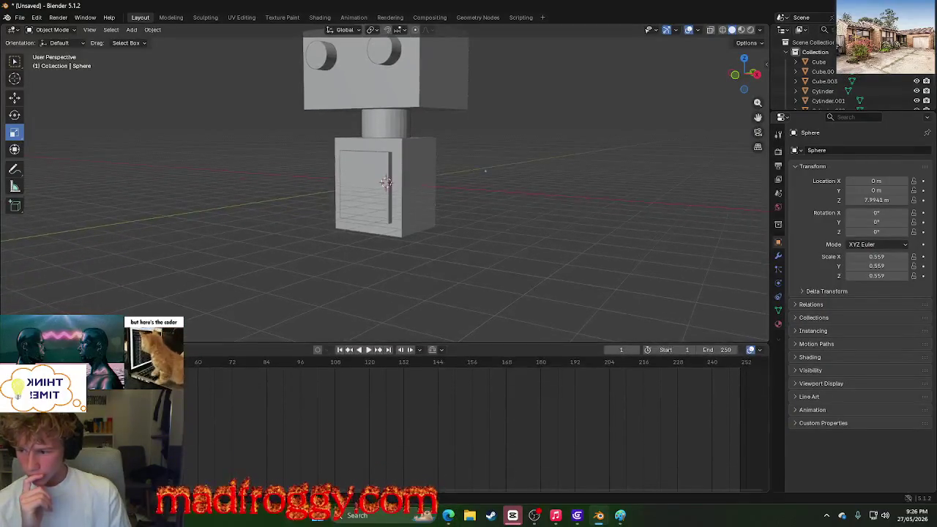
key(space)
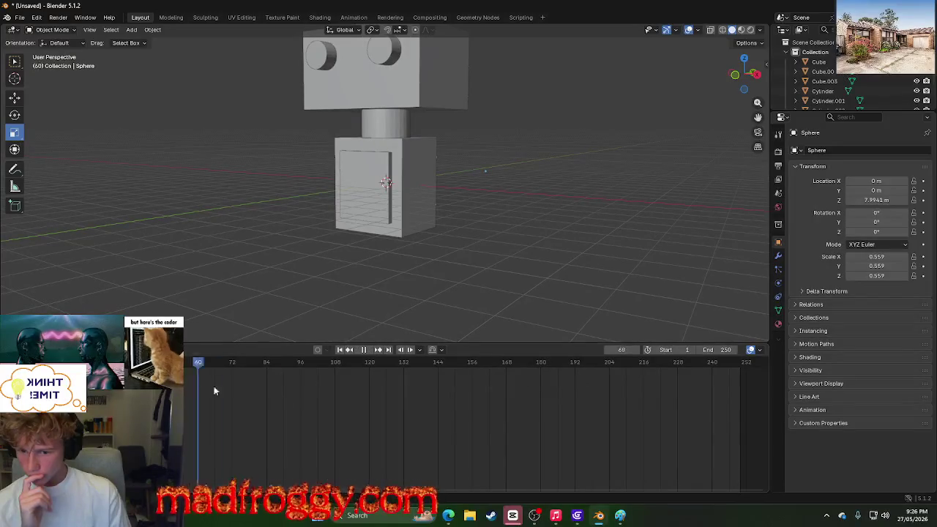
drag(652, 452, 420, 453)
click(592, 438)
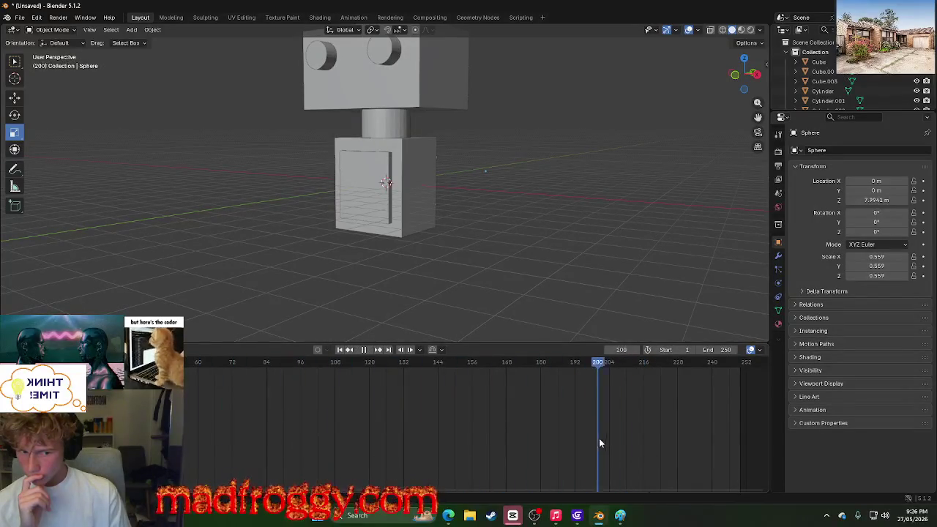
mouse_move(604, 437)
mouse_down()
mouse_move(371, 426)
mouse_move(29, 429)
mouse_up()
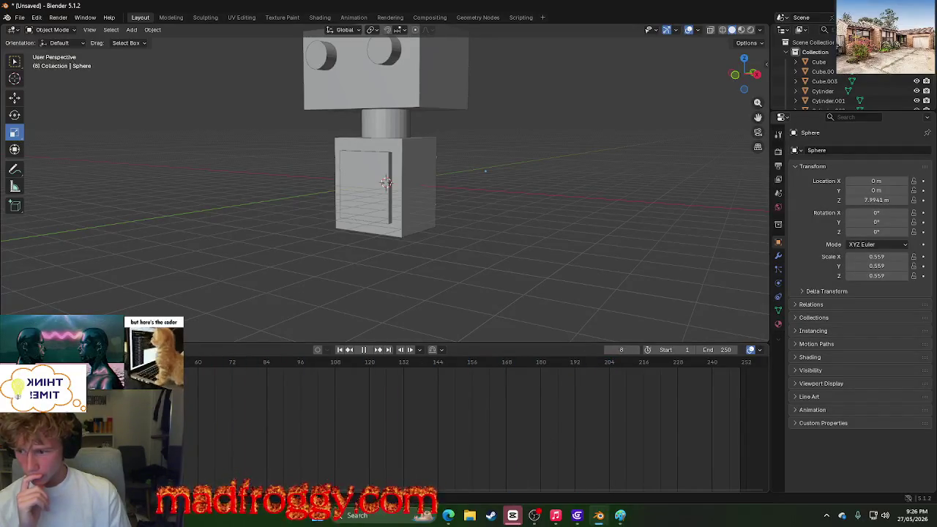
key(Escape)
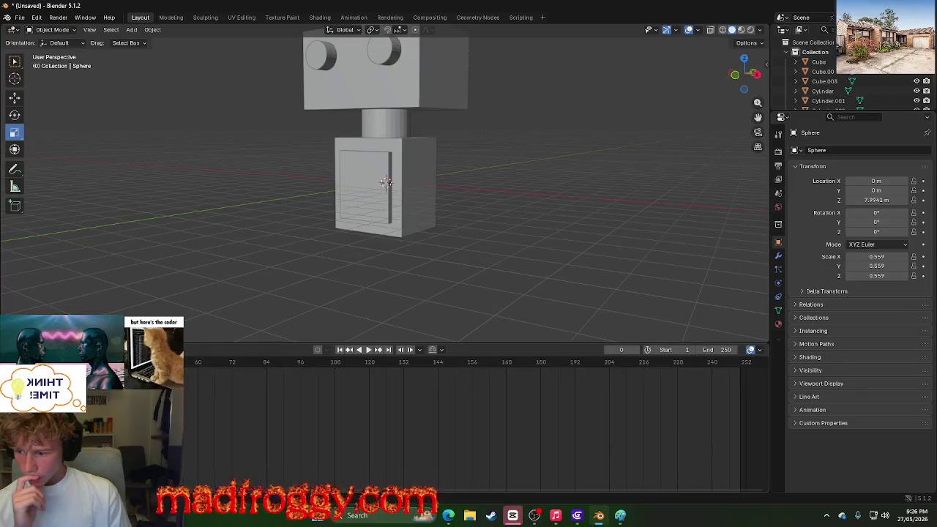
Step: Add an F_00 marker and stretch the body cube wider along X
key(m)
key(space)
key(space)
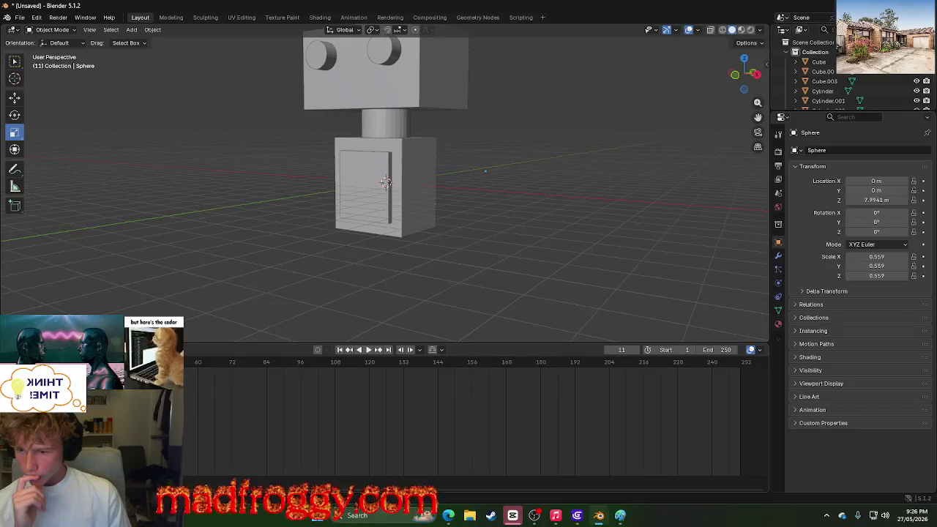
click(399, 179)
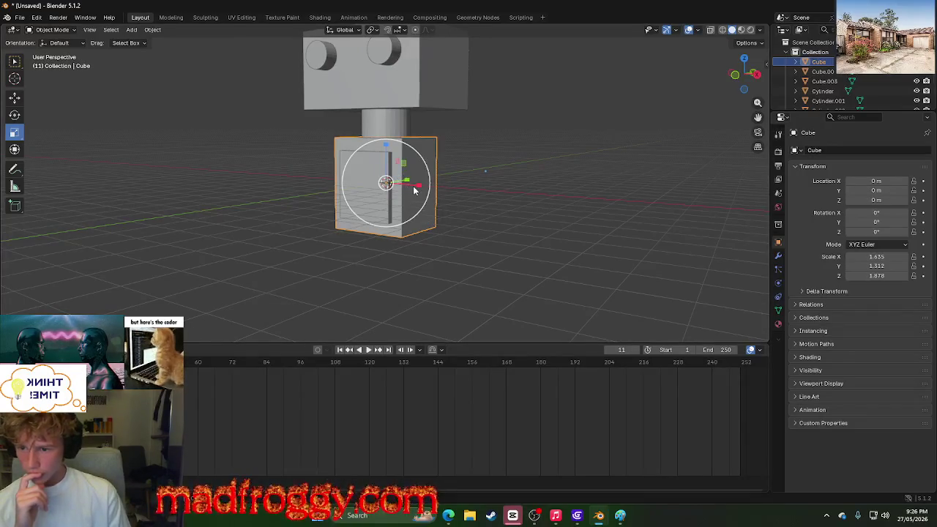
drag(418, 185, 446, 183)
click(217, 245)
key(space)
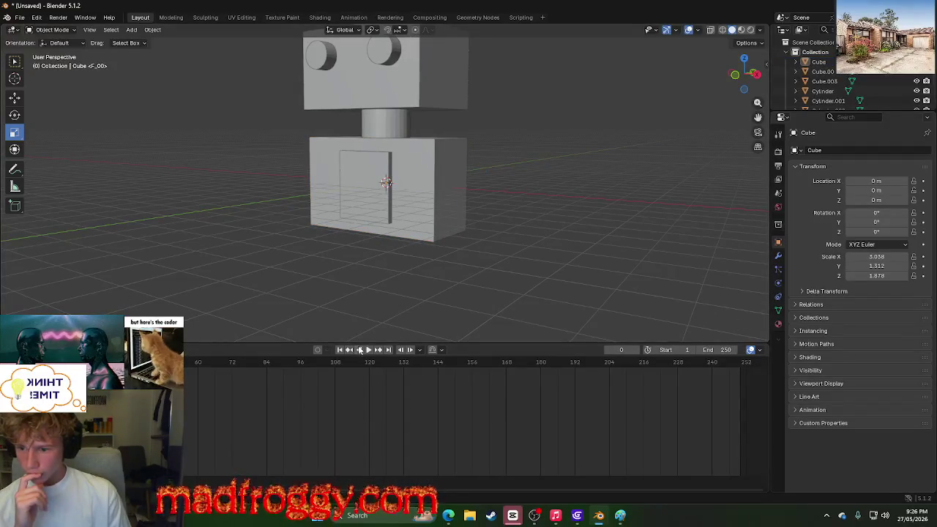
click(369, 353)
click(369, 352)
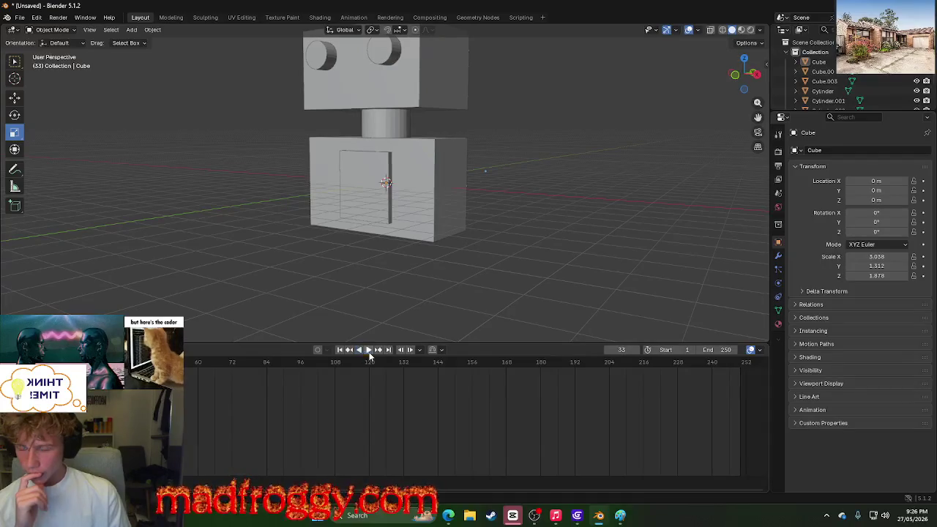
Step: Undo back to frame 11, play in reverse, then retry and cancel the X stretch
key(ctrl+z)
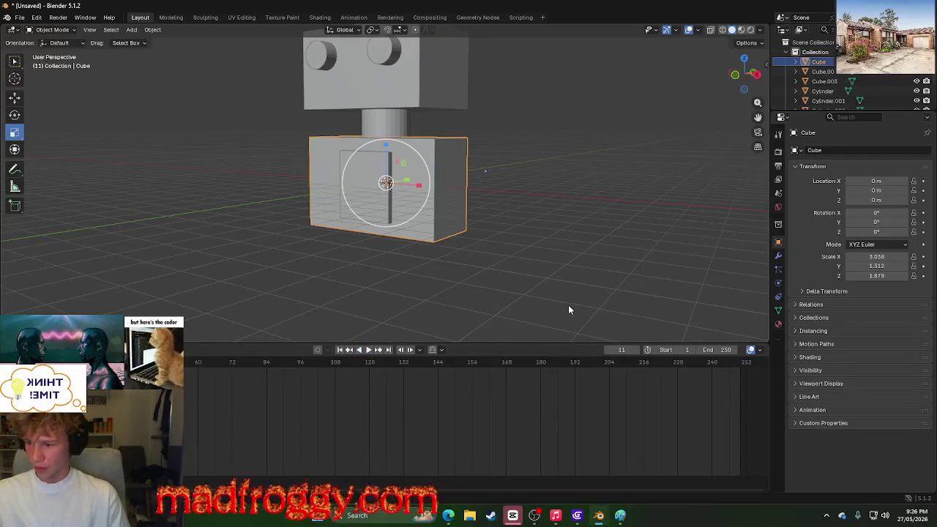
key(ctrl+z)
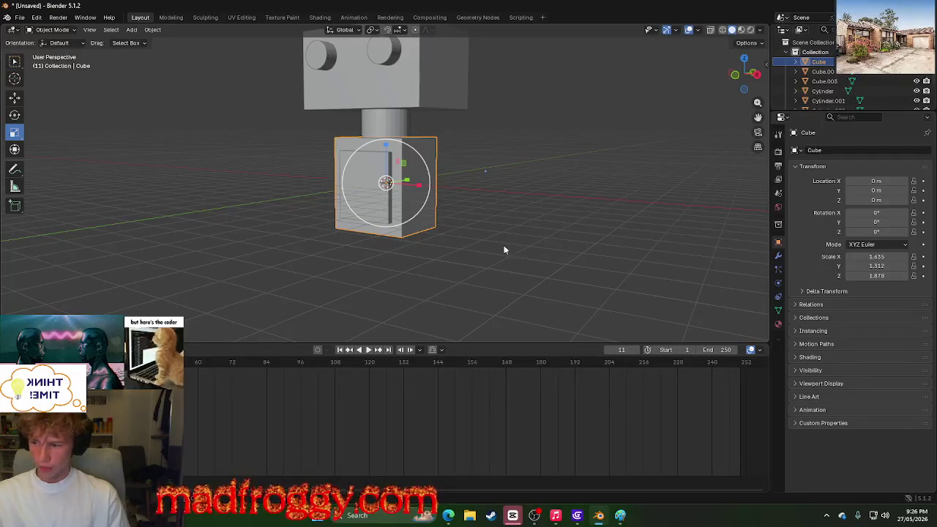
key(shift+ctrl+space)
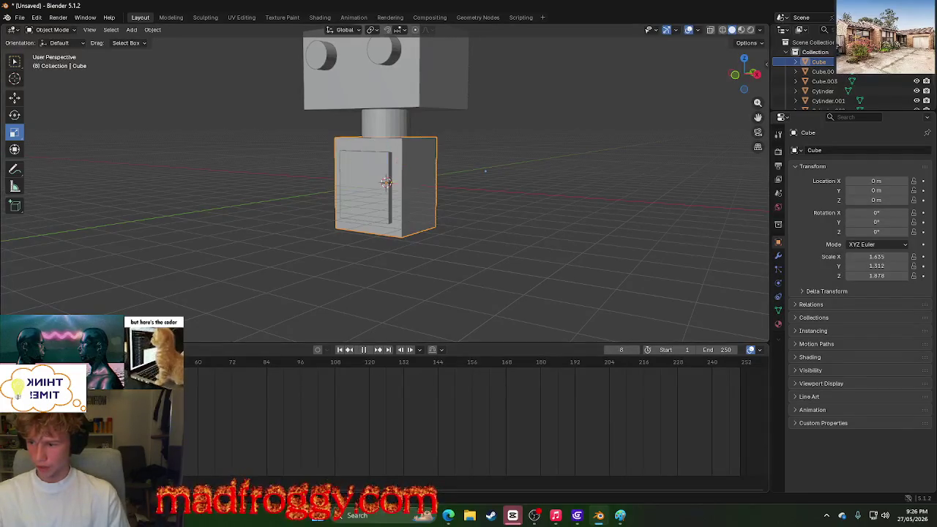
key(space)
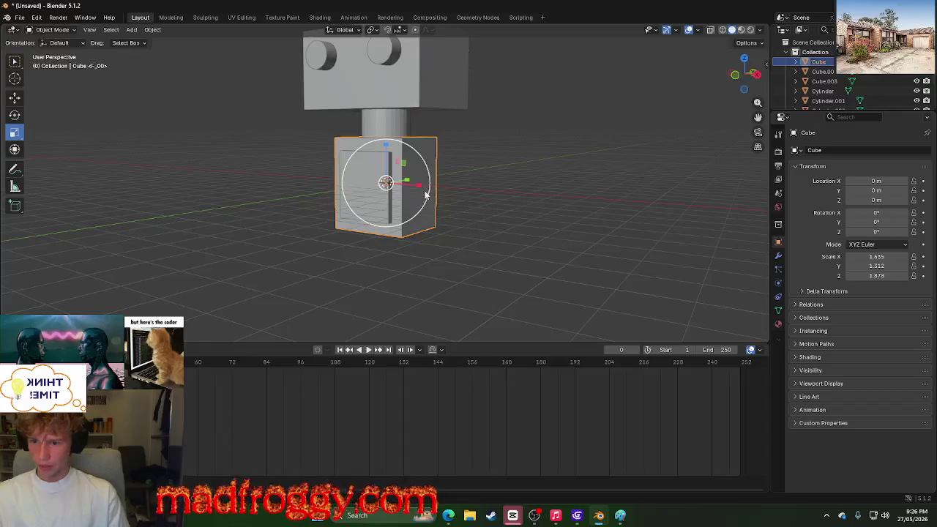
drag(419, 185, 458, 192)
key(ctrl+z)
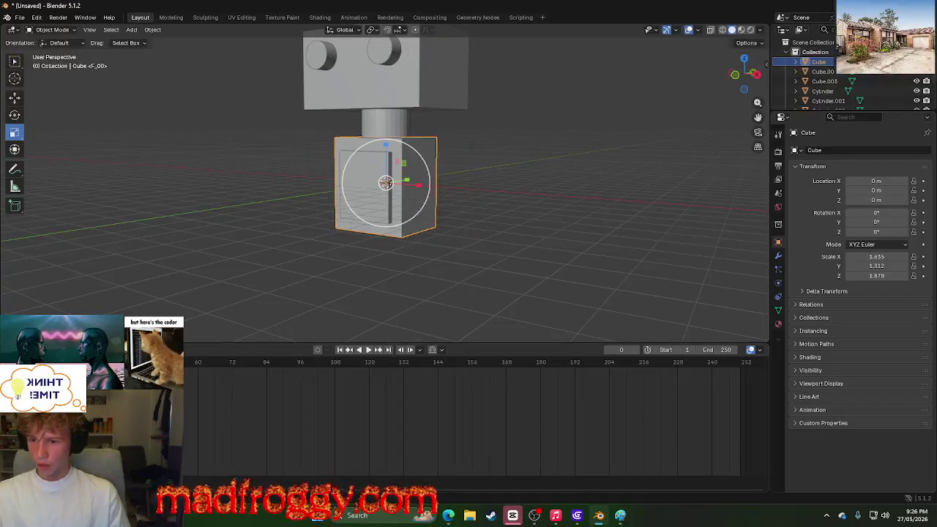
key(space)
key(space)
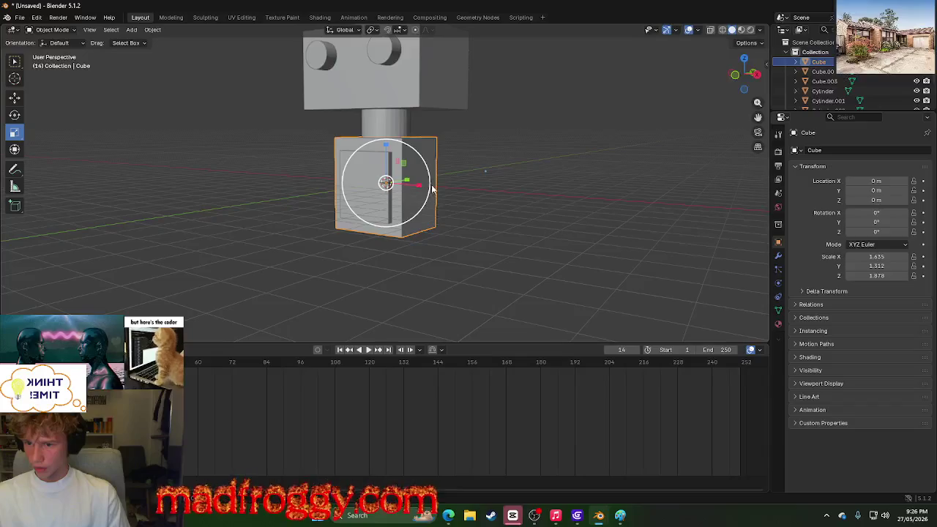
Step: Rescale the body cube along X to 1.635 and review frames 0 through 11
drag(418, 185, 443, 194)
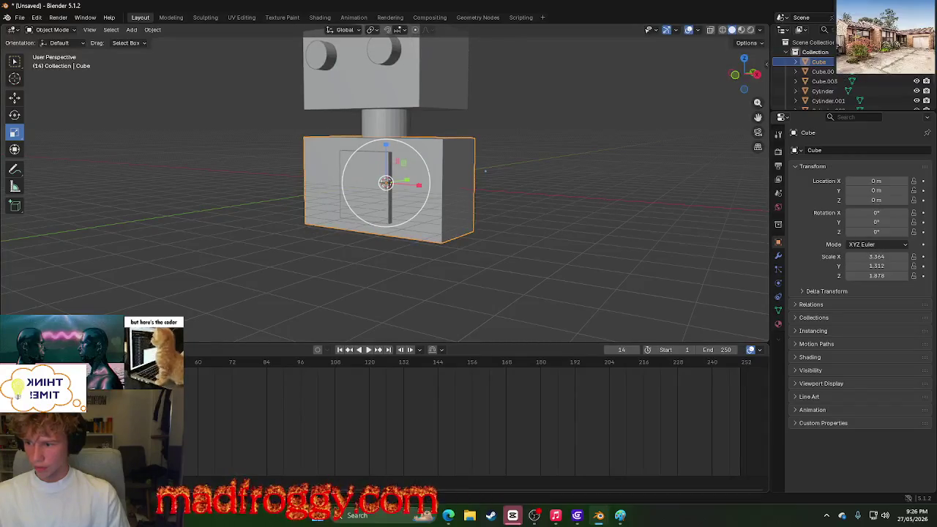
key(k)
key(Escape)
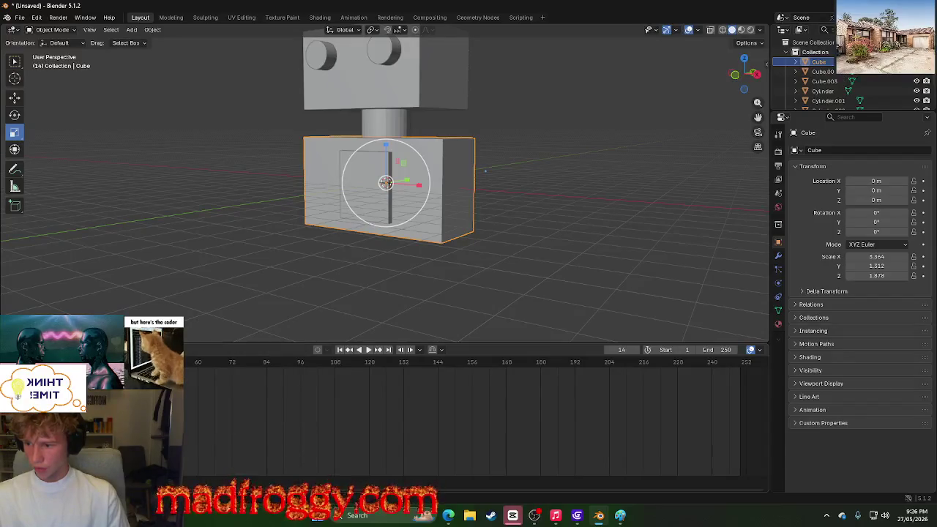
key(shift+ctrl+space)
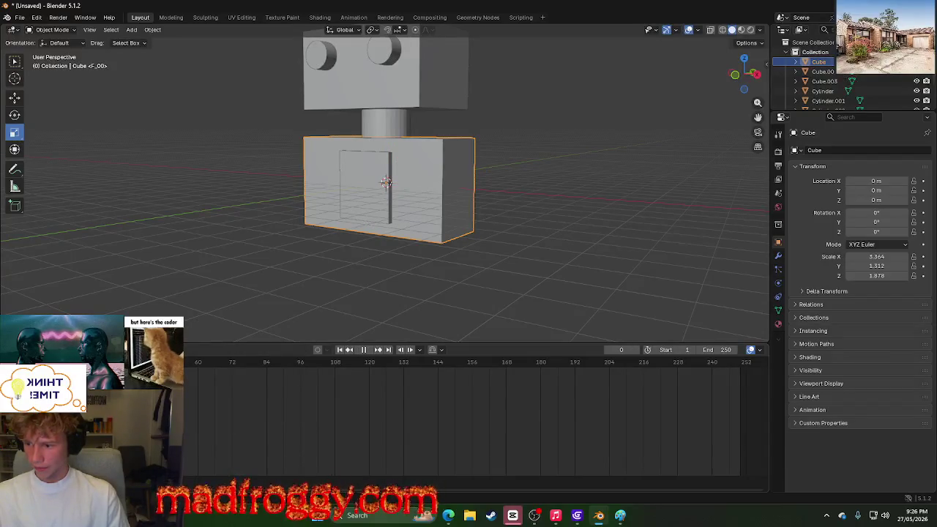
key(Escape)
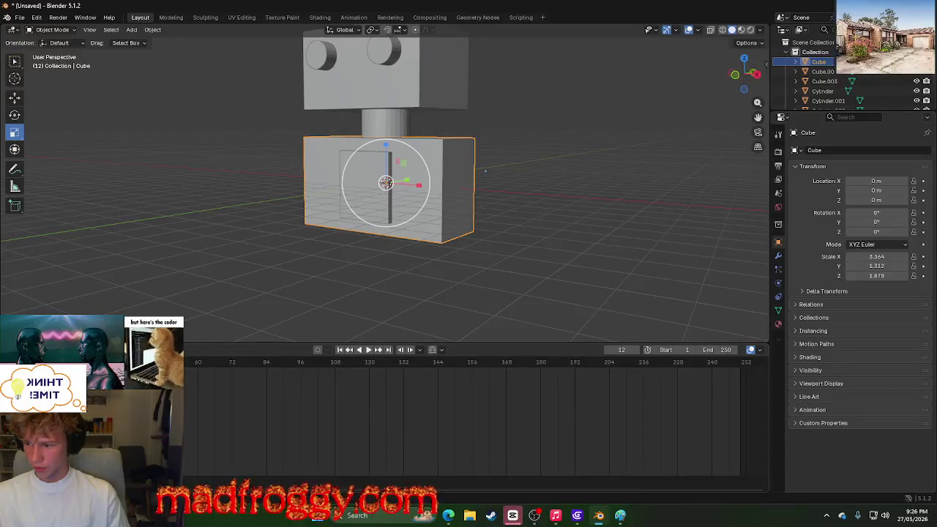
key(shift+ctrl+space)
key(space)
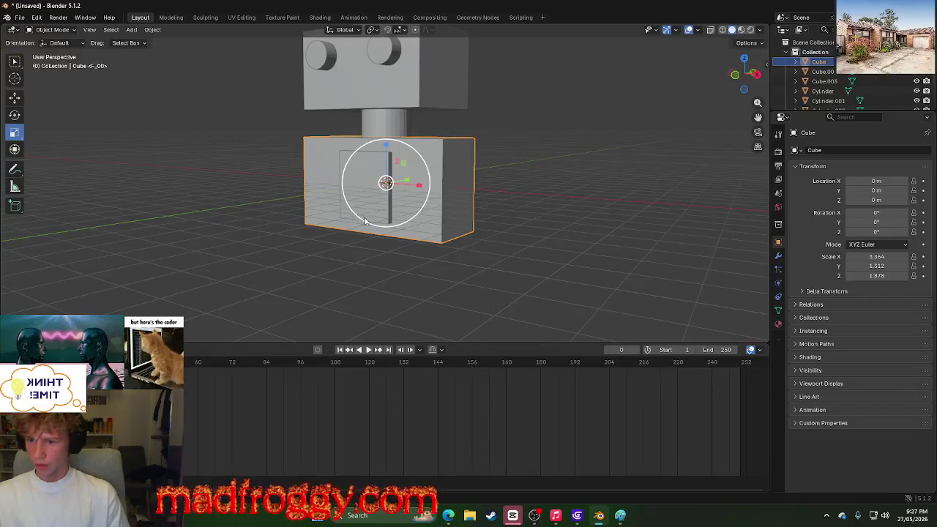
key(space)
key(space)
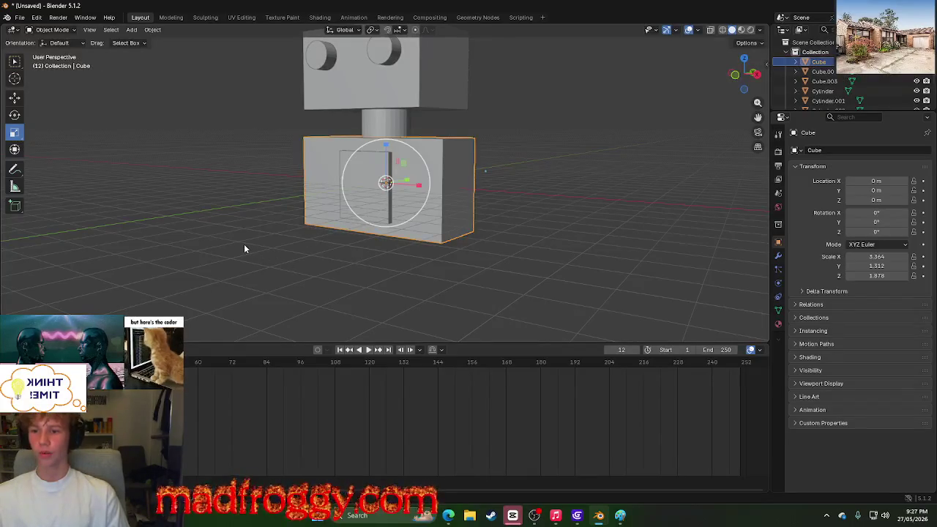
key(Left)
click(244, 247)
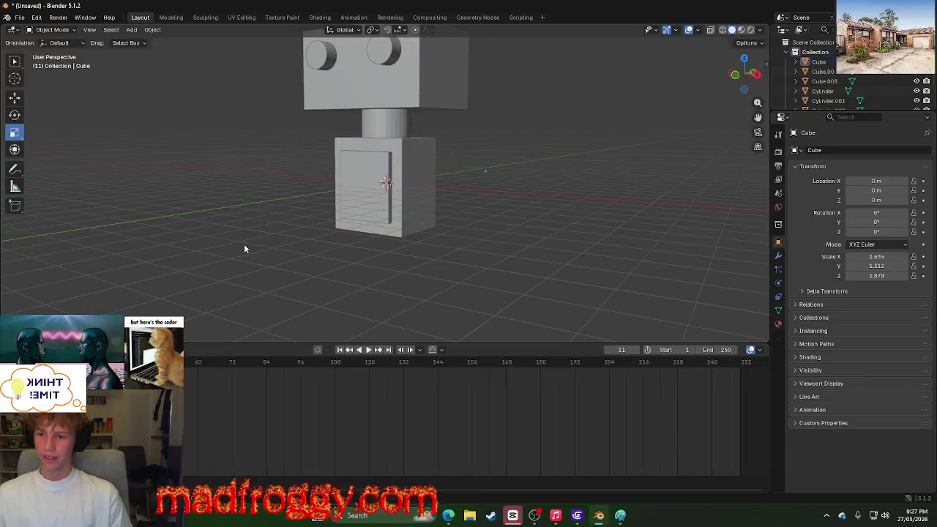
scroll(244, 247, down, 5)
middle_drag(245, 247, 249, 245)
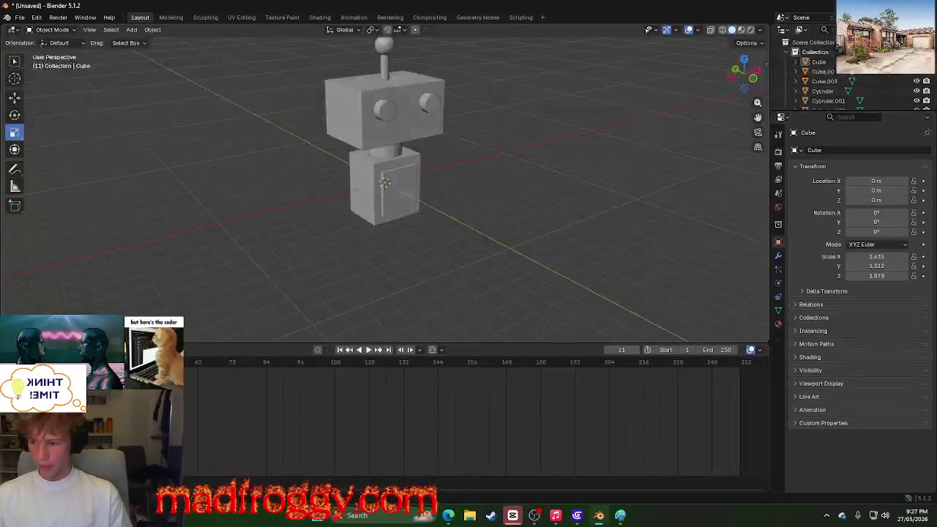
key(Down)
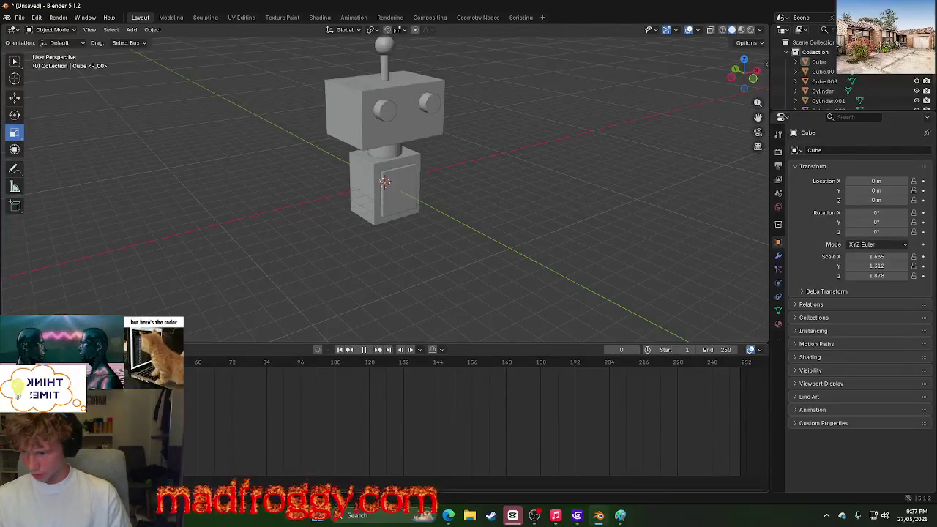
key(space)
right_click(44, 373)
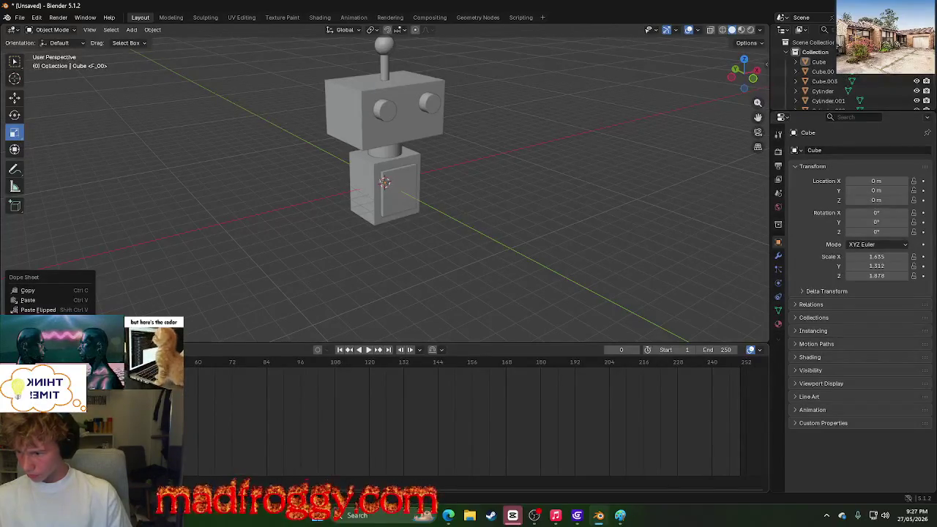
mouse_move(40, 301)
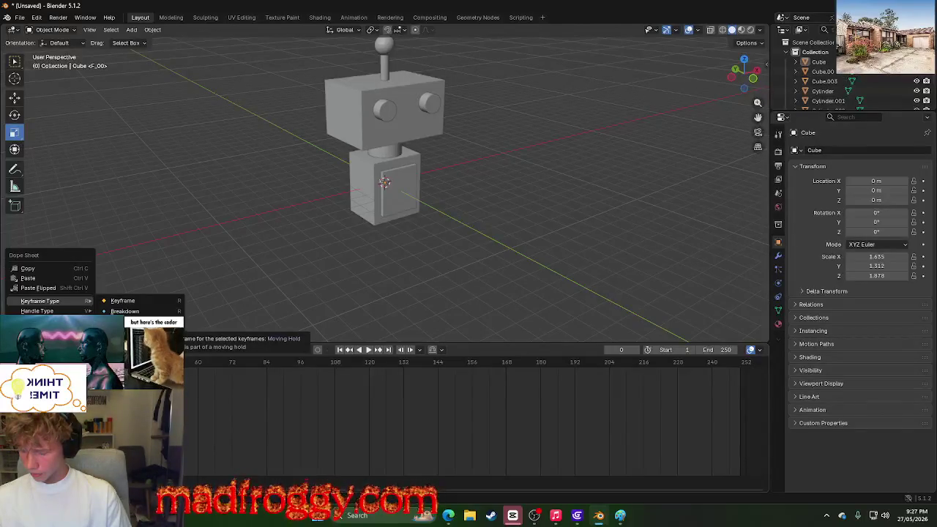
click(150, 301)
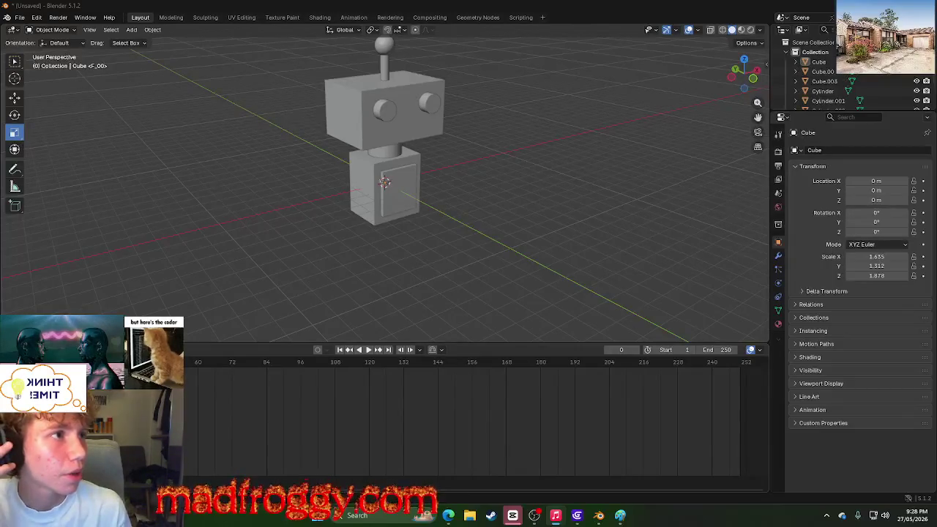
Step: Adjust the system volume with the volume keys, then switch to OBS Studio
key(XF86AudioRaiseVolume)
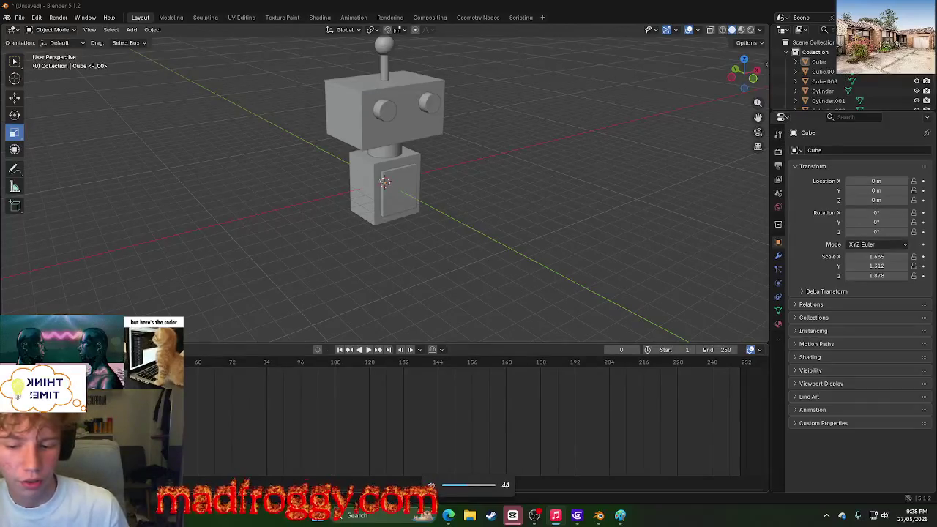
key(XF86AudioLowerVolume)
key(XF86AudioLowerVolume)
key(XF86AudioLowerVolume)
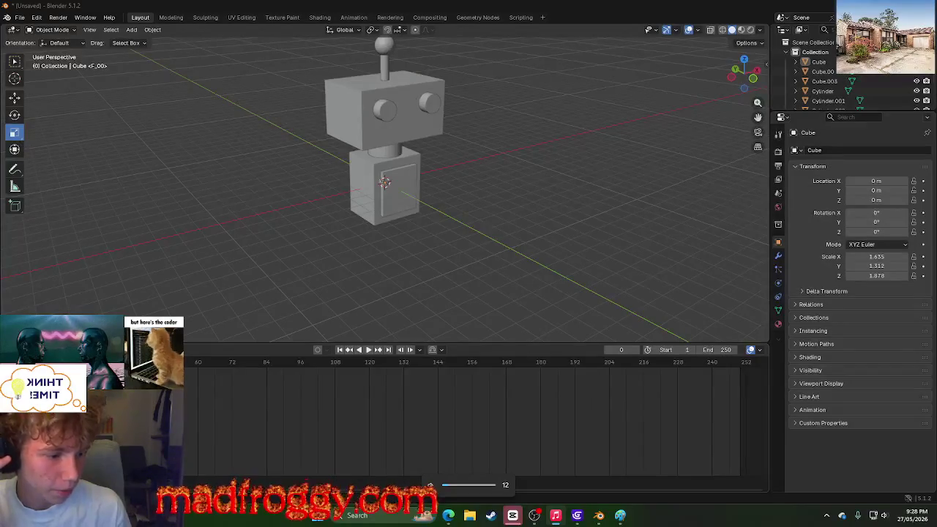
key(XF86AudioRaiseVolume)
key(XF86AudioRaiseVolume)
key(XF86AudioRaiseVolume)
key(XF86AudioRaiseVolume)
key(XF86AudioRaiseVolume)
key(XF86AudioRaiseVolume)
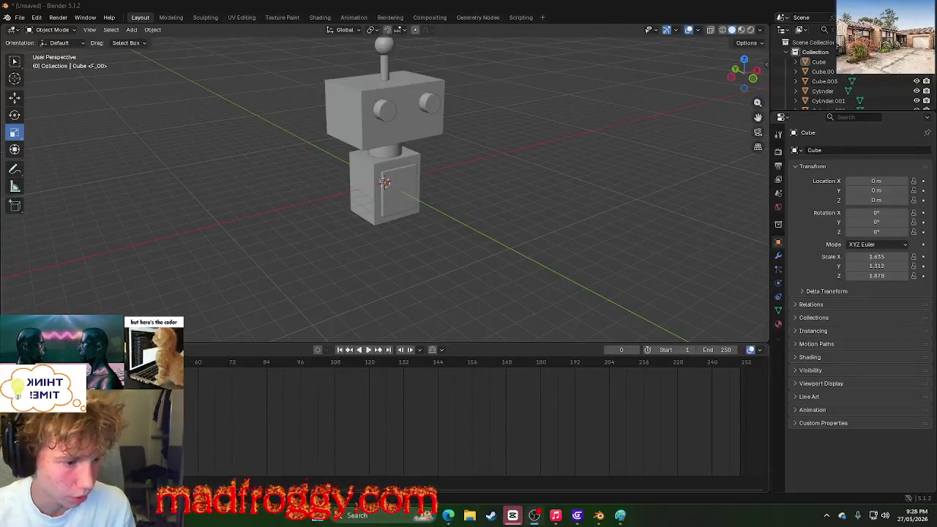
key(alt+Tab)
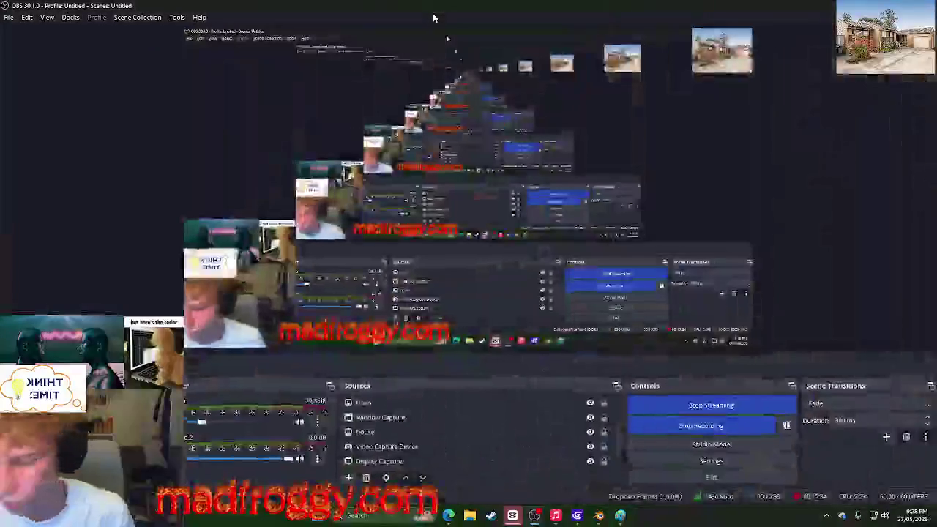
scroll(251, 424, down, 2)
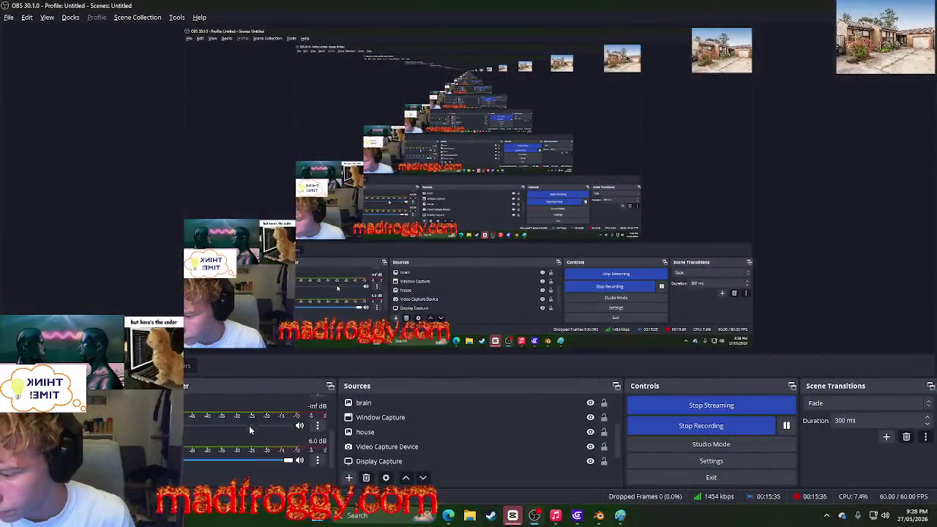
drag(252, 425, 282, 425)
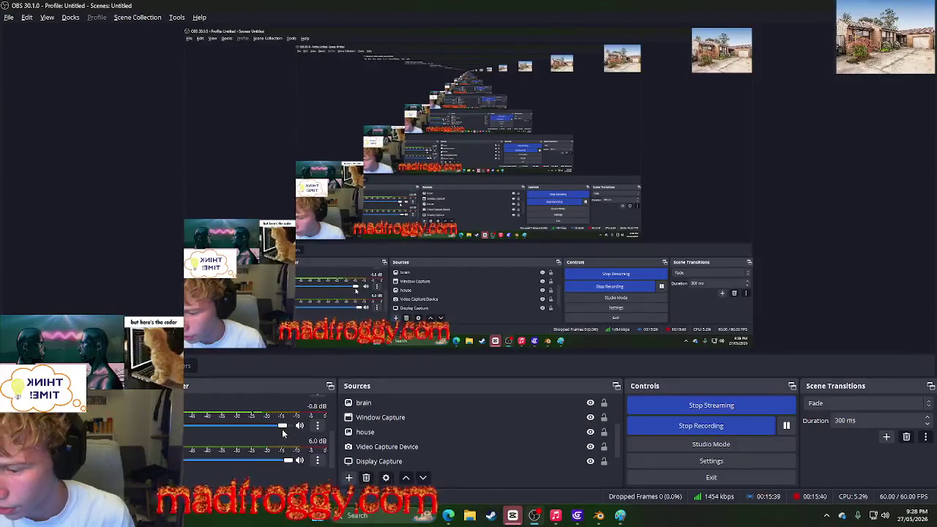
drag(274, 432, 255, 429)
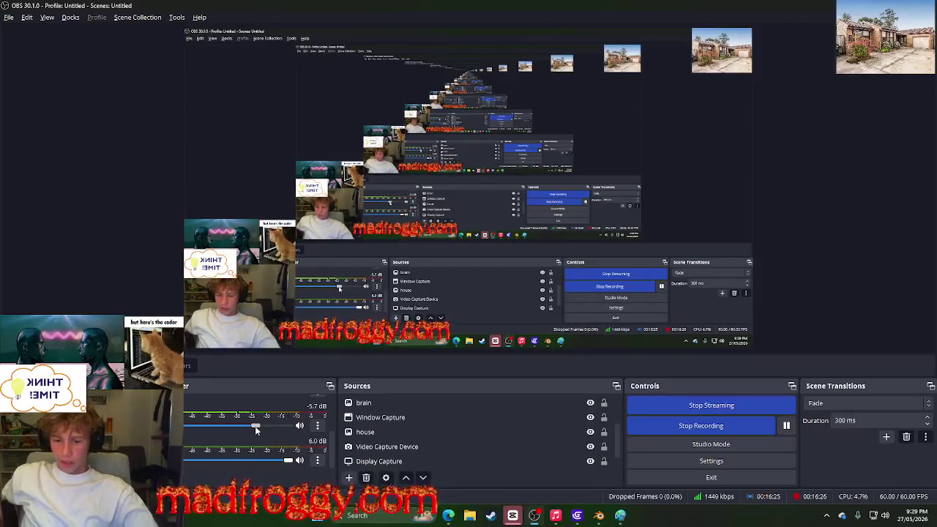
drag(255, 427, 229, 428)
click(308, 84)
drag(229, 425, 204, 426)
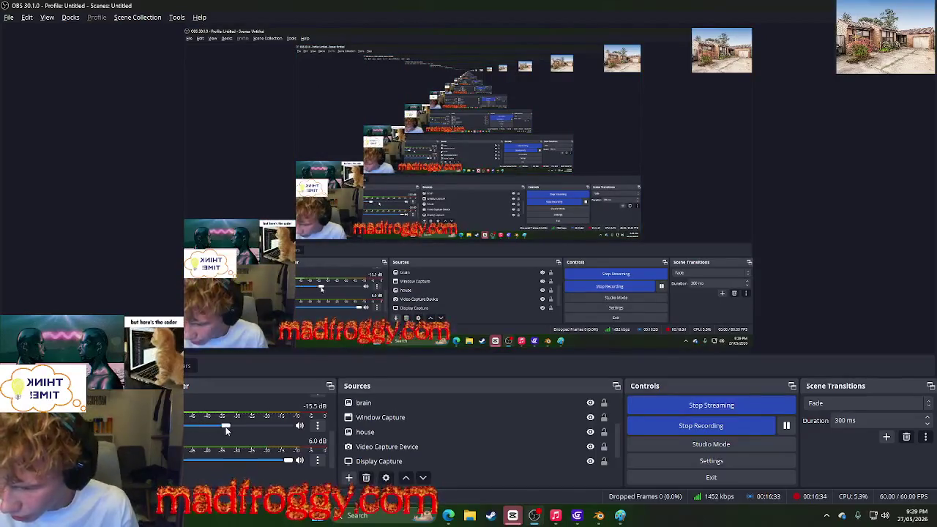
scroll(205, 433, down, 1)
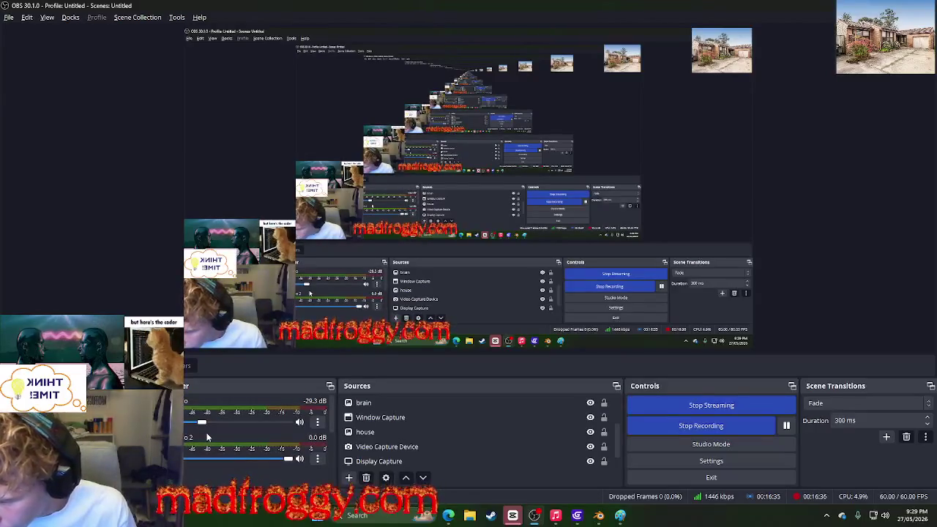
scroll(208, 437, down, 2)
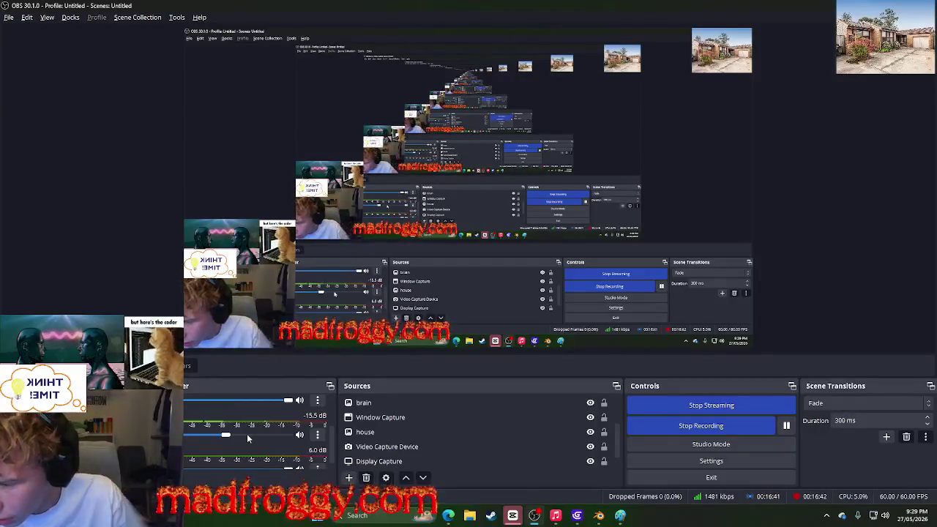
scroll(248, 433, down, 1)
Step: Mute the first mixer channel to -inf dB and lower the second to -15.5 dB
right_click(183, 474)
key(Escape)
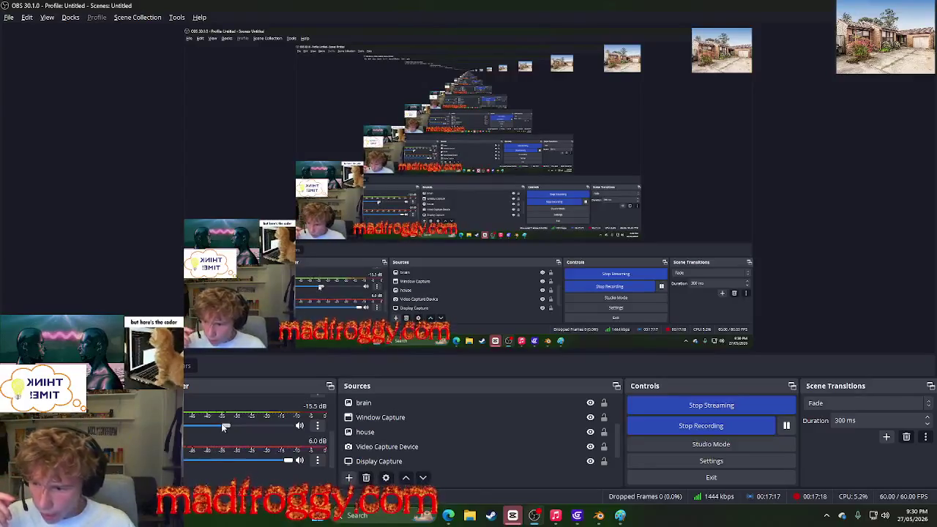
drag(223, 425, 172, 426)
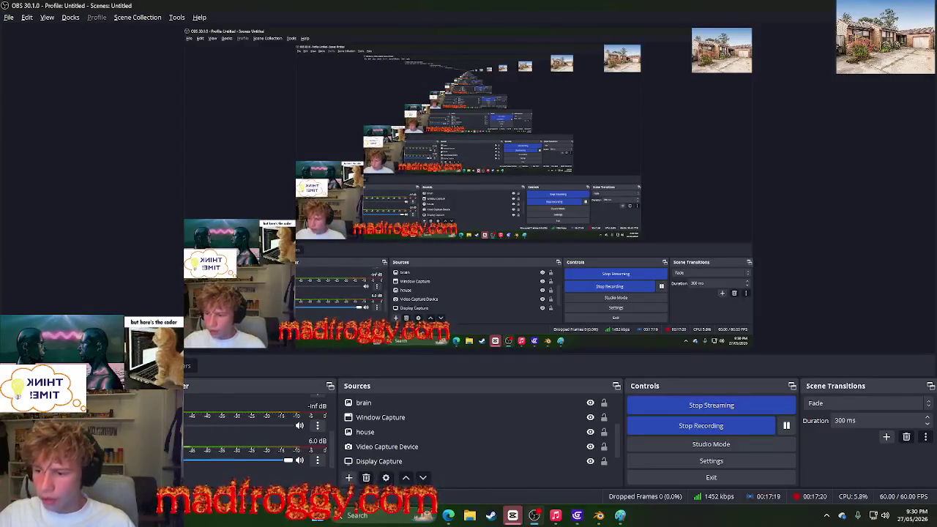
drag(288, 459, 226, 462)
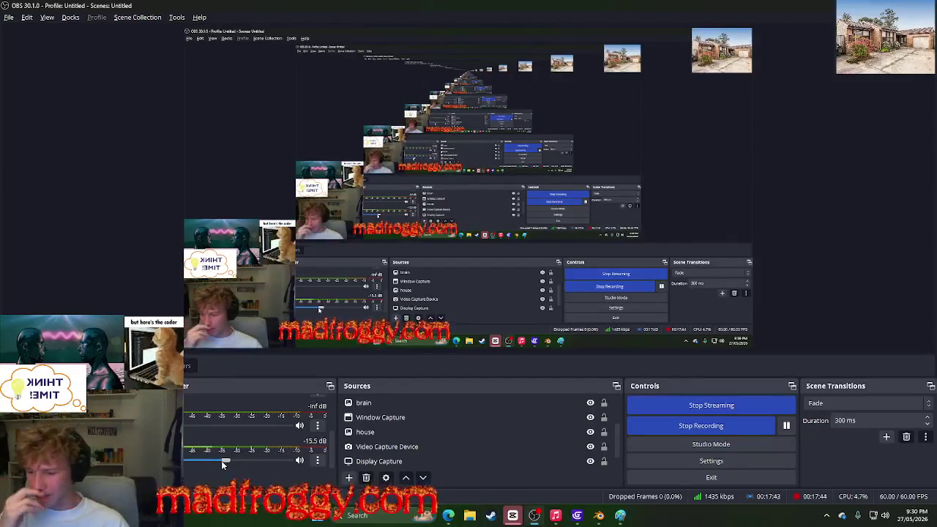
Step: Reopen the audio mixer options and select the Display Capture source
right_click(186, 468)
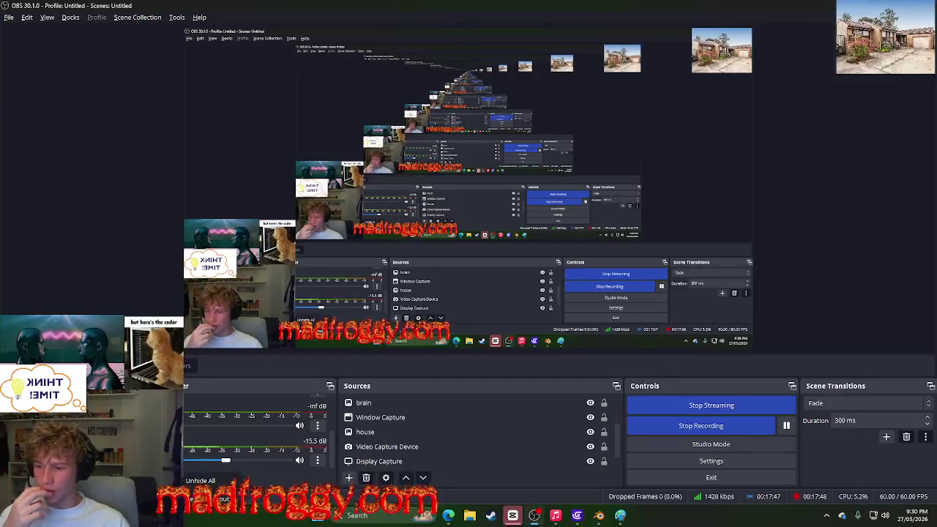
click(161, 283)
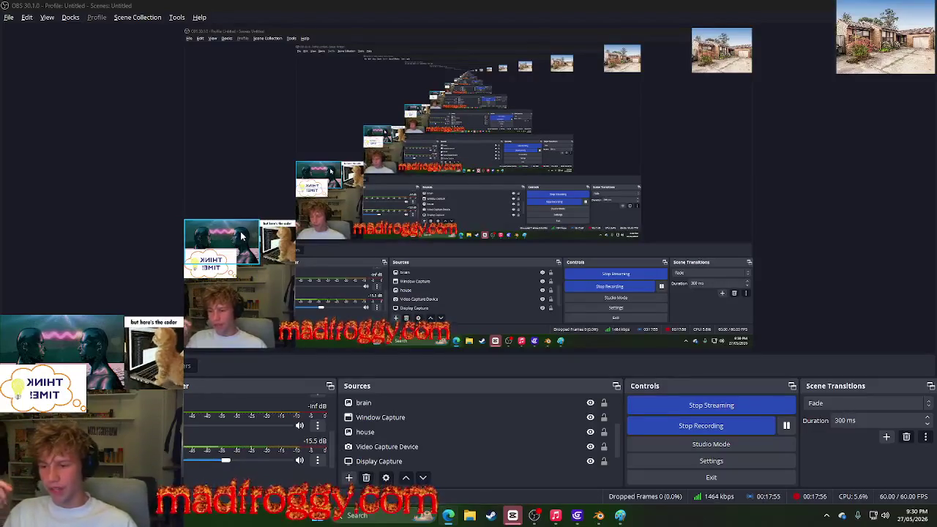
click(313, 216)
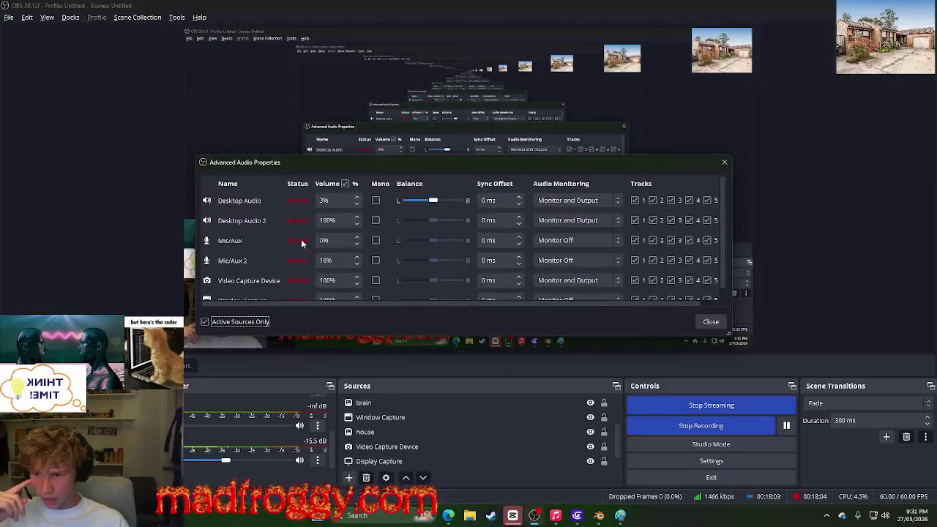
scroll(301, 239, up, 1)
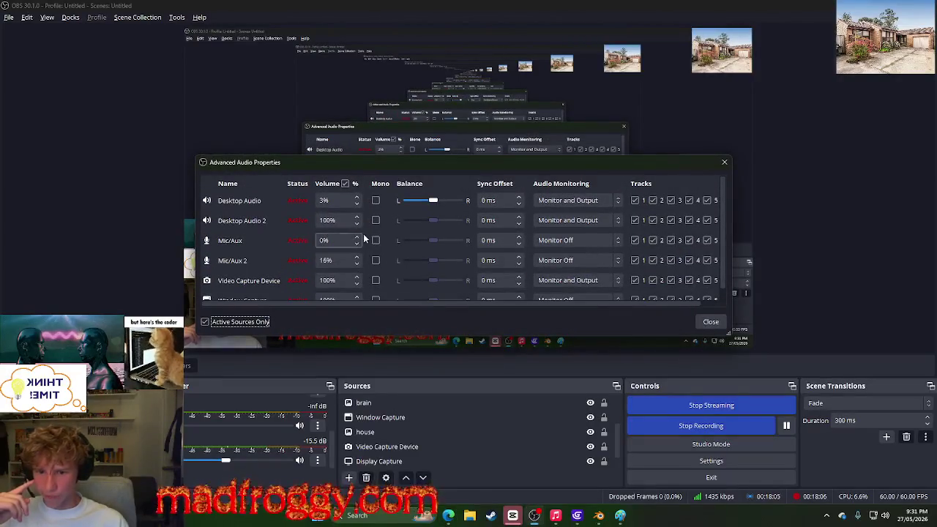
click(699, 320)
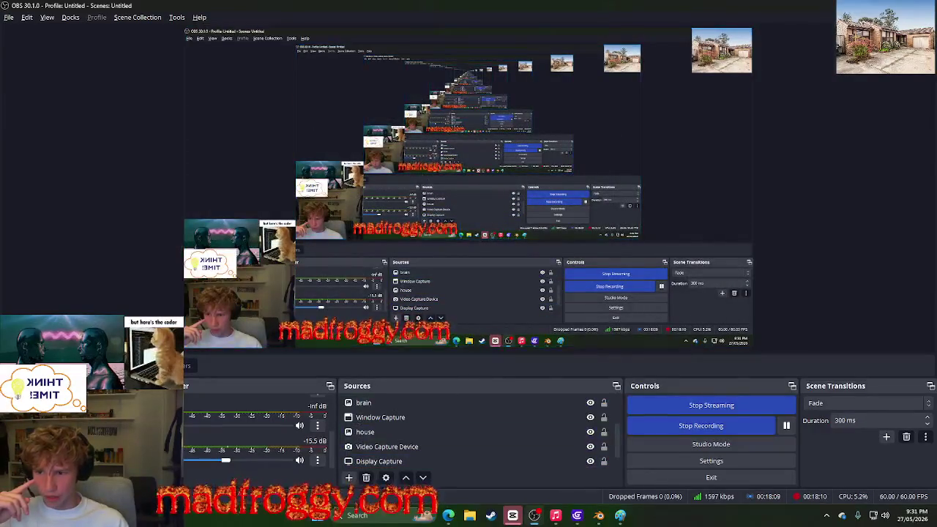
click(317, 459)
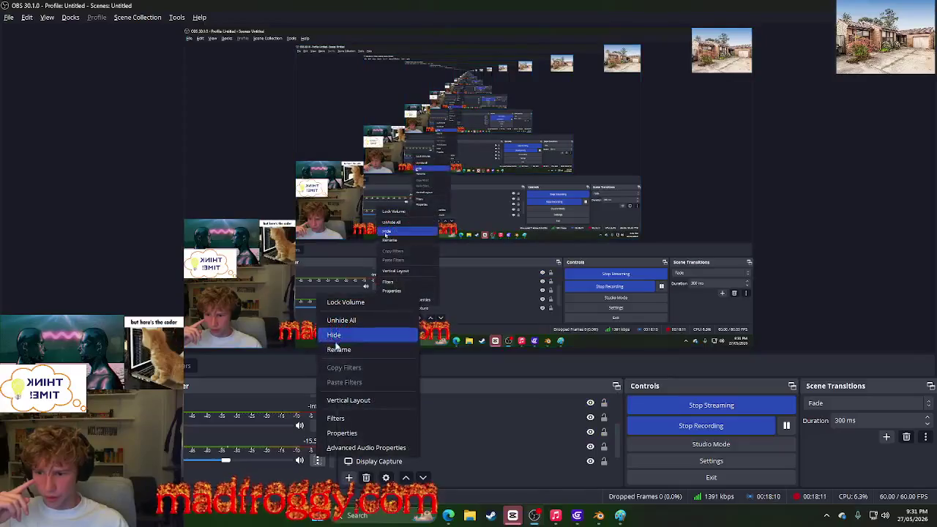
click(364, 447)
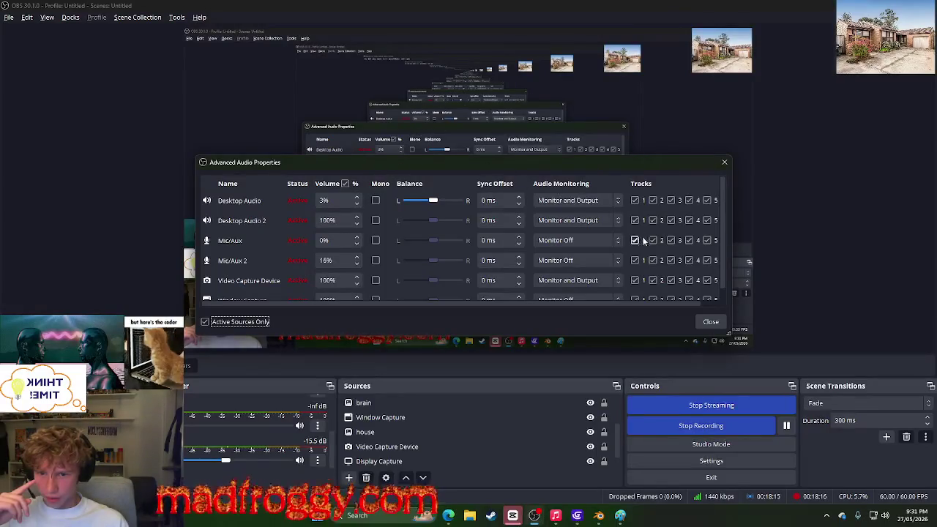
scroll(273, 290, down, 1)
scroll(272, 290, up, 1)
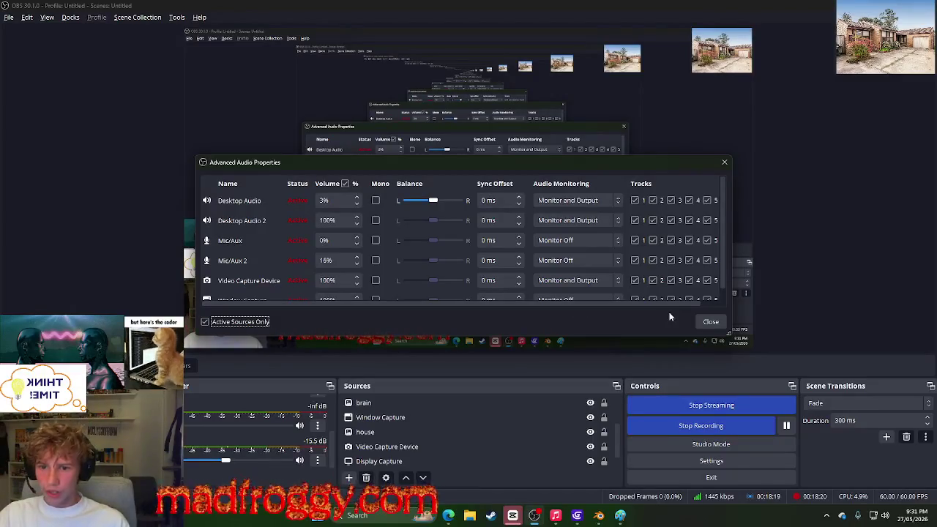
click(711, 323)
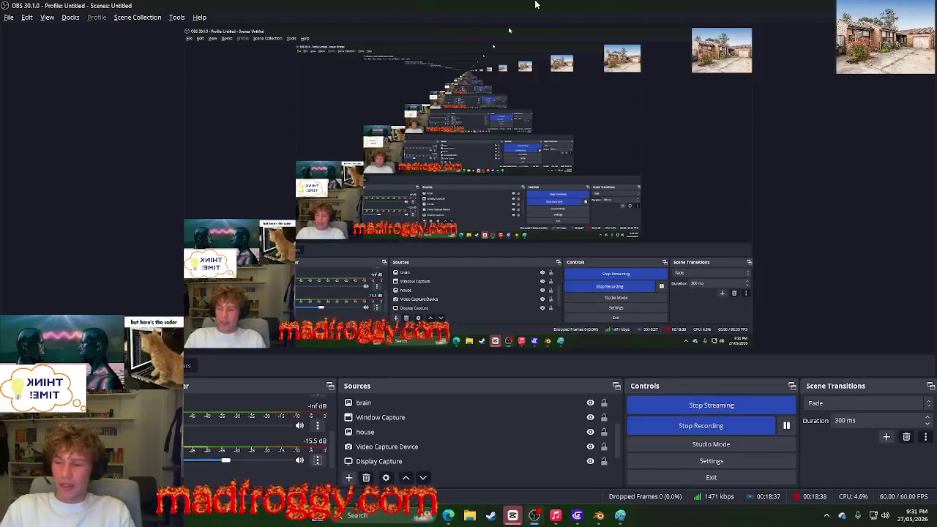
drag(505, 4, 864, 143)
Step: Return to Blender, open the timeline's editor-type list, and fine-tune the system volume
key(alt+Tab)
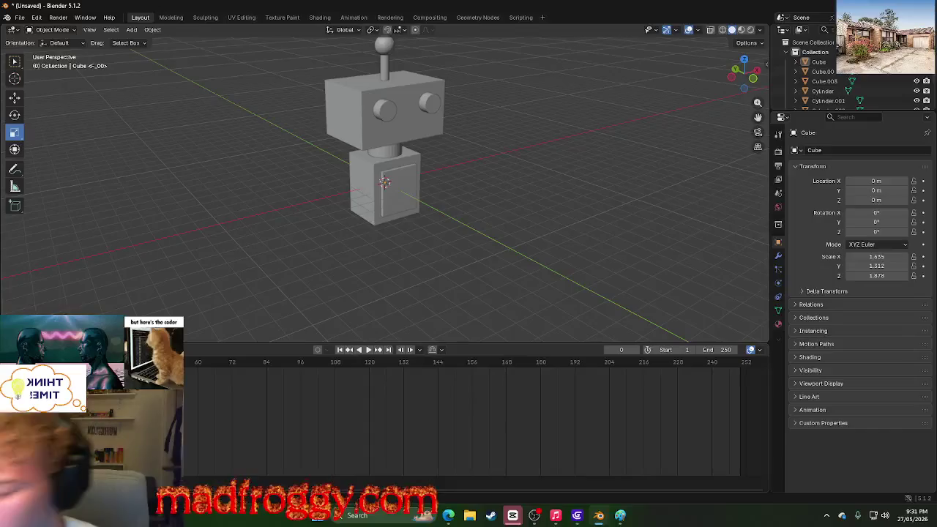
click(10, 349)
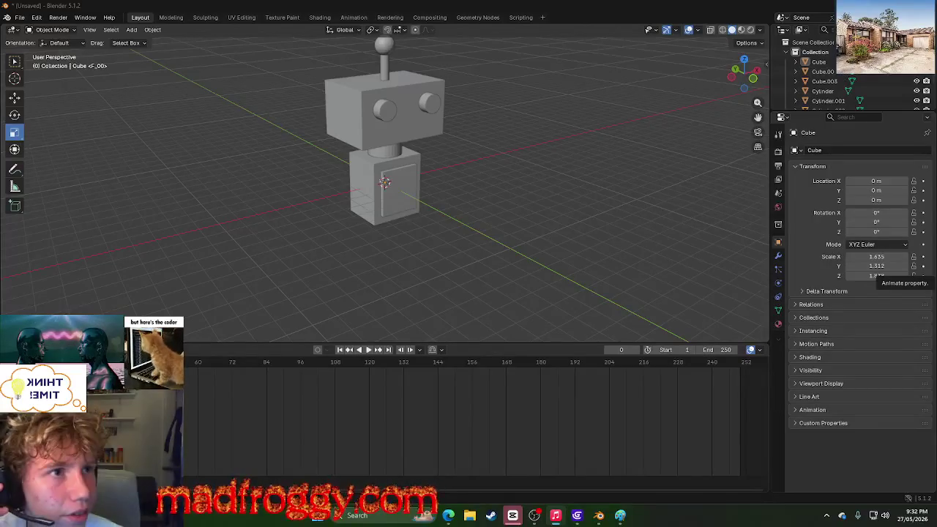
key(XF86AudioLowerVolume)
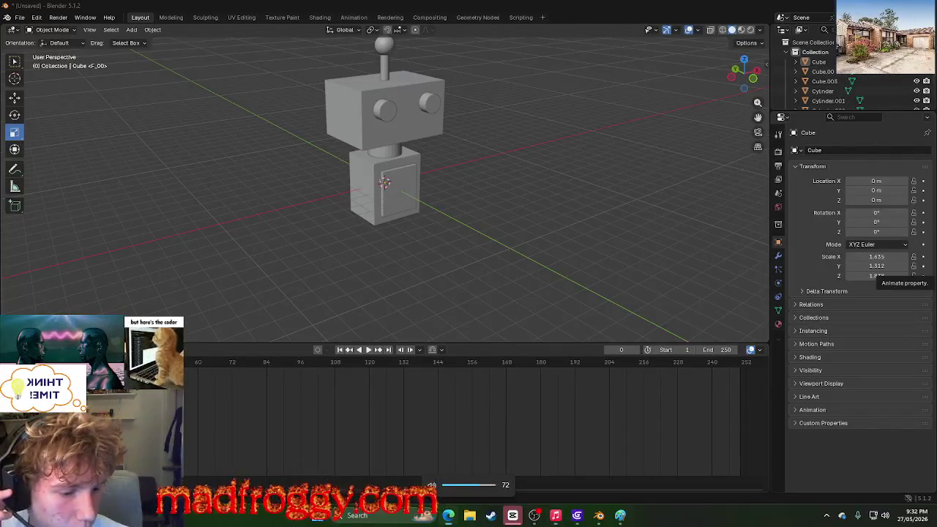
key(XF86AudioLowerVolume)
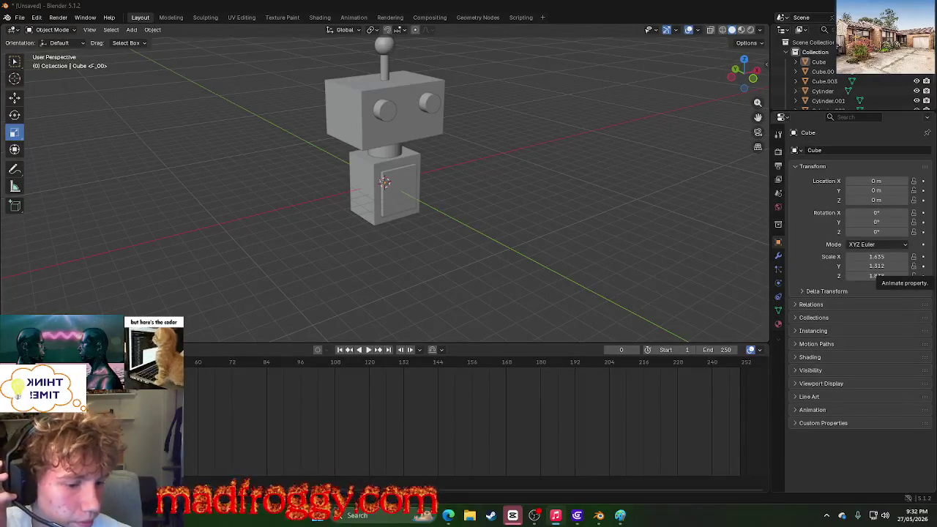
key(XF86AudioLowerVolume)
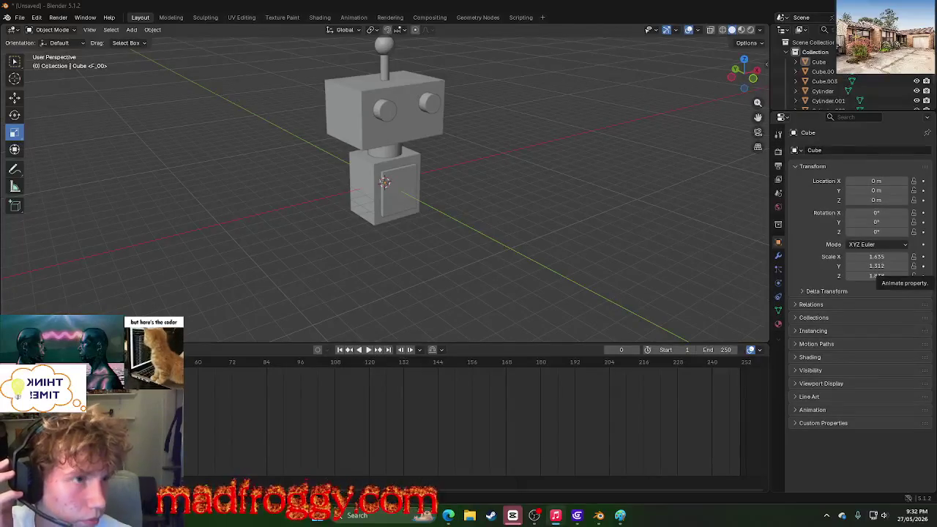
key(XF86AudioRaiseVolume)
key(XF86AudioRaiseVolume)
key(XF86AudioRaiseVolume)
key(XF86AudioRaiseVolume)
key(XF86AudioRaiseVolume)
key(XF86AudioRaiseVolume)
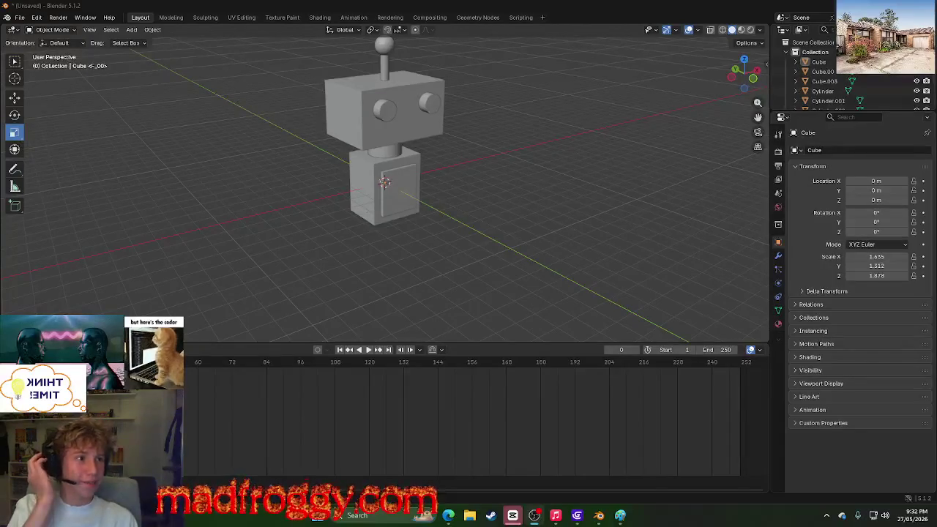
key(XF86AudioLowerVolume)
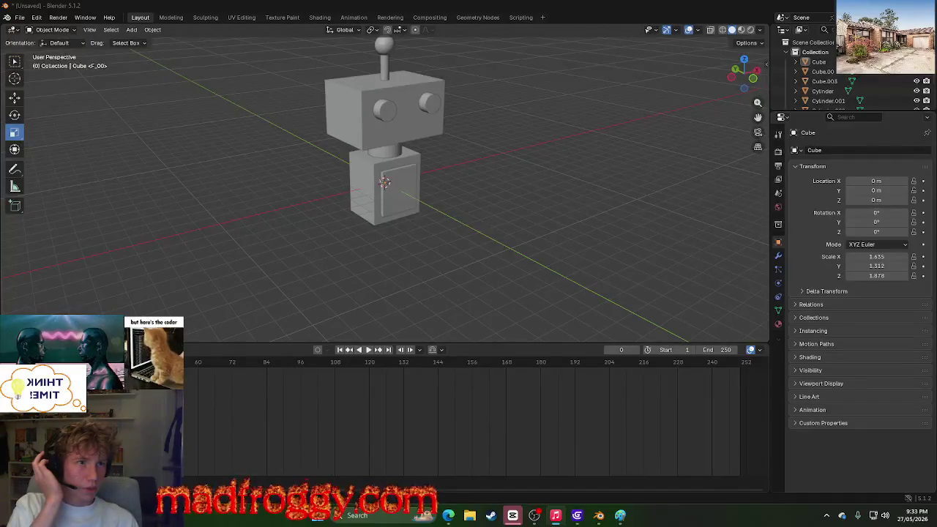
key(XF86AudioRaiseVolume)
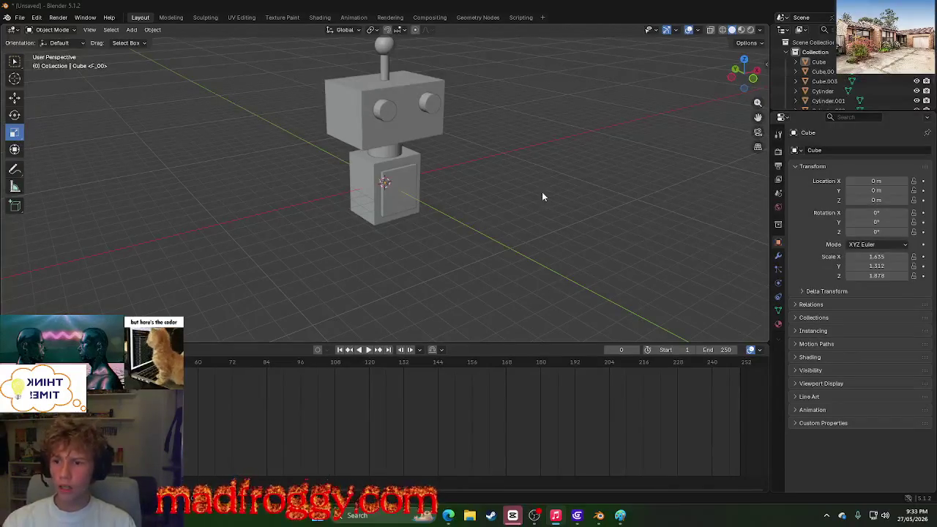
Step: Orbit and zoom around the robot from front, high and ground-level angles
middle_drag(542, 192, 521, 194)
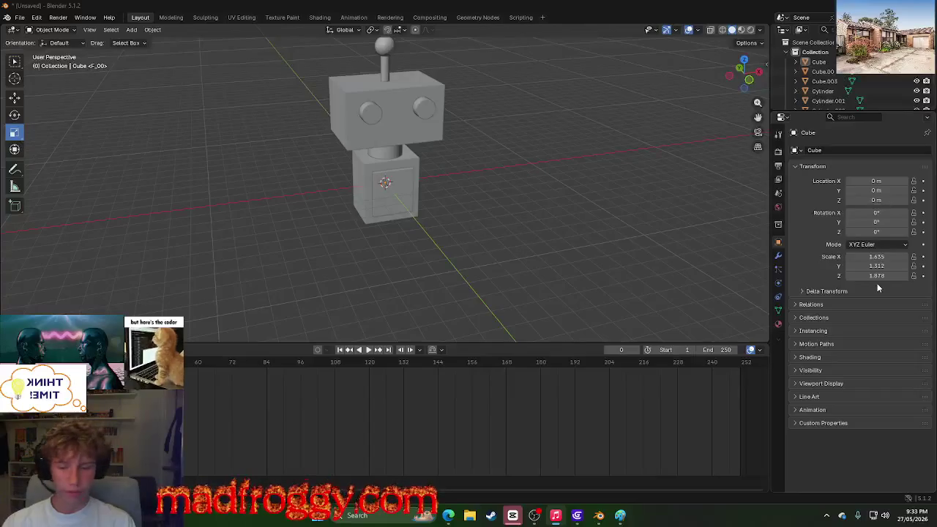
key(XF86AudioLowerVolume)
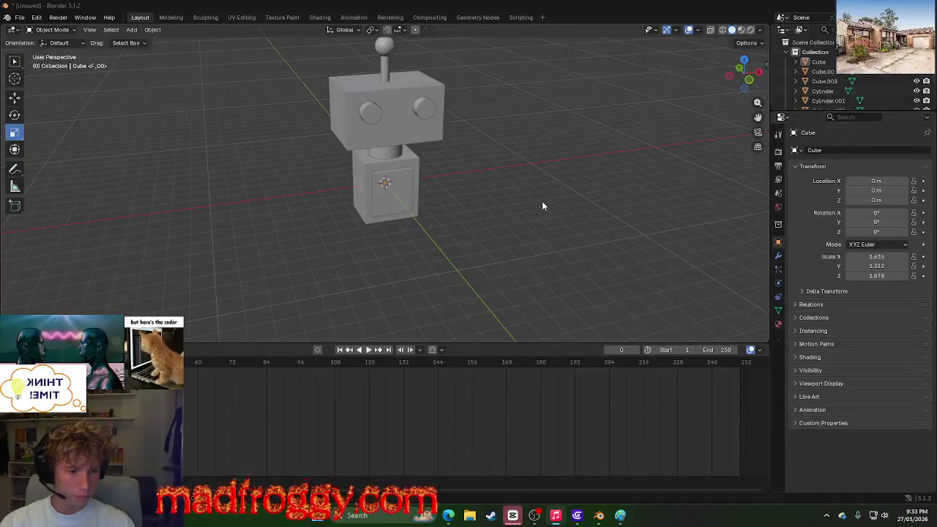
middle_drag(542, 206, 410, 209)
scroll(164, 223, up, 5)
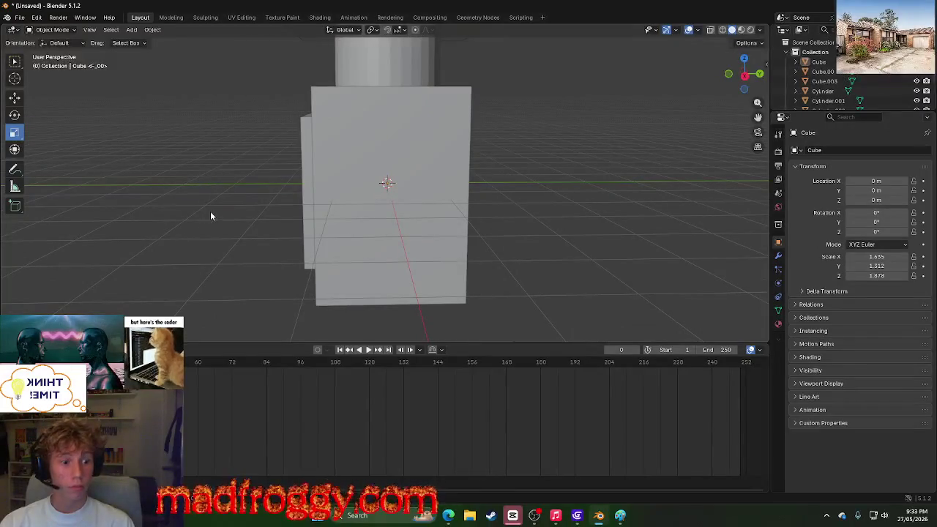
mouse_move(210, 210)
middle_down()
mouse_move(325, 194)
mouse_move(337, 210)
mouse_move(311, 219)
middle_up()
scroll(344, 200, down, 3)
scroll(297, 225, down, 2)
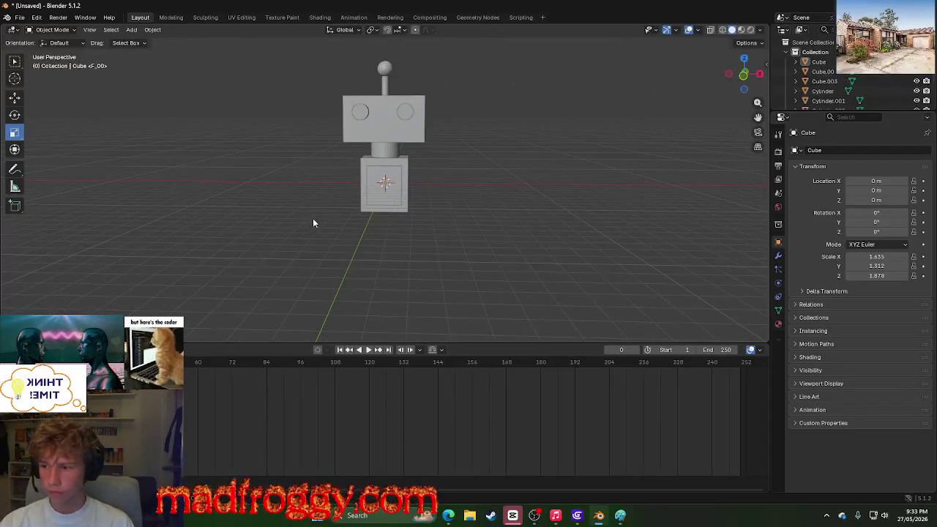
scroll(283, 226, up, 4)
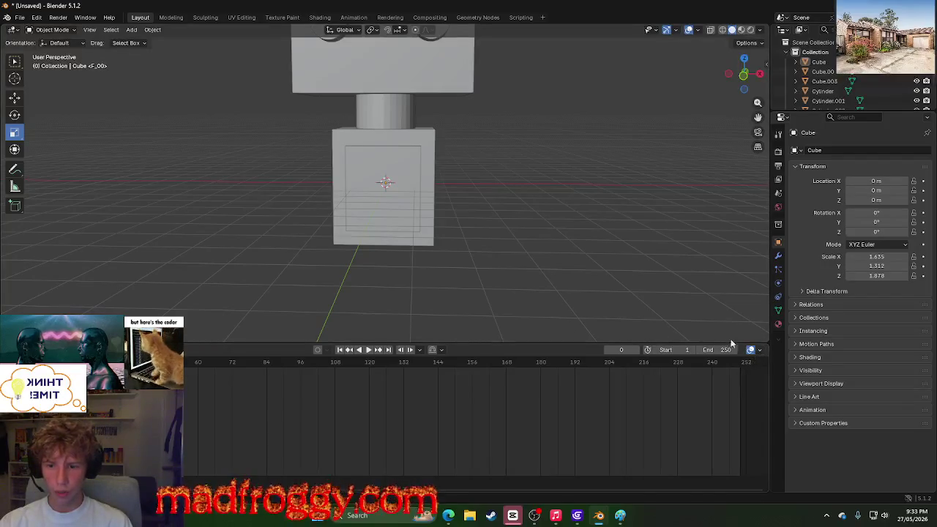
scroll(486, 208, down, 1)
scroll(491, 216, up, 1)
mouse_move(492, 217)
middle_down()
mouse_move(450, 168)
mouse_move(451, 147)
mouse_move(533, 205)
mouse_move(659, 242)
mouse_move(531, 247)
middle_up()
scroll(659, 242, down, 4)
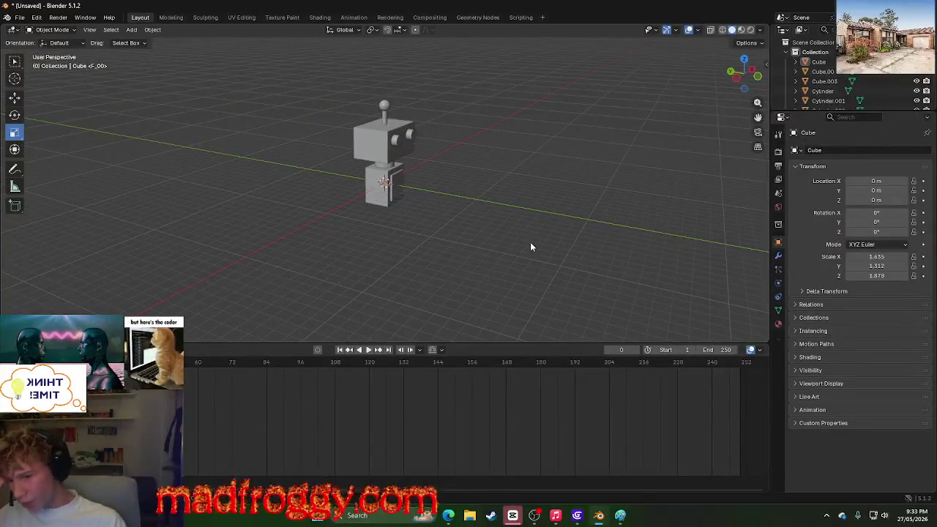
mouse_move(502, 245)
middle_down()
mouse_move(495, 188)
mouse_move(383, 155)
middle_up()
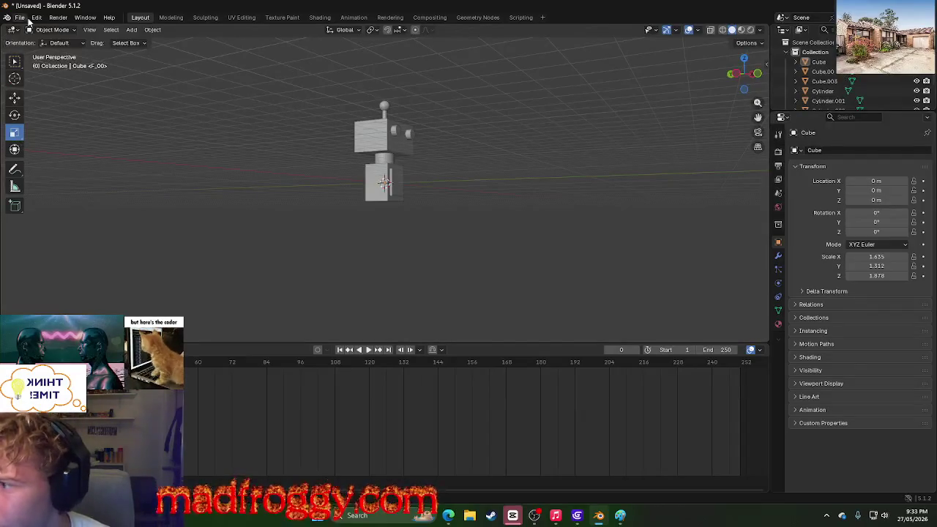
mouse_move(555, 229)
middle_down()
mouse_move(443, 234)
mouse_move(422, 246)
mouse_move(432, 264)
middle_up()
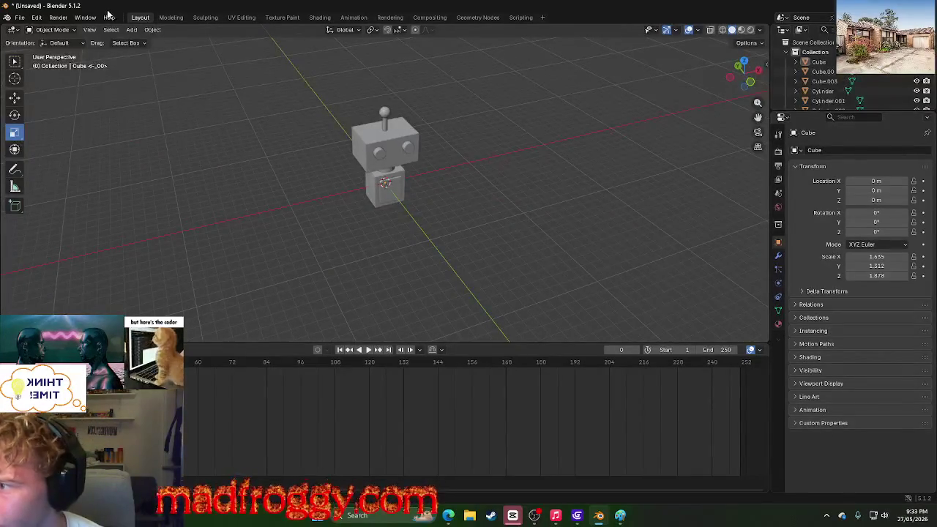
click(146, 32)
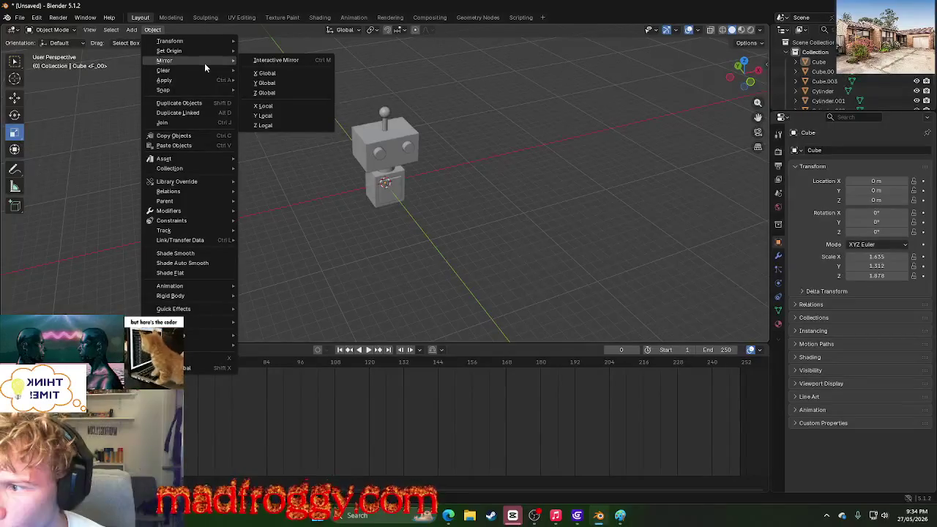
mouse_move(163, 89)
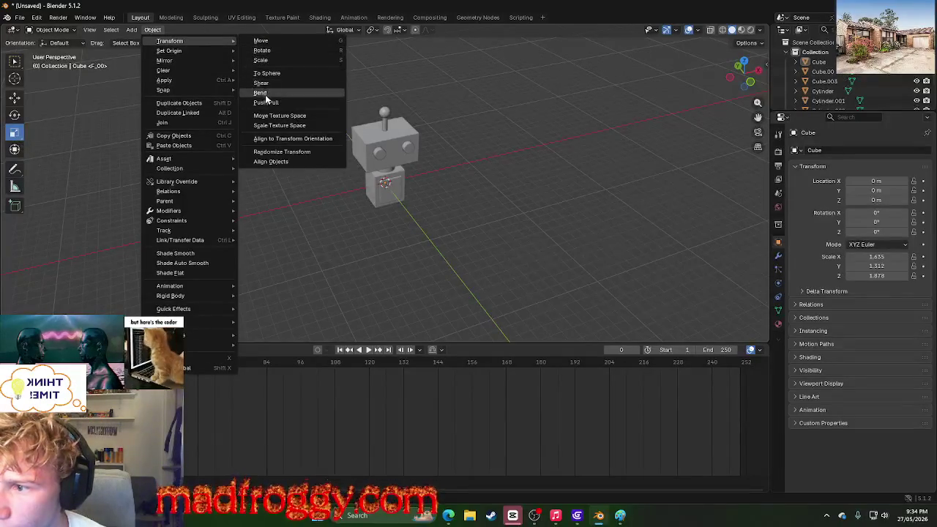
click(132, 29)
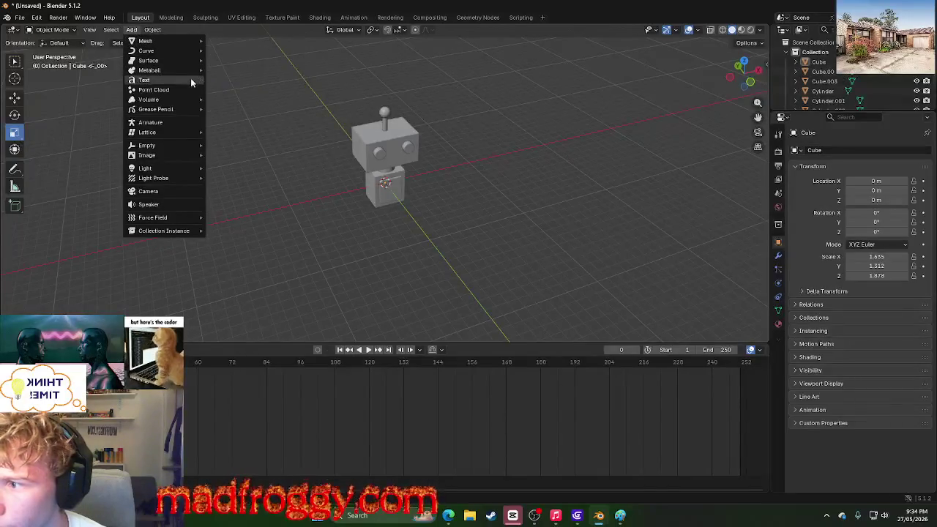
mouse_move(145, 41)
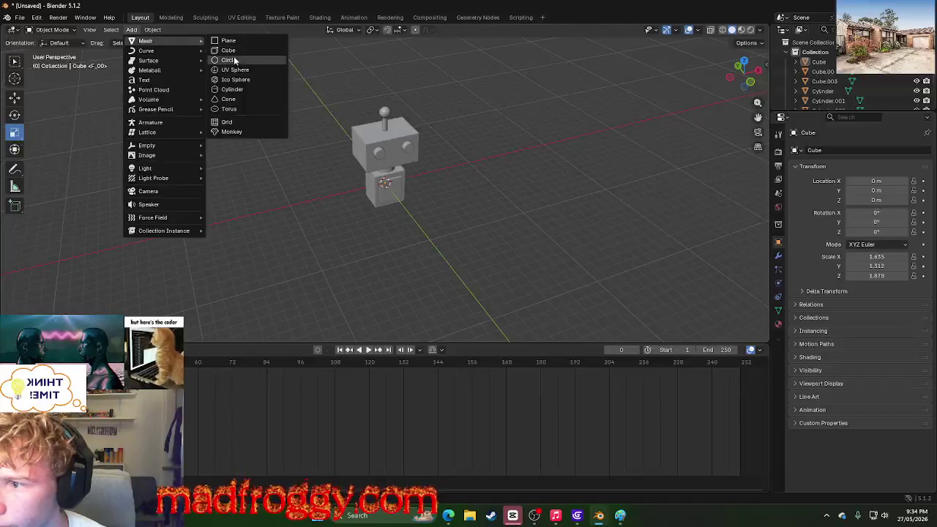
click(236, 88)
scroll(468, 190, up, 6)
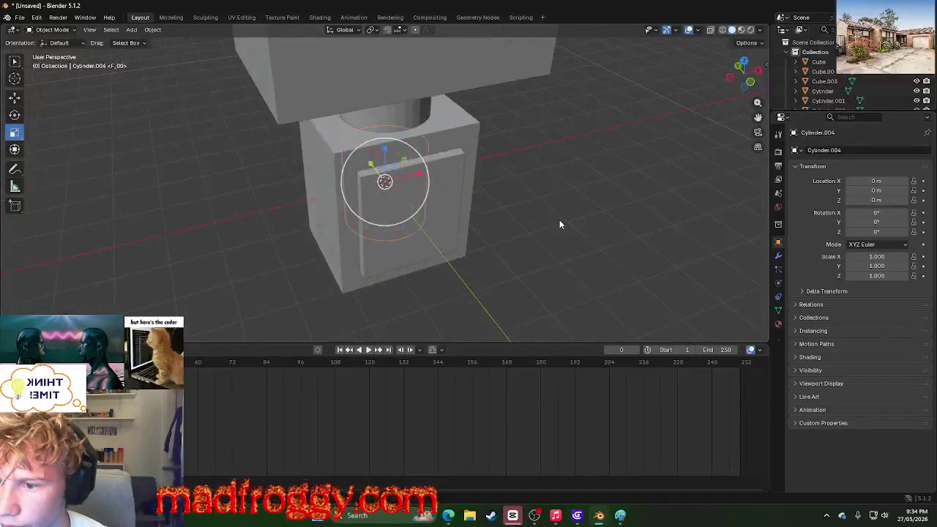
middle_drag(560, 220, 529, 180)
mouse_move(388, 146)
mouse_down()
mouse_move(400, 120)
mouse_move(396, 147)
mouse_up()
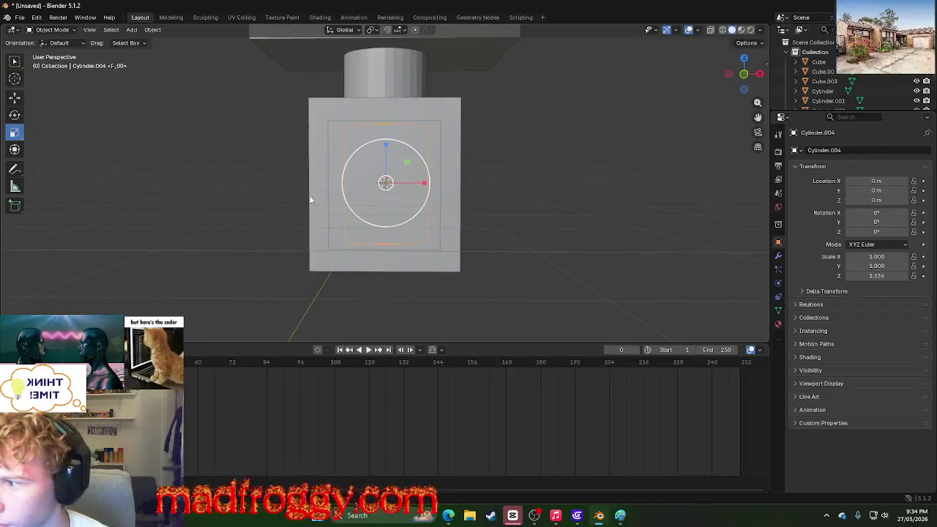
drag(431, 187, 406, 185)
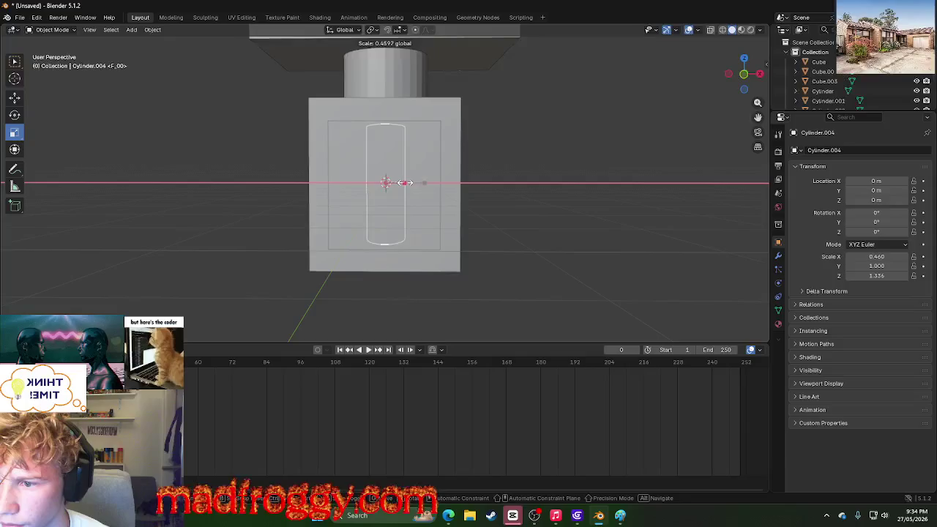
mouse_move(440, 188)
middle_down()
mouse_move(492, 220)
mouse_move(442, 227)
middle_up()
key(ctrl+z)
drag(417, 216, 404, 201)
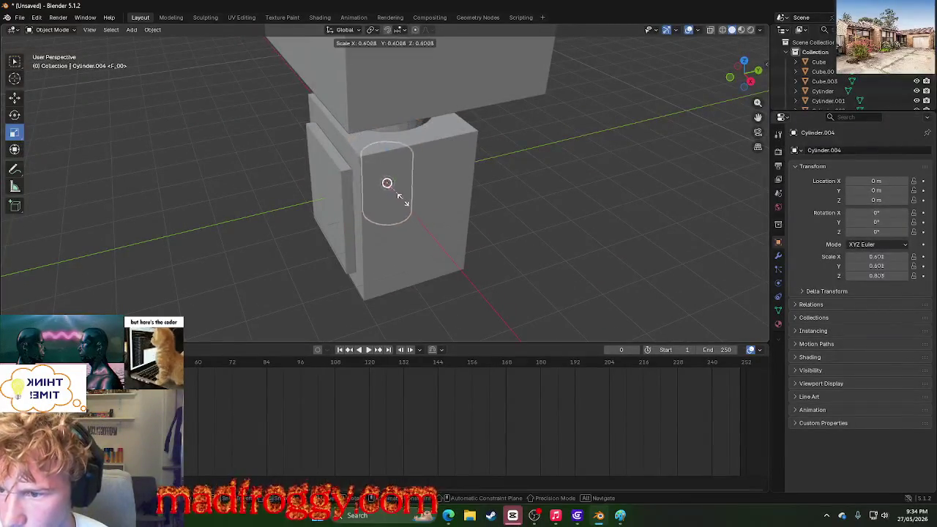
middle_drag(202, 173, 229, 143)
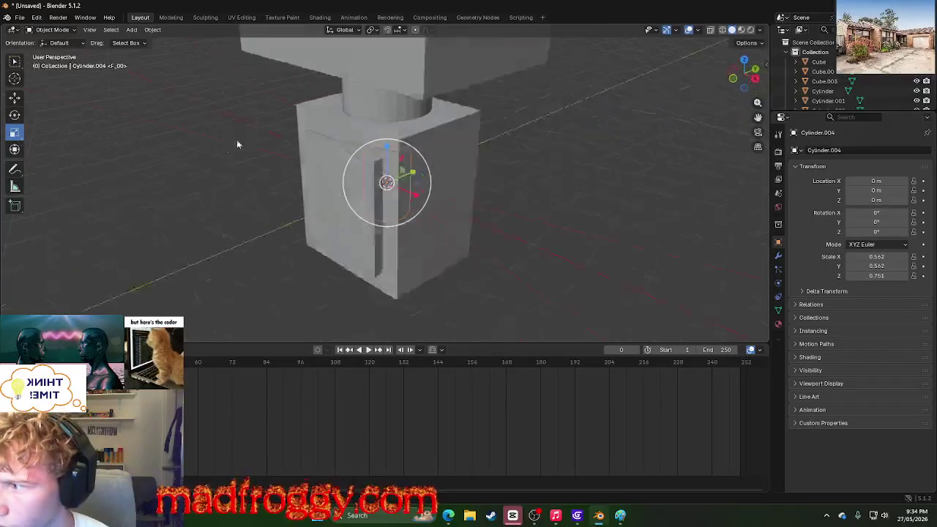
click(14, 97)
drag(423, 196, 393, 191)
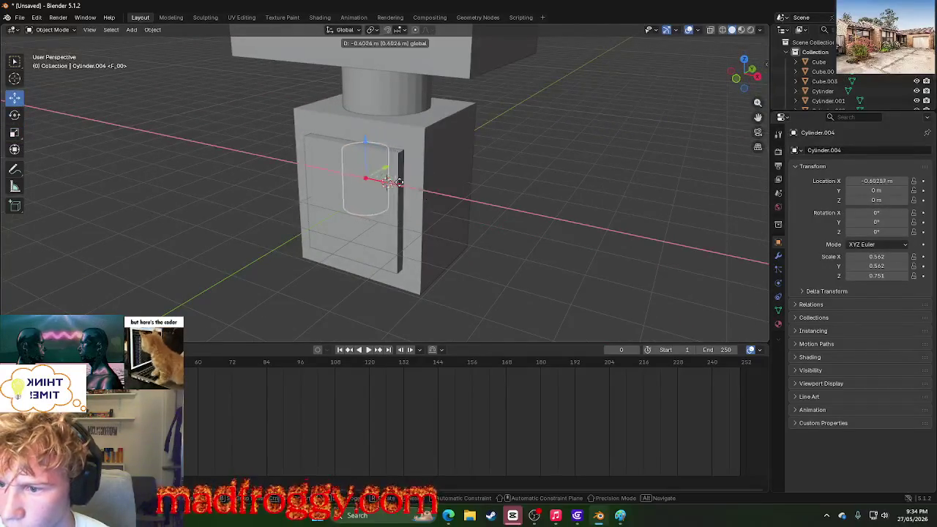
drag(355, 150, 356, 241)
middle_drag(327, 322, 439, 241)
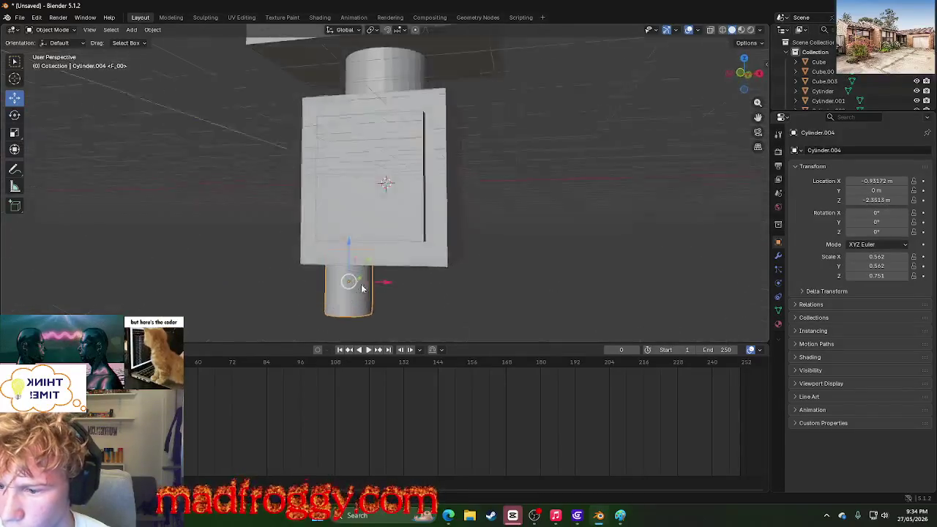
scroll(486, 253, down, 4)
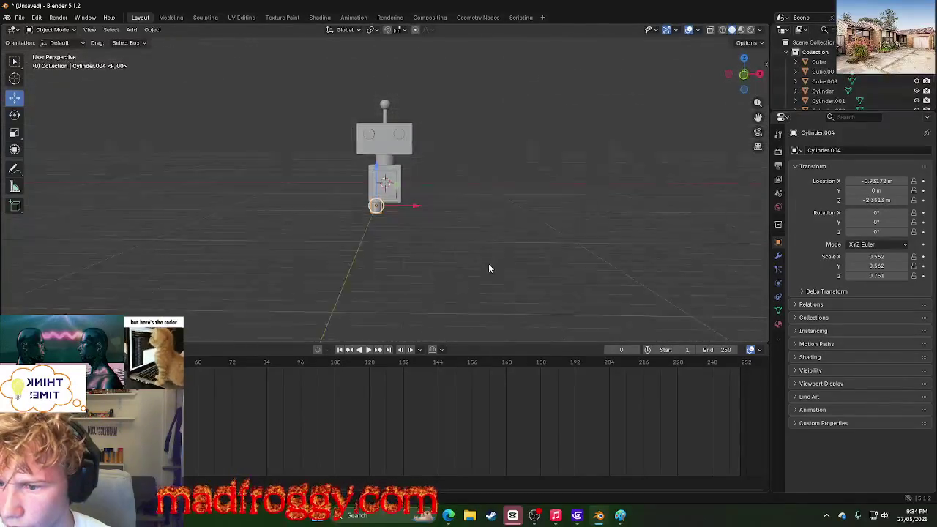
scroll(488, 260, up, 3)
scroll(468, 235, up, 2)
mouse_move(502, 229)
middle_down()
mouse_move(499, 219)
mouse_move(505, 230)
middle_up()
scroll(498, 217, down, 4)
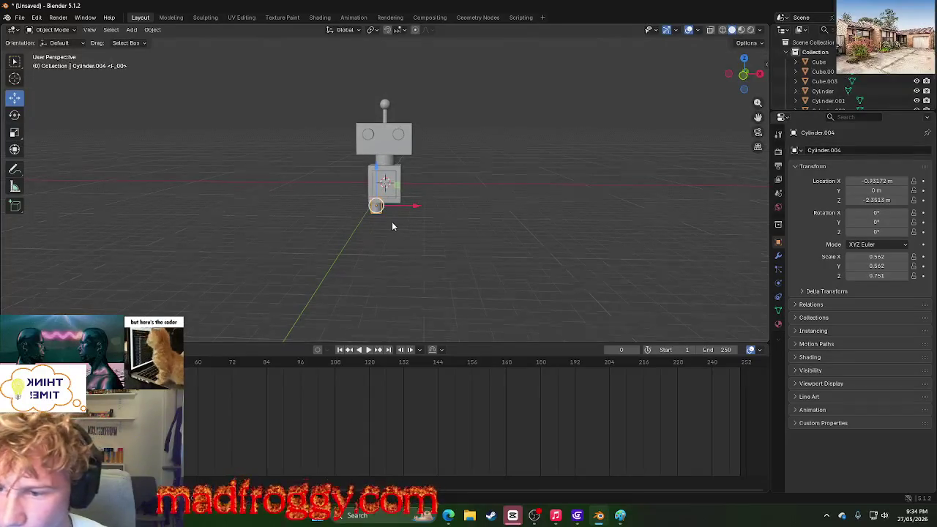
scroll(392, 227, up, 5)
scroll(389, 288, up, 3)
scroll(335, 288, down, 5)
scroll(382, 301, up, 5)
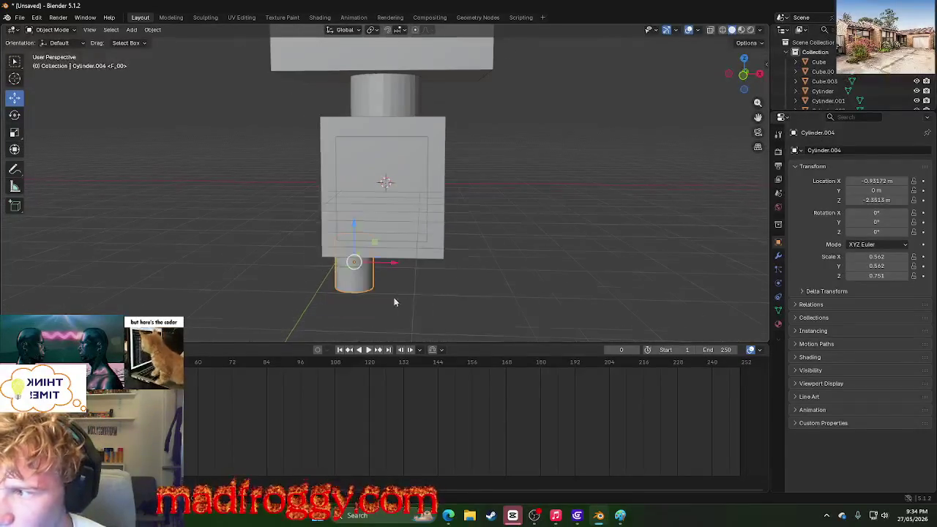
scroll(388, 297, down, 2)
scroll(439, 301, up, 2)
mouse_move(440, 301)
middle_down()
mouse_move(443, 247)
mouse_move(310, 256)
middle_up()
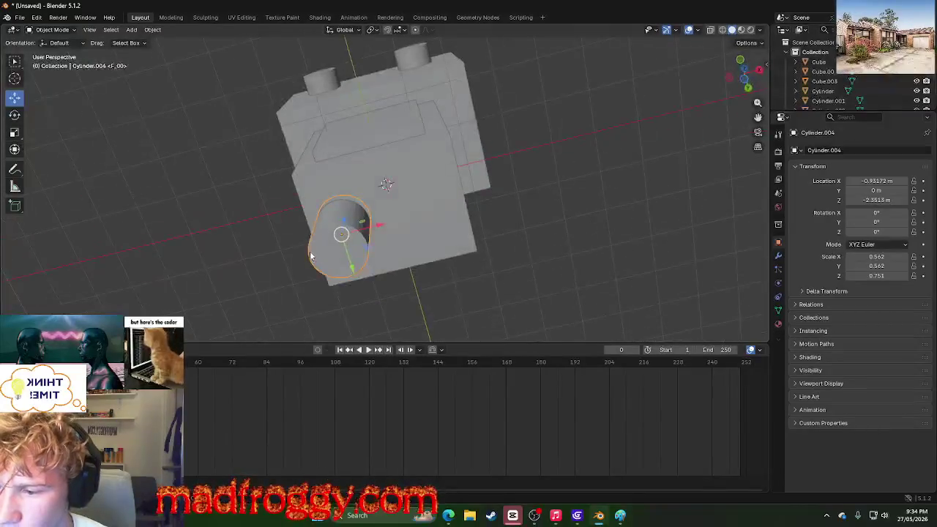
click(328, 262)
click(328, 262)
mouse_move(245, 232)
middle_down()
mouse_move(265, 326)
mouse_move(259, 37)
mouse_move(290, 128)
mouse_move(342, 126)
mouse_move(305, 125)
middle_up()
scroll(290, 129, down, 4)
scroll(296, 131, down, 2)
middle_drag(305, 186, 343, 202)
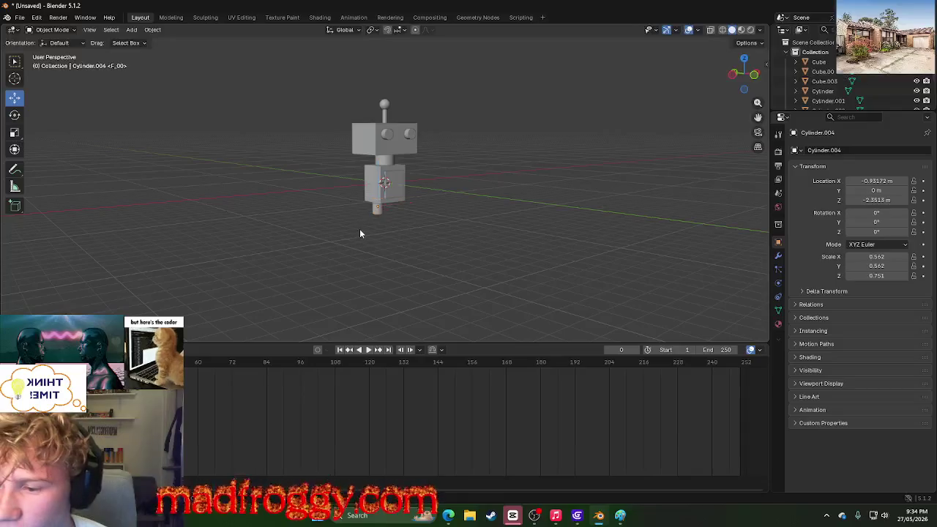
key(Delete)
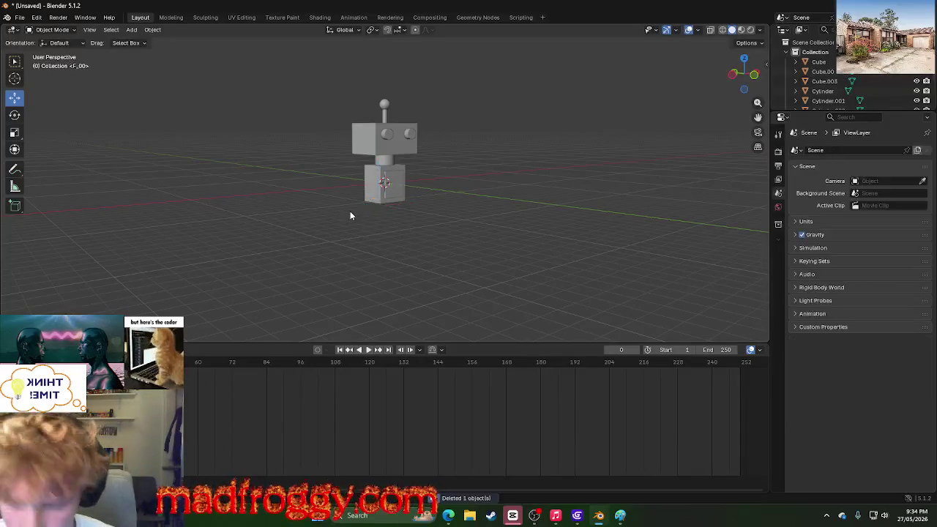
click(132, 29)
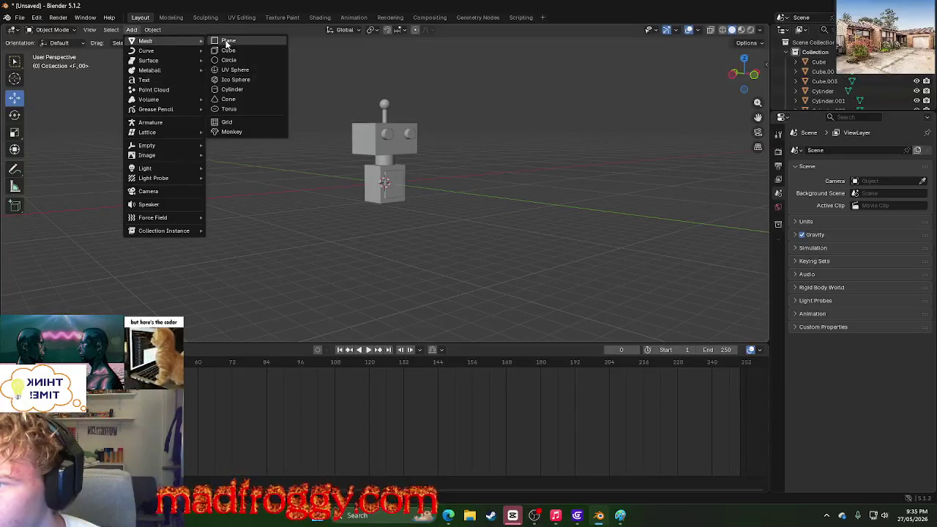
mouse_move(146, 41)
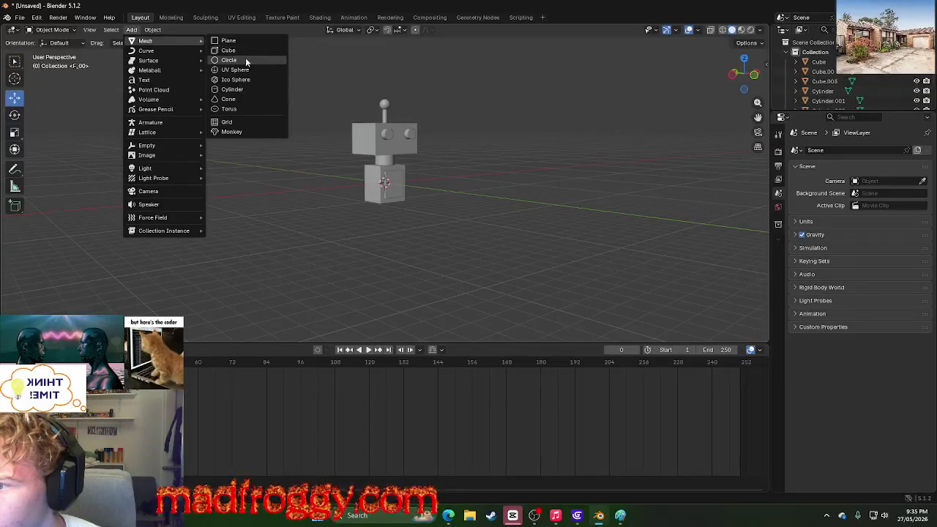
Step: Add Cube.002 at Y -7.7626 m beside the robot and open it in Edit Mode
click(256, 51)
mouse_move(359, 228)
middle_down()
mouse_move(242, 232)
mouse_move(412, 200)
middle_up()
drag(423, 186, 312, 207)
mouse_move(312, 207)
middle_down()
mouse_move(385, 223)
mouse_move(322, 280)
mouse_move(185, 220)
middle_up()
scroll(322, 281, up, 5)
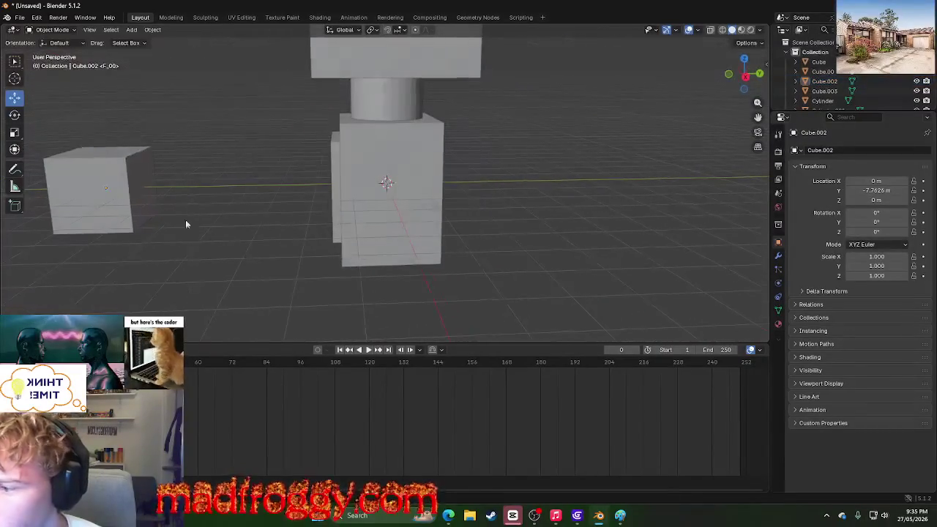
click(57, 160)
click(173, 17)
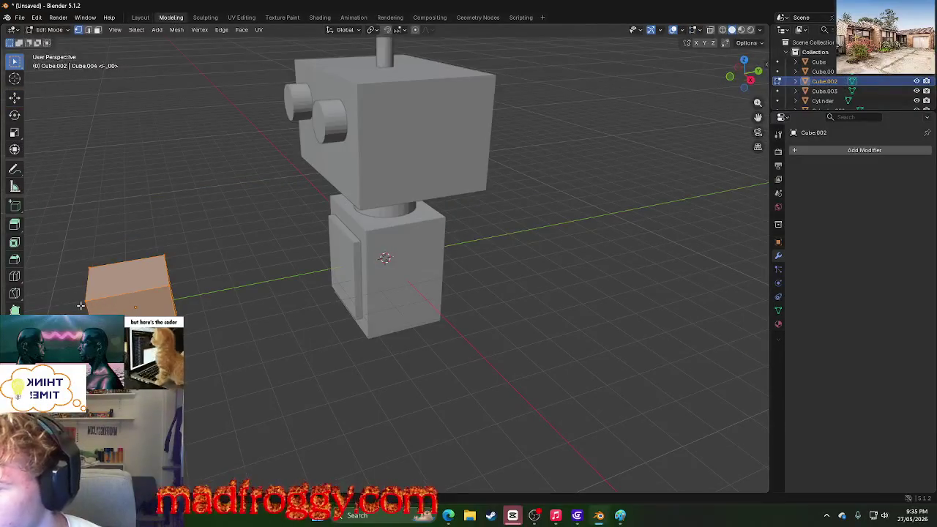
Step: Select the whole cube mesh and scale it up to a larger size
click(88, 299)
middle_drag(247, 370, 218, 370)
key(a)
key(s)
click(268, 359)
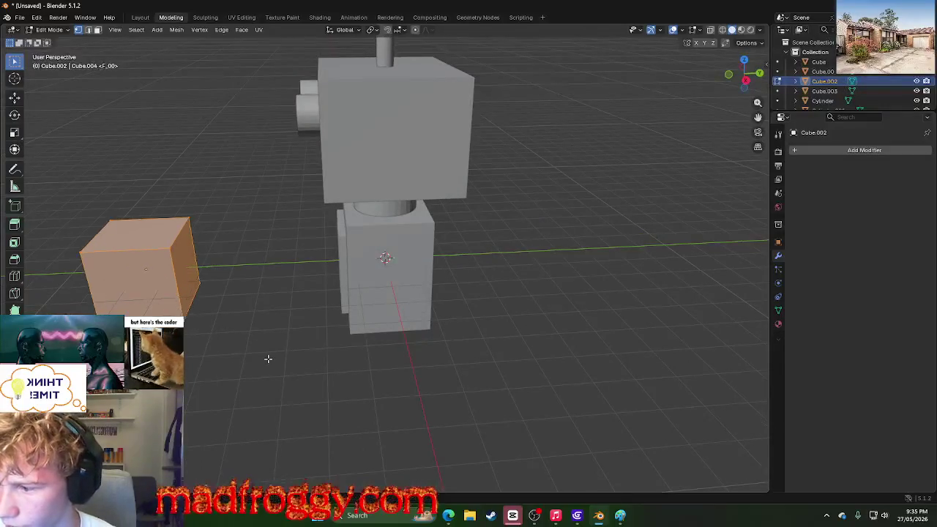
right_click(330, 345)
key(Escape)
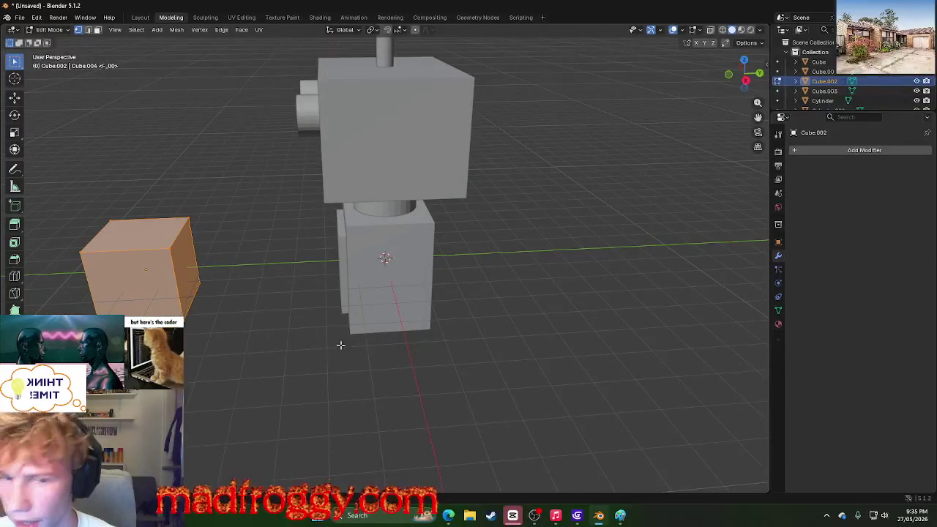
Step: Try pulling a cube corner into a wedge with Poly Build, then undo it
mouse_move(761, 69)
mouse_down()
mouse_move(733, 74)
mouse_move(766, 57)
mouse_up()
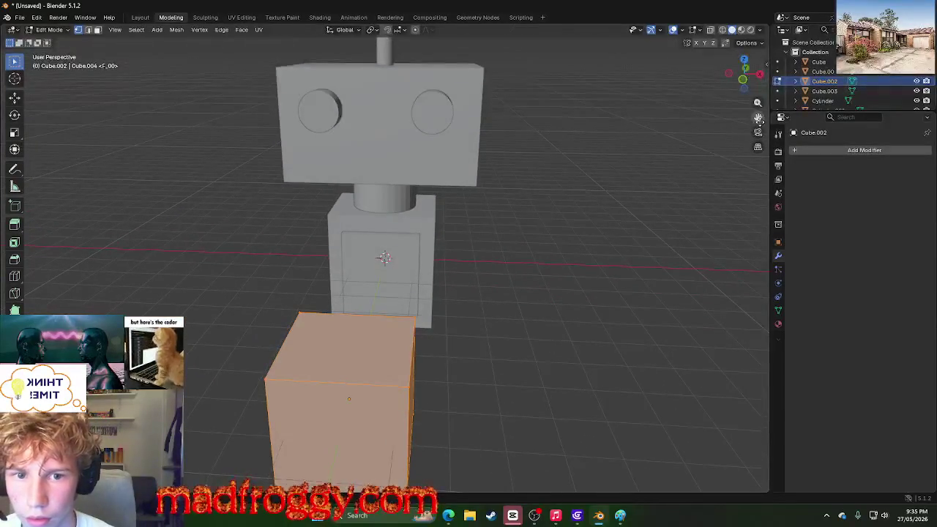
drag(759, 119, 594, 245)
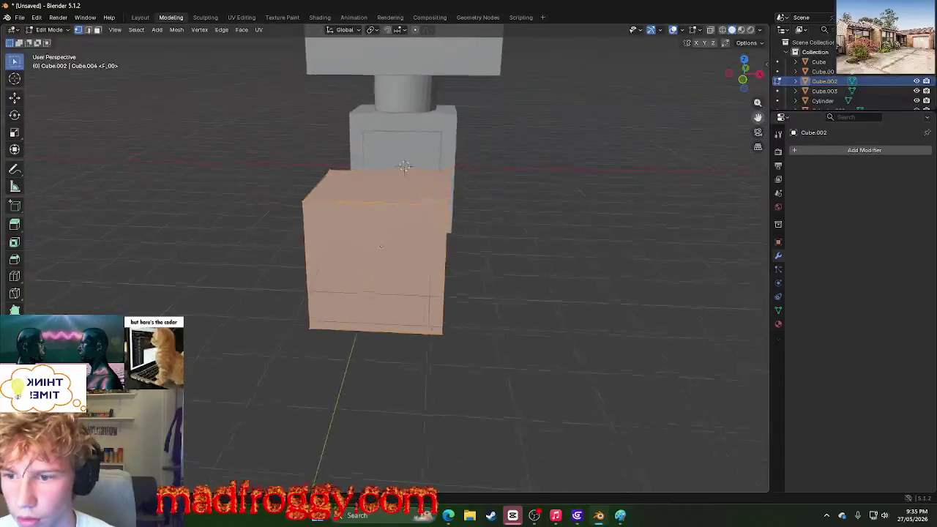
right_click(595, 245)
mouse_move(583, 190)
middle_down()
mouse_move(326, 292)
mouse_move(361, 292)
middle_up()
scroll(361, 292, down, 4)
scroll(249, 262, up, 2)
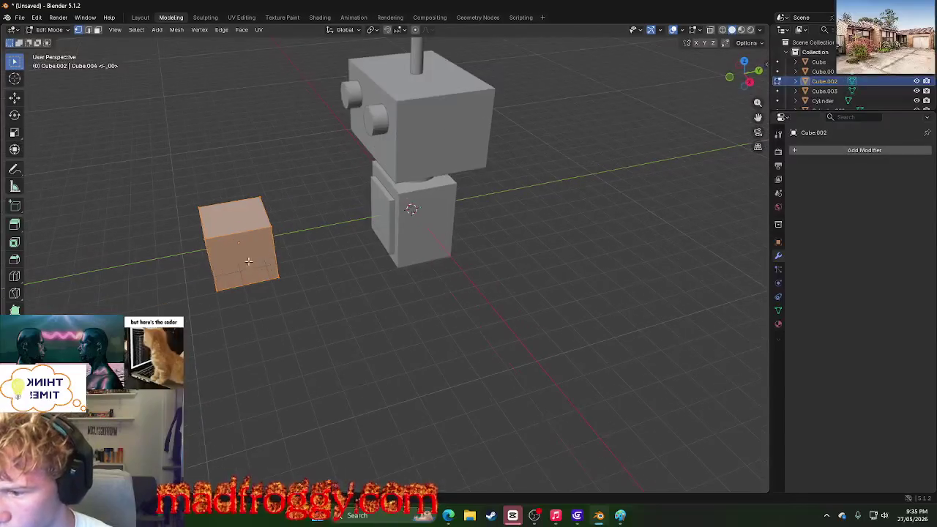
click(206, 242)
click(15, 97)
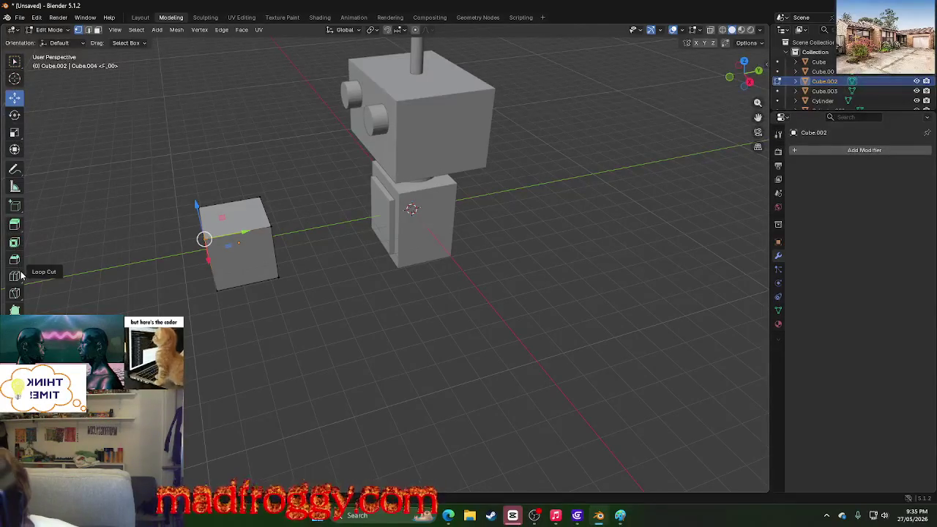
click(14, 310)
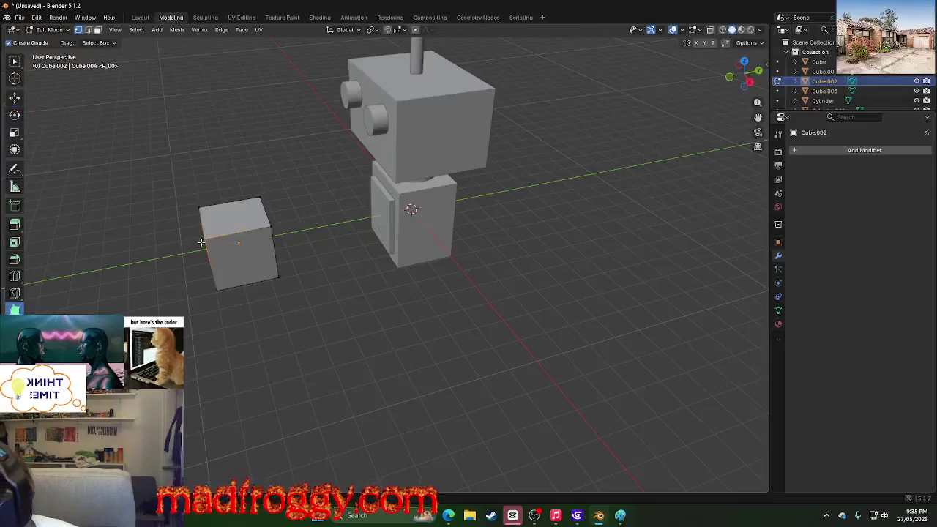
mouse_move(209, 238)
mouse_down()
mouse_move(264, 258)
mouse_move(366, 355)
mouse_up()
mouse_move(363, 360)
middle_down()
mouse_move(408, 338)
mouse_move(324, 339)
mouse_move(491, 334)
mouse_move(405, 355)
mouse_move(205, 272)
middle_up()
key(ctrl+z)
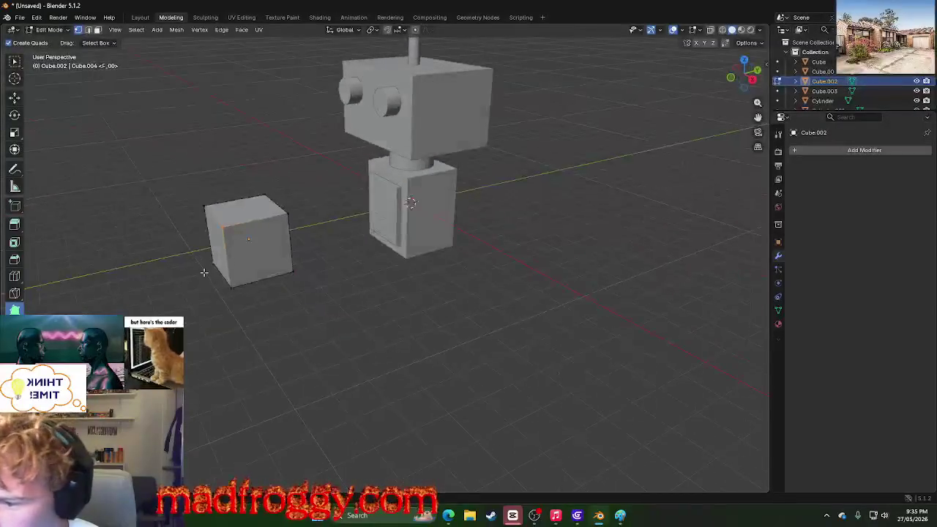
scroll(146, 227, up, 3)
Step: Dissolve the selected cube edges, leaving a flat plane piece
key(x)
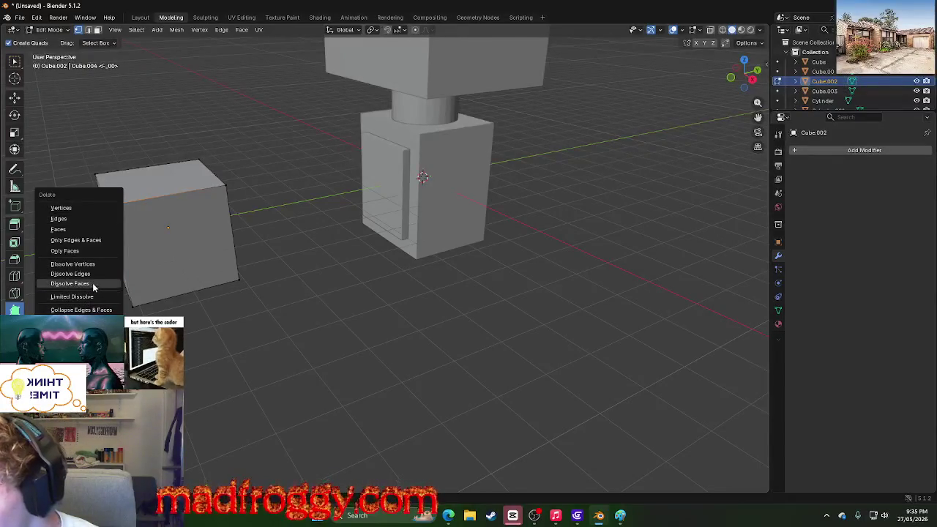
click(99, 273)
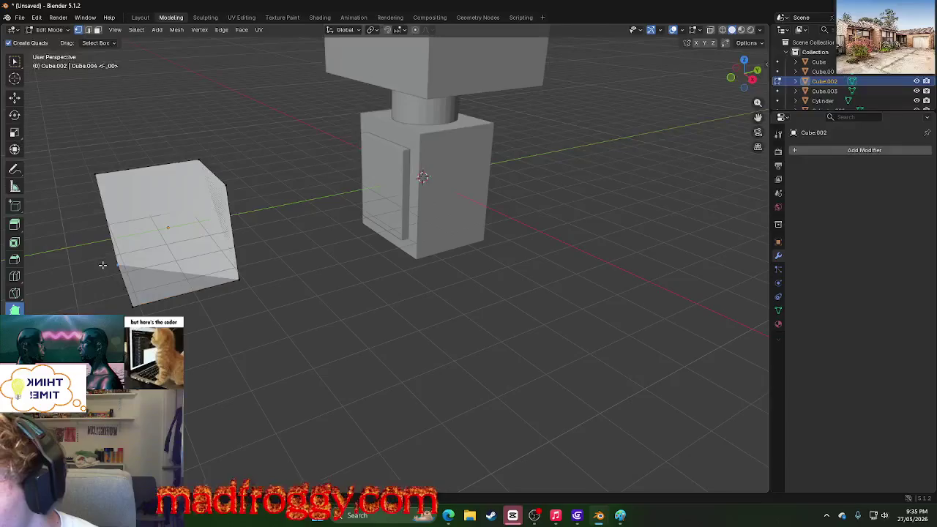
mouse_move(343, 357)
middle_down()
mouse_move(399, 339)
mouse_move(295, 359)
mouse_move(295, 368)
mouse_move(322, 374)
mouse_move(396, 347)
mouse_move(421, 354)
mouse_move(401, 376)
middle_up()
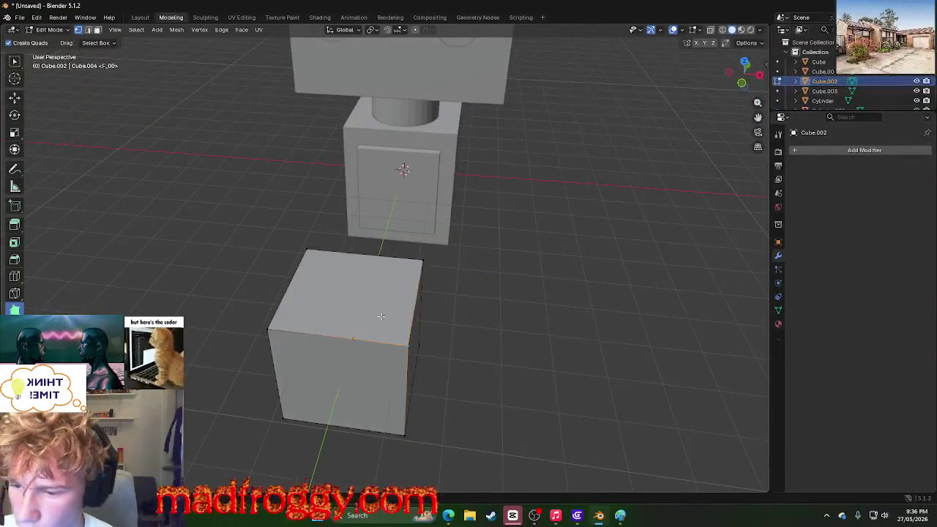
middle_drag(515, 372, 395, 388)
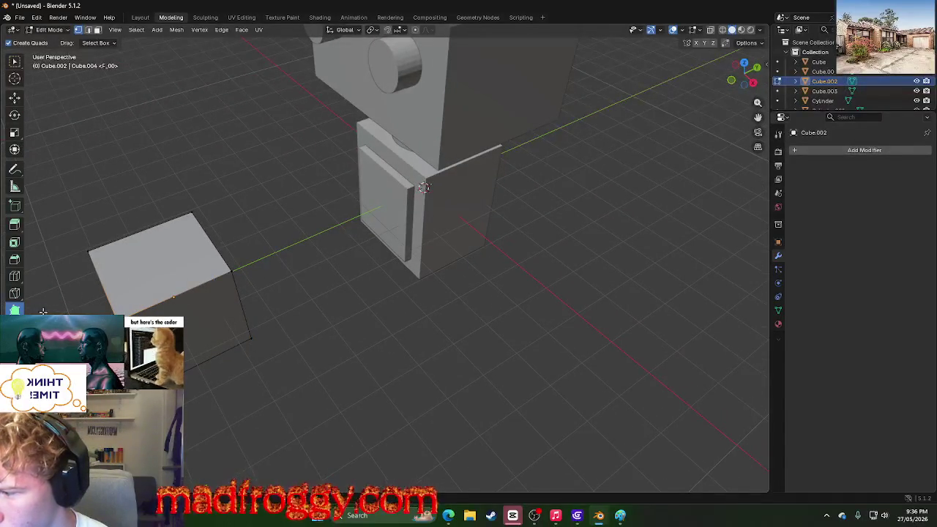
Step: Move the plane's lower, left and top vertices to shape it into a triangle
key(g)
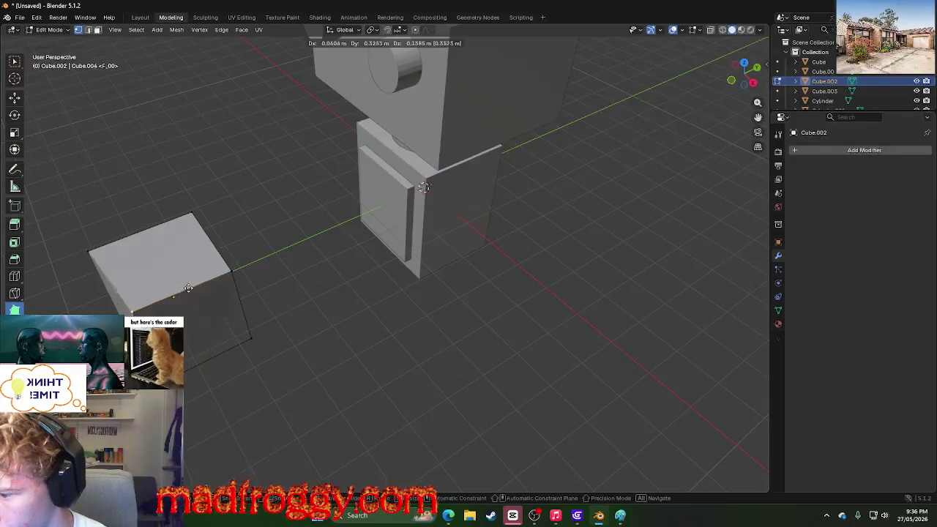
click(221, 273)
key(g)
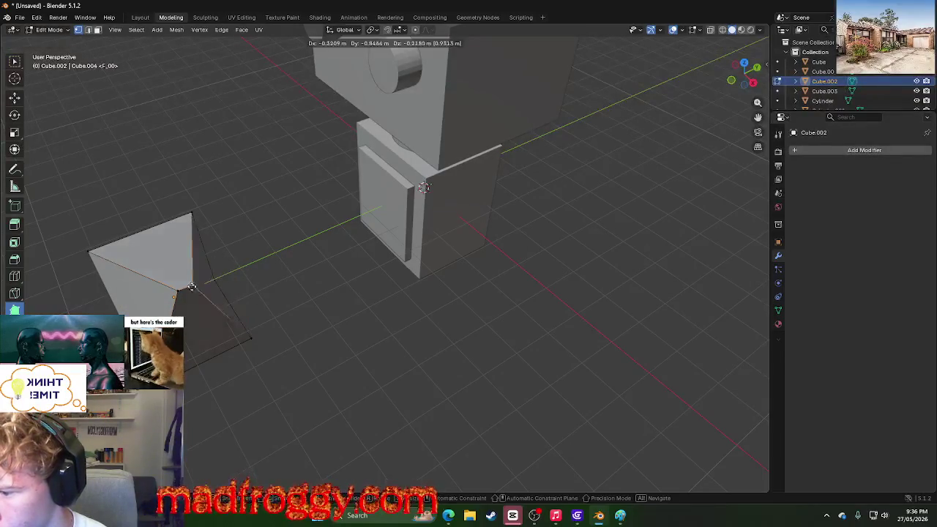
click(177, 292)
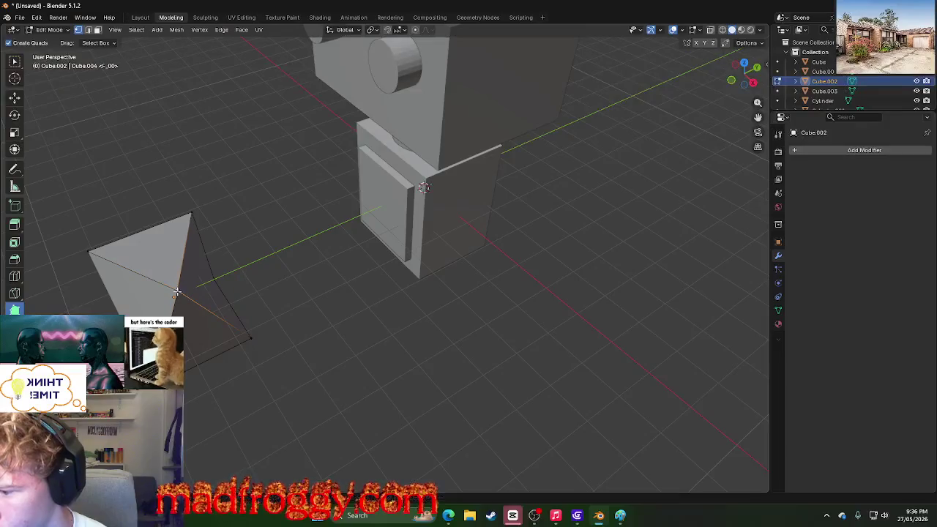
click(88, 251)
key(g)
click(149, 231)
click(192, 214)
key(g)
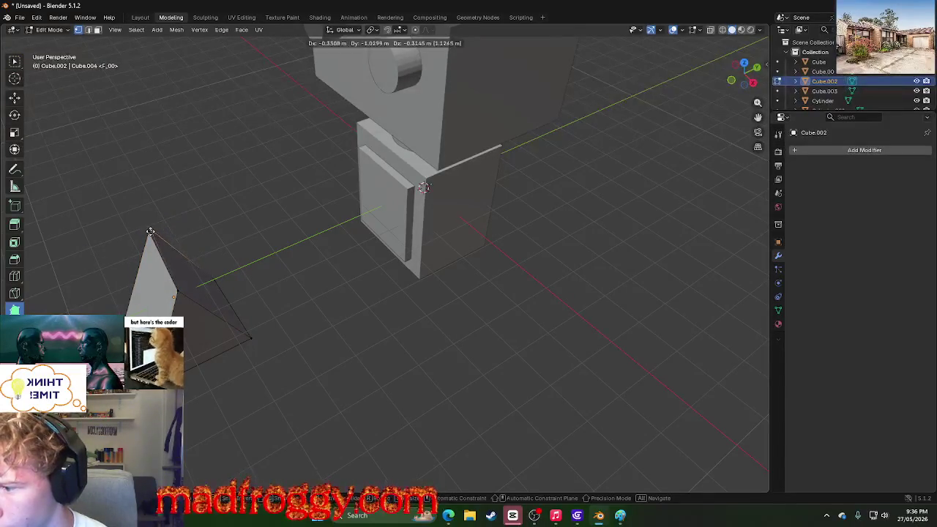
click(148, 232)
middle_drag(161, 234, 384, 227)
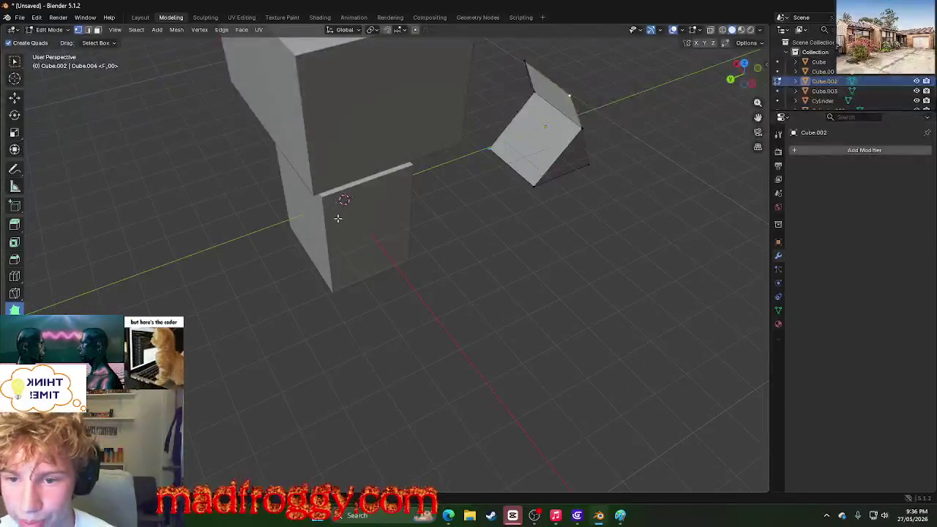
mouse_move(557, 241)
middle_down()
mouse_move(502, 215)
mouse_move(581, 182)
middle_up()
Step: Raise the wedge's tip vertex up and to the right
click(675, 159)
right_click(681, 117)
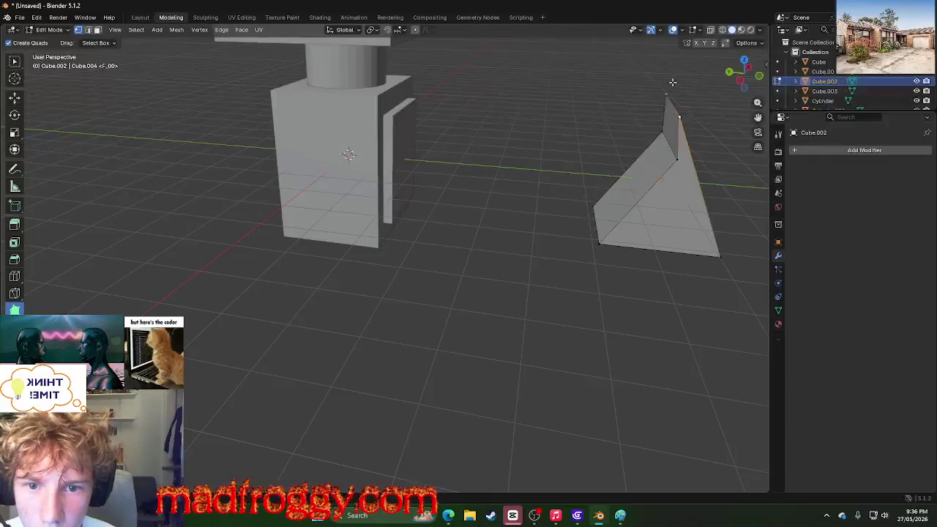
key(g)
click(689, 164)
mouse_move(689, 164)
middle_down()
mouse_move(634, 303)
mouse_move(494, 272)
middle_up()
right_click(479, 266)
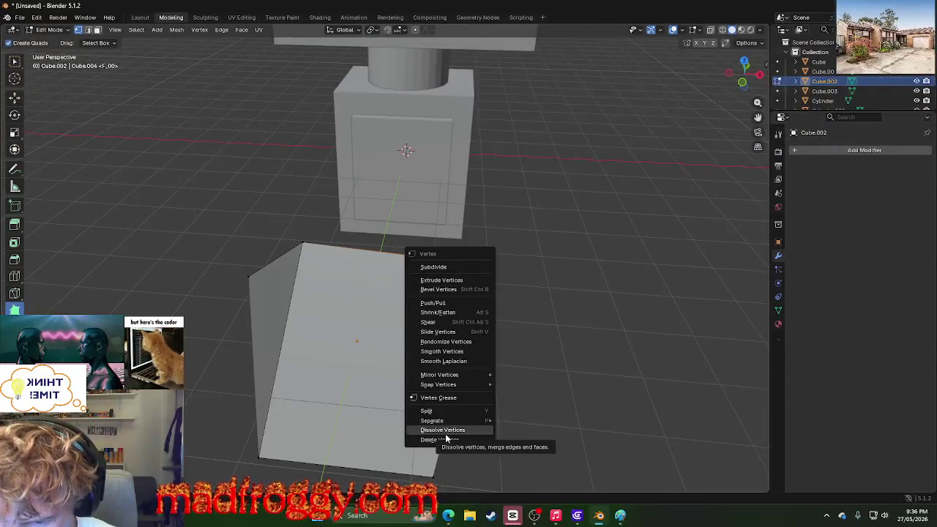
Step: Dissolve the selected vertex and reposition the flap's top vertex
click(445, 432)
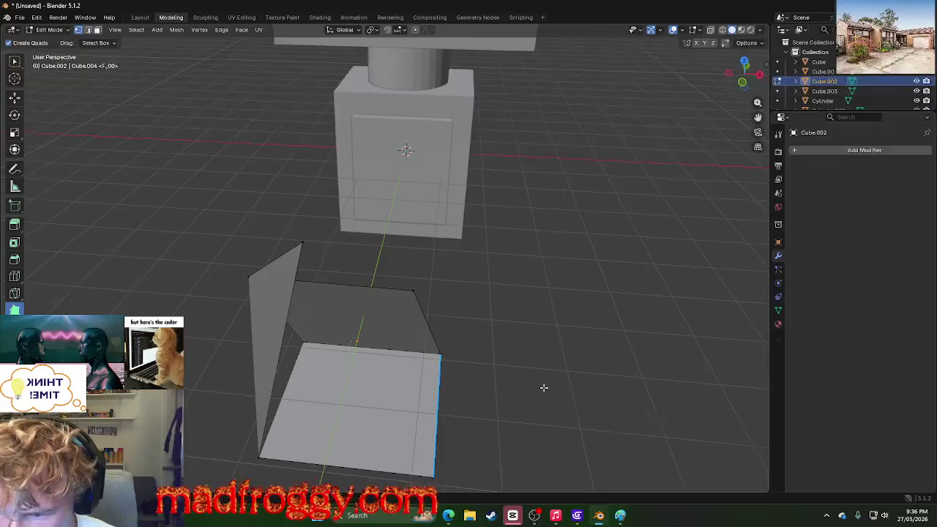
middle_drag(547, 387, 477, 383)
scroll(310, 345, down, 5)
middle_drag(309, 345, 384, 321)
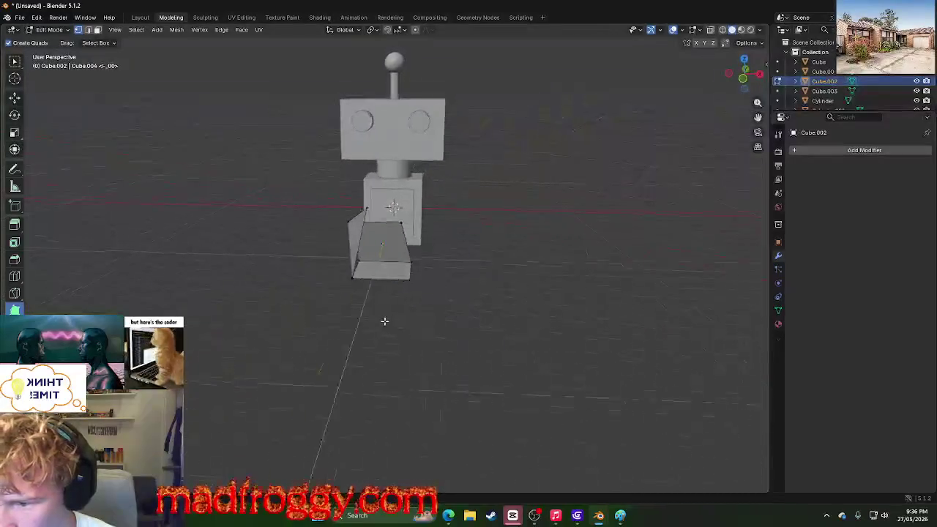
scroll(372, 321, up, 3)
scroll(344, 358, up, 3)
middle_drag(324, 391, 291, 400)
scroll(293, 401, down, 2)
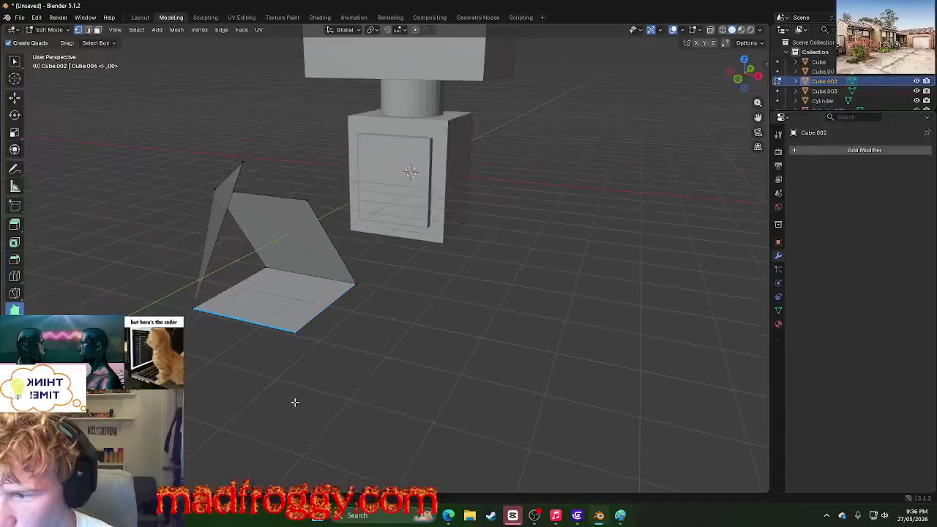
key(g)
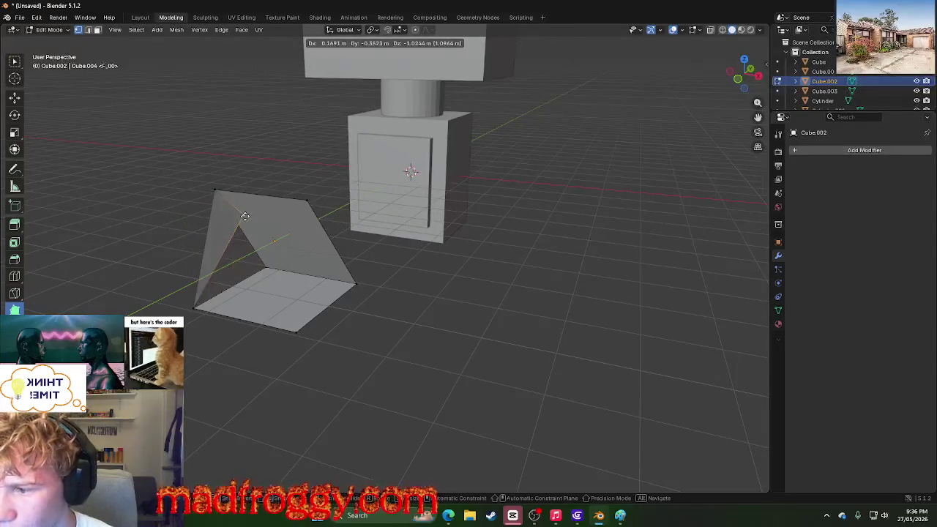
click(244, 215)
mouse_move(245, 216)
middle_down()
mouse_move(286, 330)
mouse_move(349, 345)
middle_up()
Step: Extrude the shape's left edge into a new face, discarding a stray vertex move
click(185, 246)
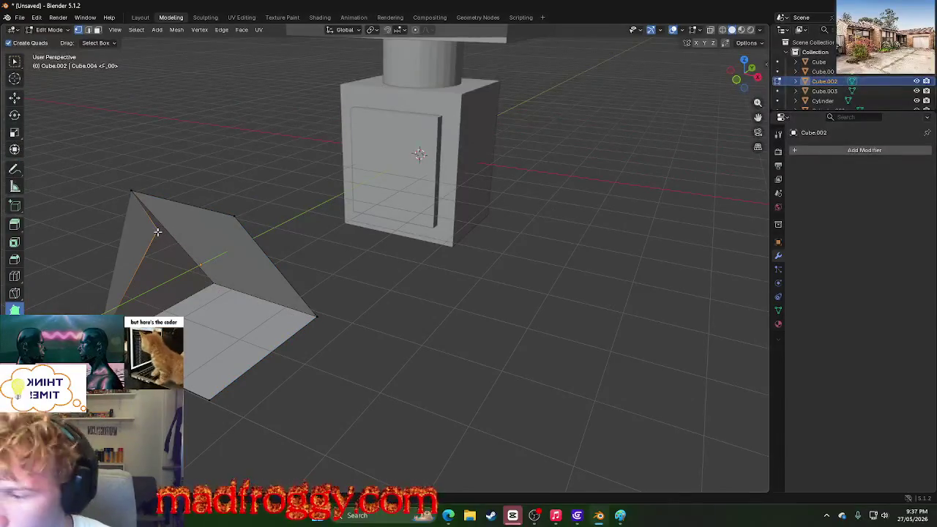
key(g)
click(260, 195)
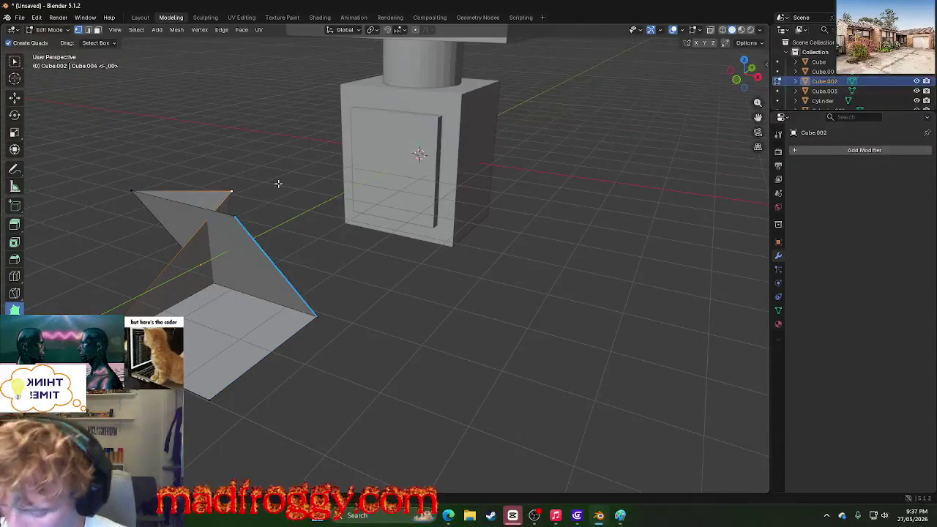
key(ctrl+z)
key(ctrl+z)
key(ctrl+z)
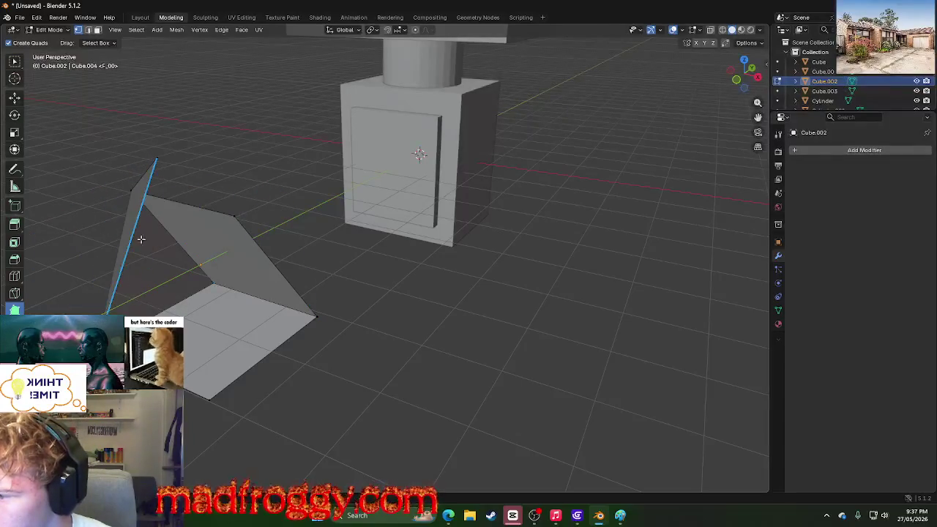
key(e)
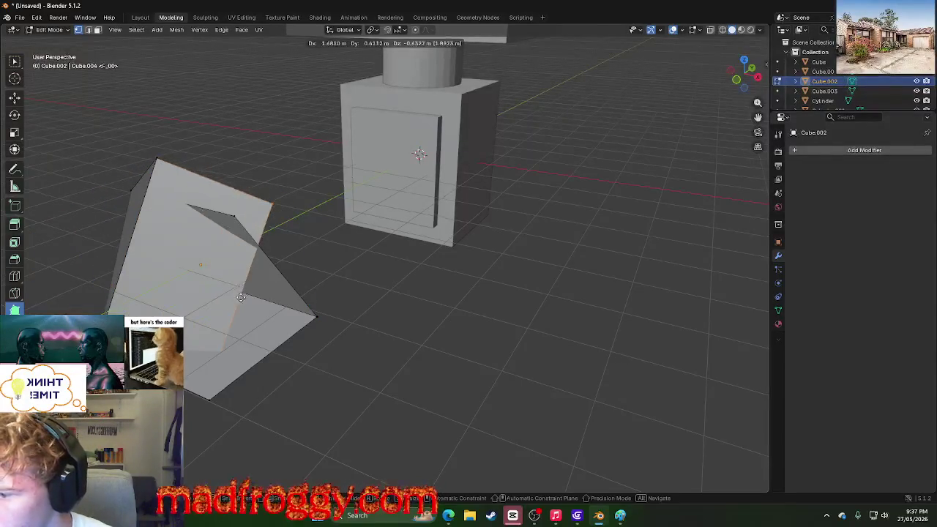
click(239, 194)
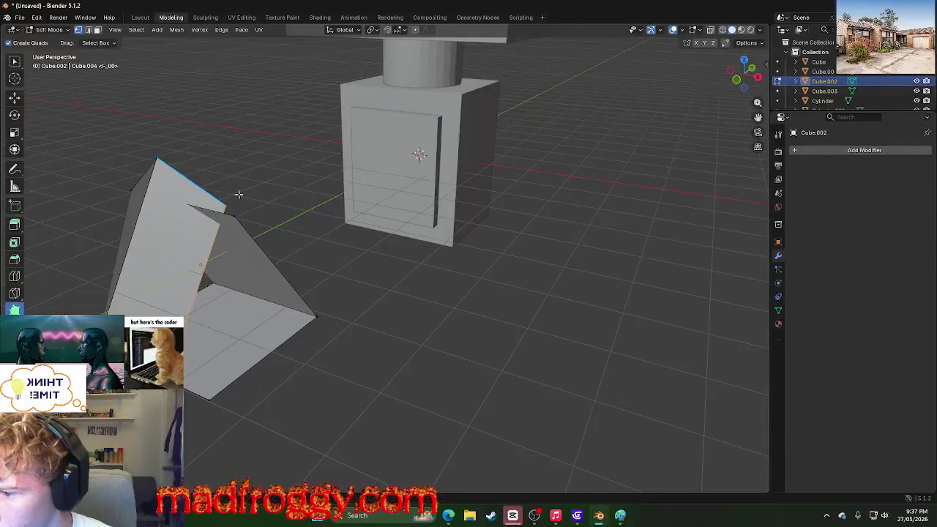
Step: Dissolve the selected edges so the faces merge
scroll(249, 216, up, 2)
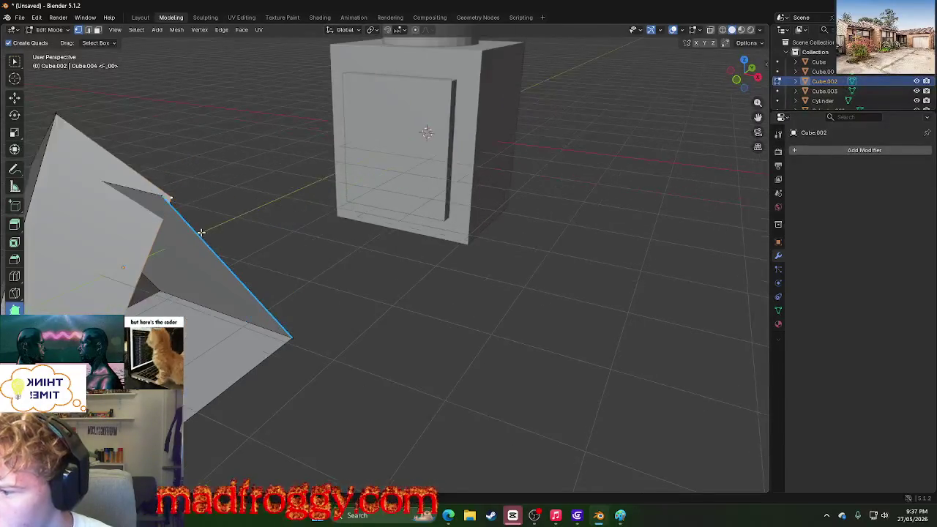
scroll(229, 236, up, 2)
scroll(229, 236, down, 1)
scroll(201, 243, down, 2)
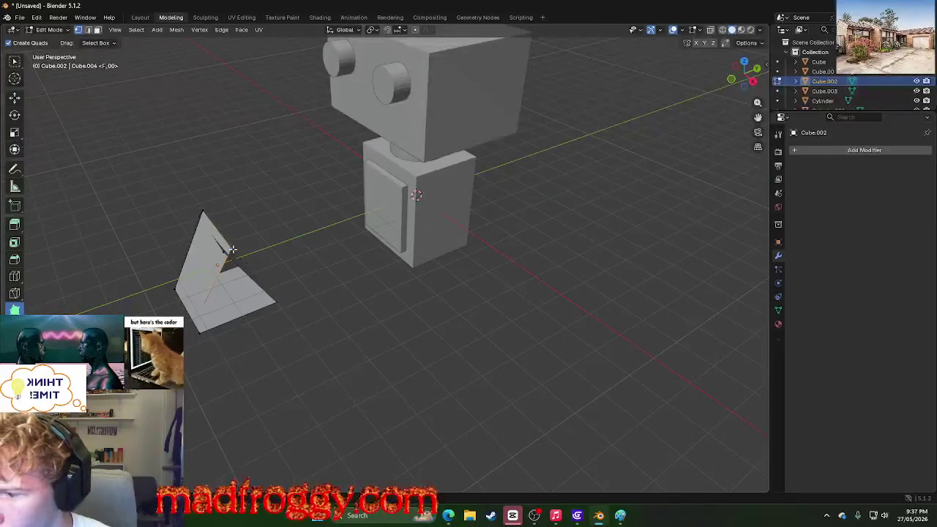
key(x)
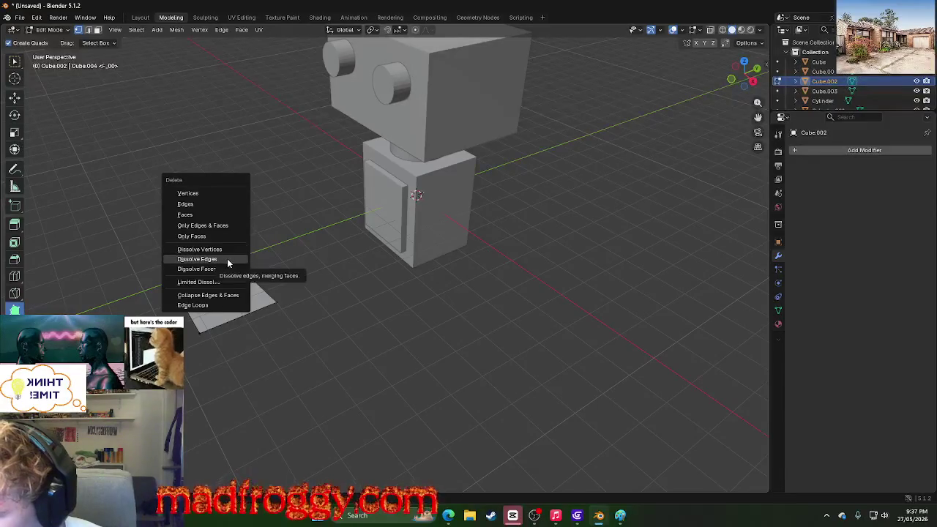
click(227, 259)
Step: Add an edge and raise a vertex to form an upright panel
middle_drag(296, 278, 269, 250)
right_click(260, 238)
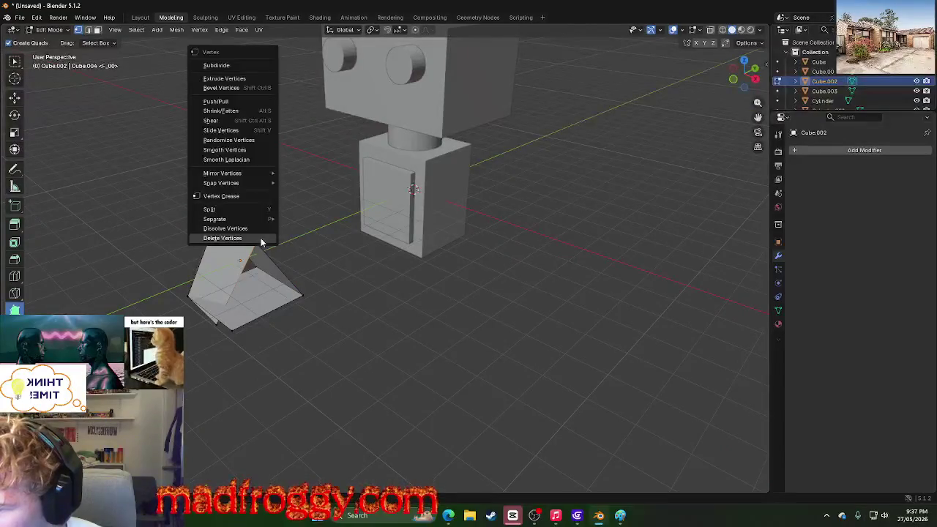
click(261, 238)
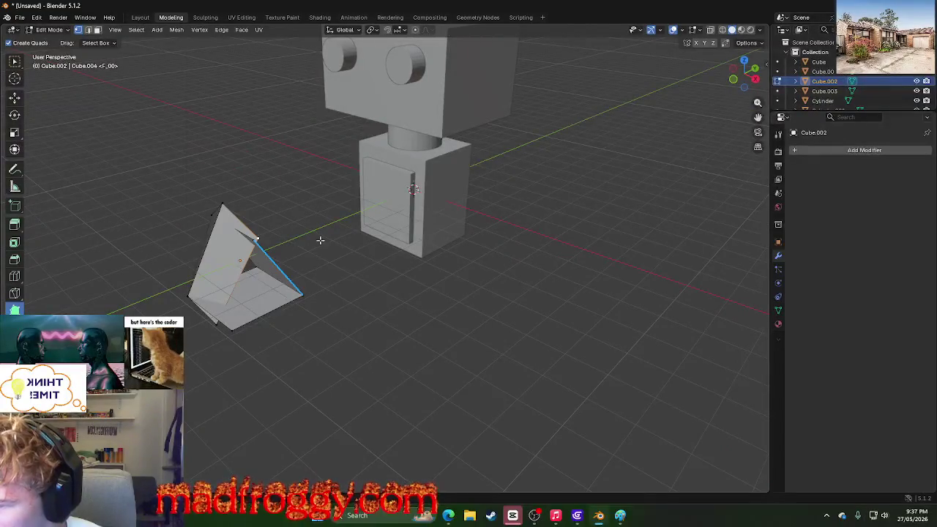
right_click(262, 235)
click(254, 237)
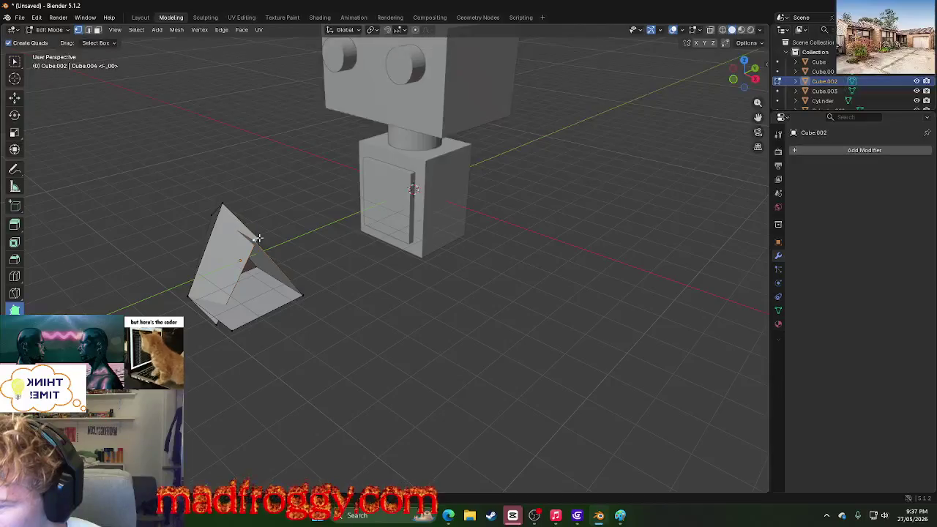
key(g)
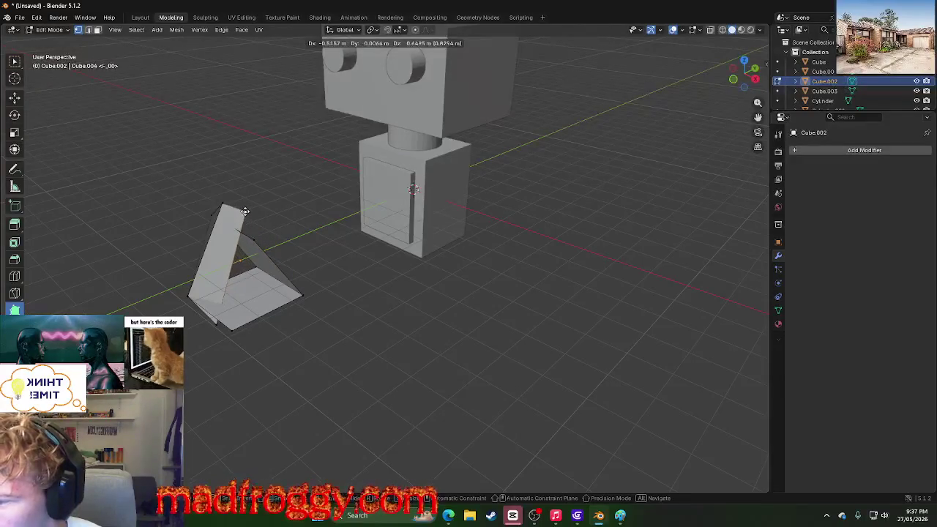
click(244, 211)
key(super)
text(verti)
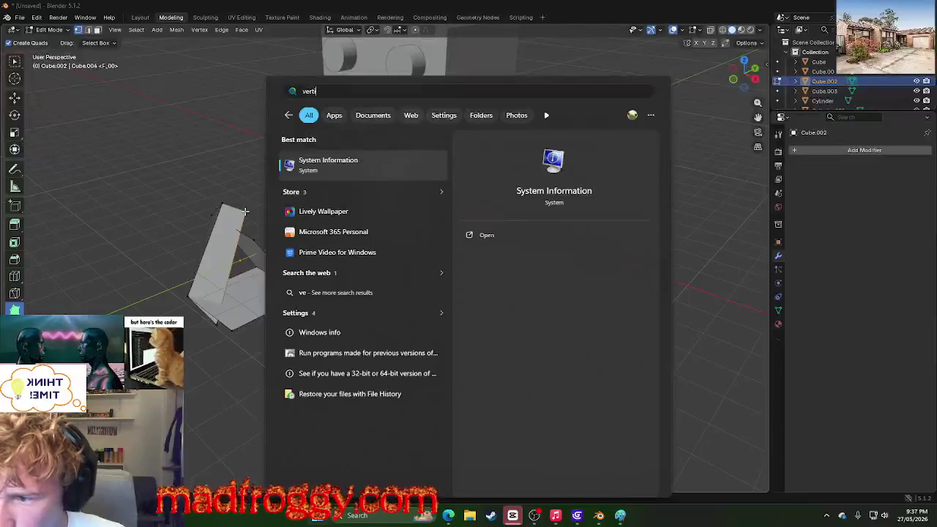
text(cie)
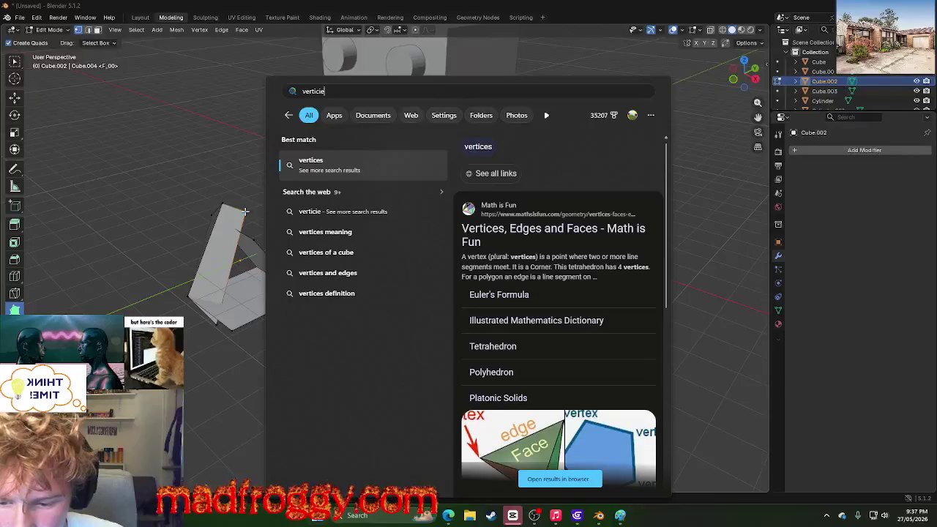
scroll(572, 399, down, 1)
scroll(578, 357, down, 2)
click(704, 300)
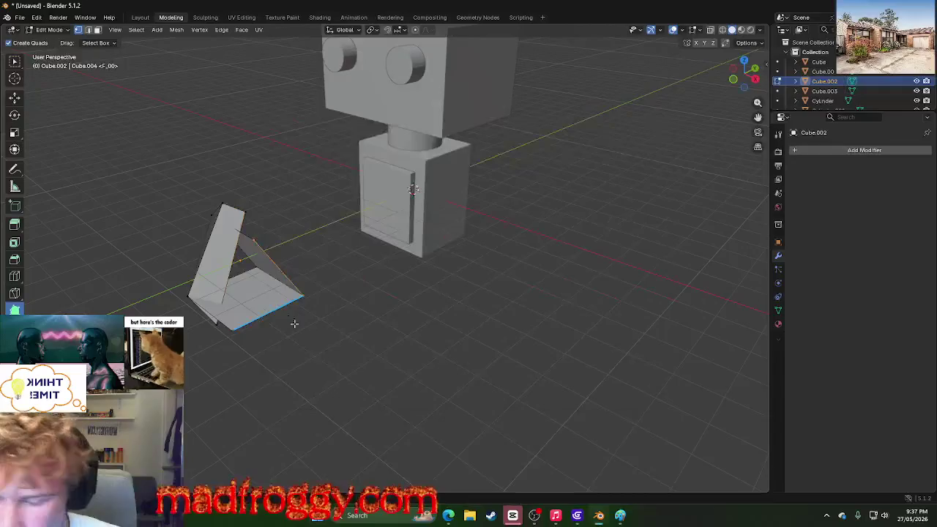
Step: Select an edge and repeatedly open and dismiss the Vertex menu while inspecting the shape
key(ctrl+v)
click(237, 241)
key(ctrl+v)
middle_drag(360, 330, 289, 337)
scroll(288, 337, up, 4)
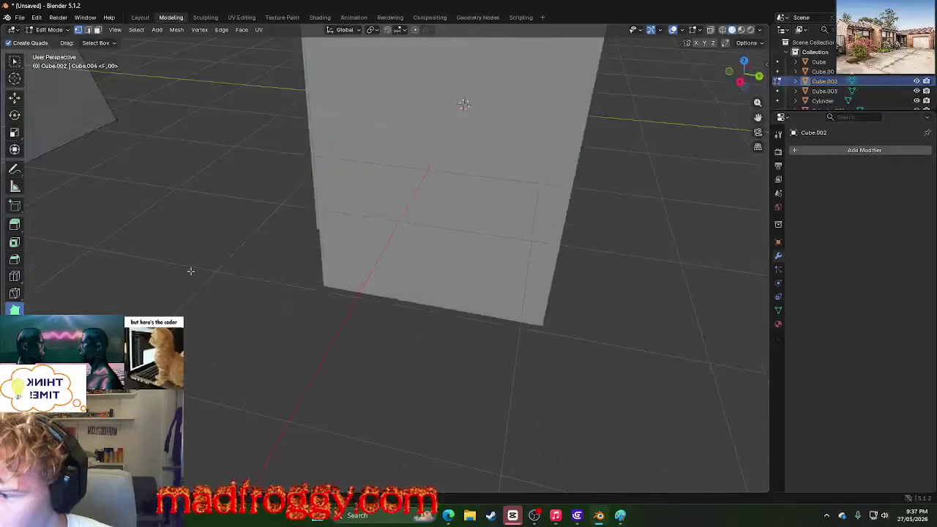
middle_drag(192, 266, 293, 298)
scroll(293, 298, down, 5)
key(ctrl+v)
key(Escape)
key(ctrl+v)
key(Escape)
key(ctrl+v)
key(Escape)
key(ctrl+v)
key(Escape)
scroll(312, 278, up, 3)
scroll(312, 278, up, 2)
key(ctrl+v)
key(Escape)
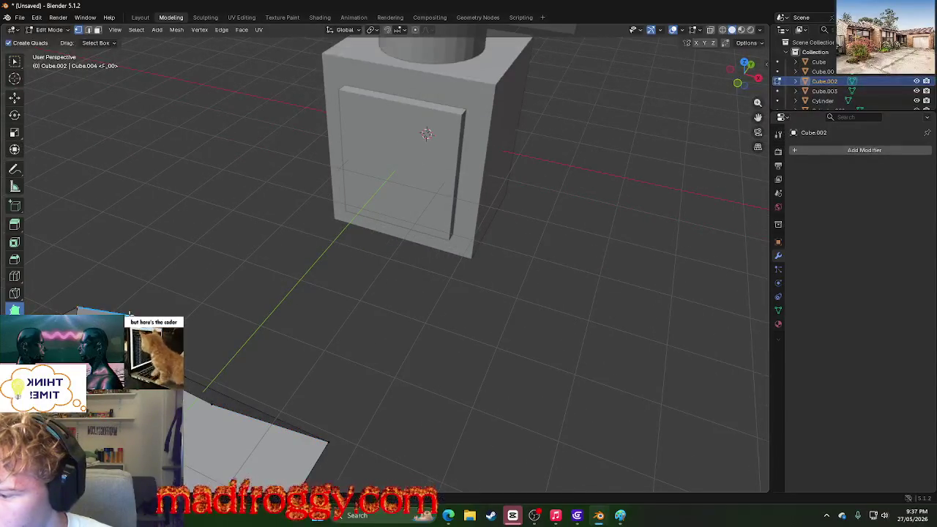
Step: Pull a vertex out to a tip and extrude new faces rightward and upward
middle_drag(345, 405, 273, 307)
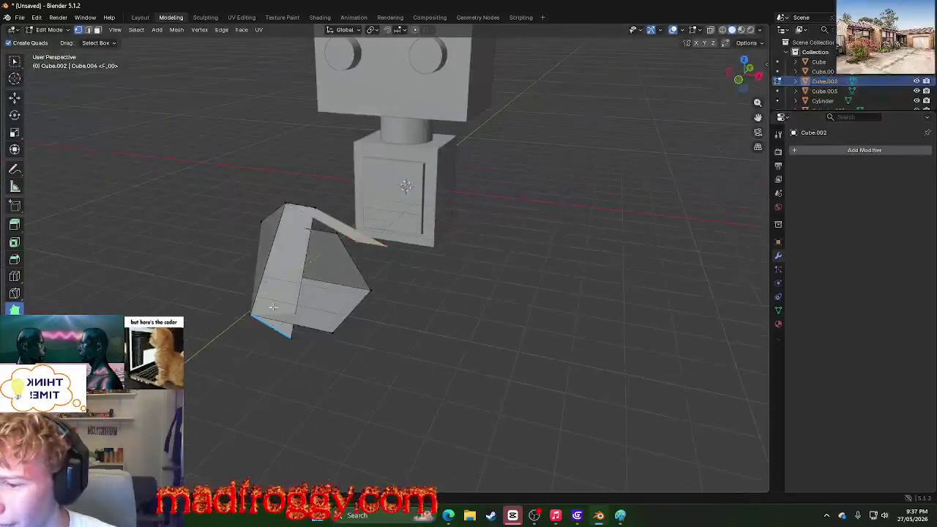
key(g)
click(441, 317)
mouse_move(578, 368)
middle_down()
mouse_move(551, 371)
mouse_move(588, 368)
mouse_move(607, 344)
middle_up()
key(e)
click(652, 320)
mouse_move(660, 328)
middle_down()
mouse_move(554, 326)
mouse_move(540, 310)
mouse_move(115, 139)
middle_up()
key(e)
click(263, 128)
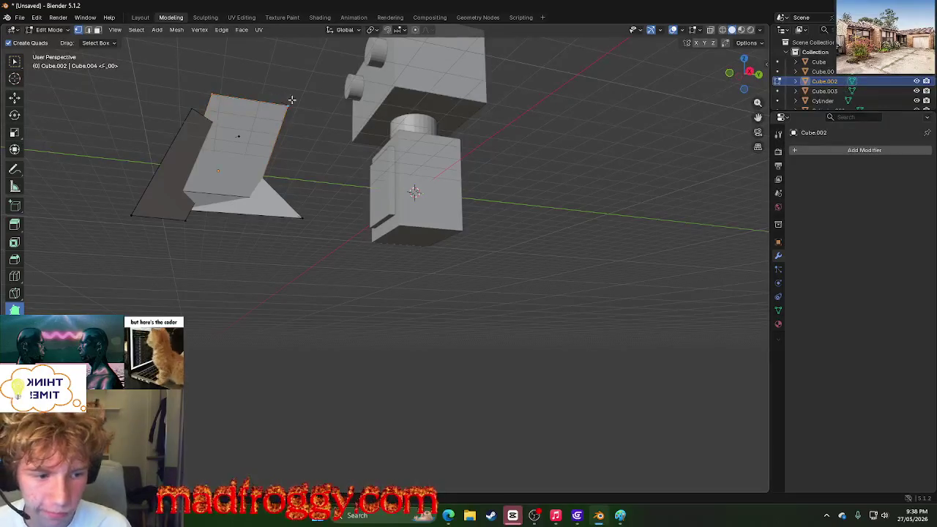
Step: Box-select the vertices of the left mesh
middle_drag(333, 171, 198, 253)
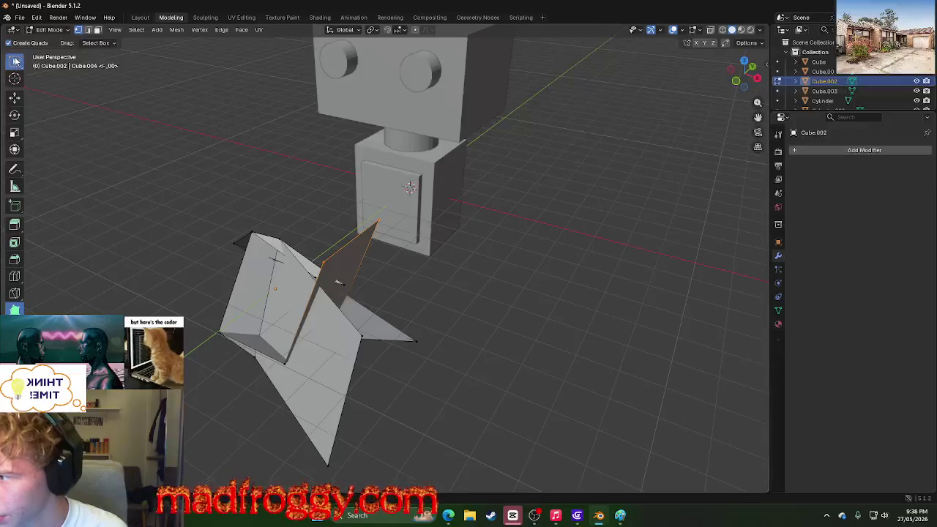
click(15, 61)
drag(129, 221, 315, 432)
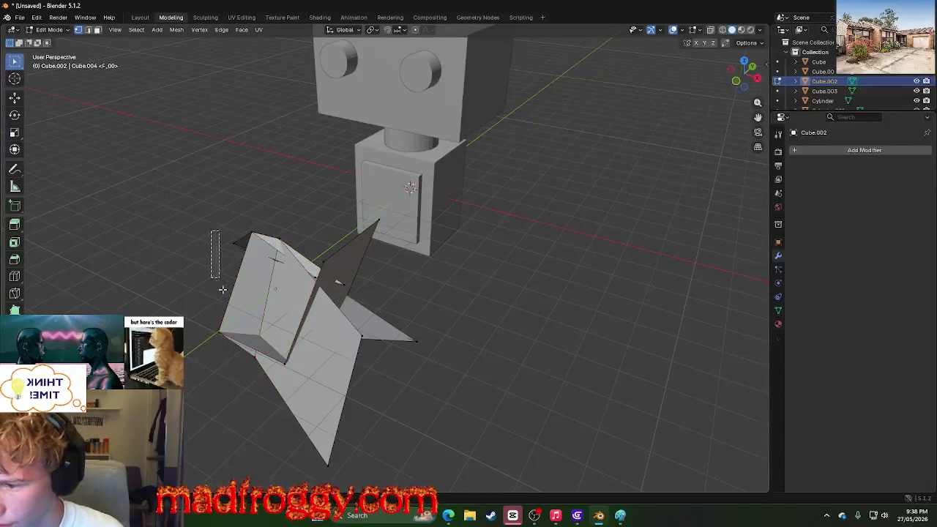
middle_drag(417, 419, 200, 280)
drag(103, 177, 282, 360)
Step: Delete the folded Cube.002 object in Object Mode
key(x)
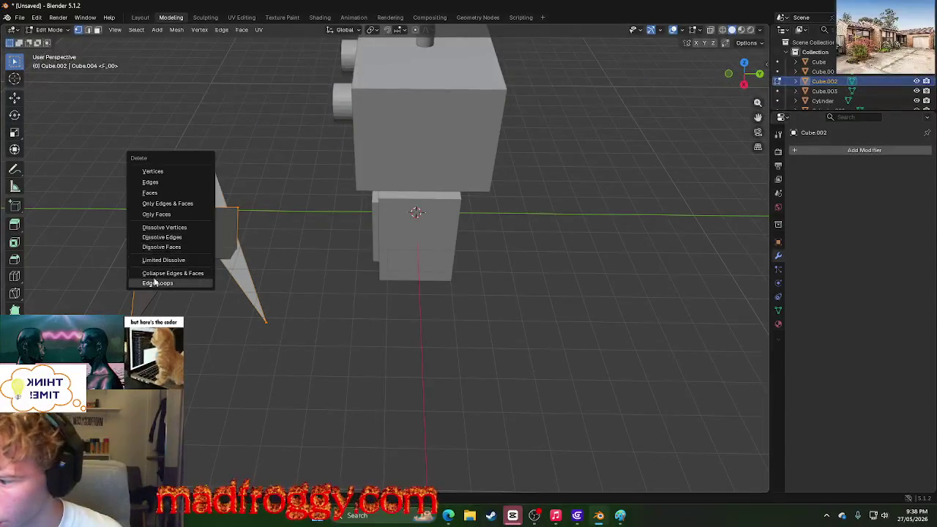
click(140, 17)
key(x)
click(142, 170)
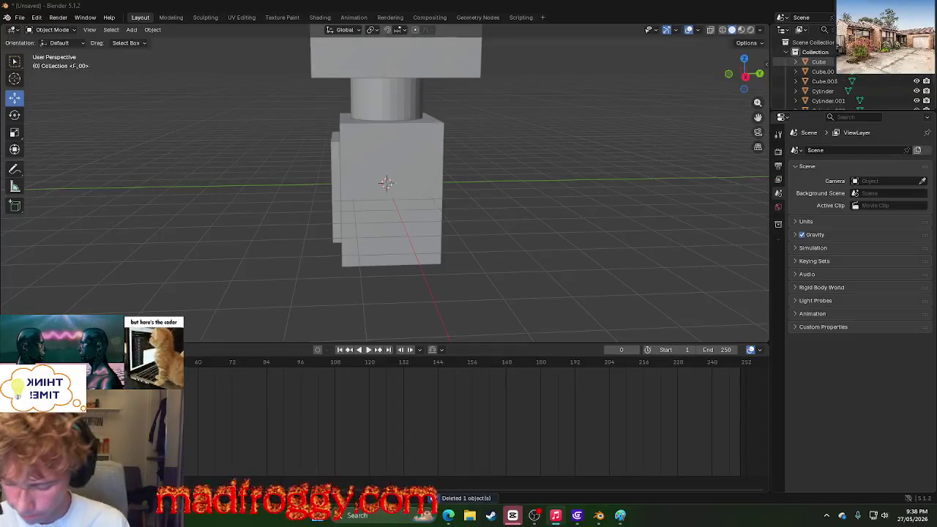
key(super)
Step: Search 'ed' in Windows Search to launch Microsoft Edge and bring it forward
text(turn w)
key(BackSpace)
key(BackSpace)
key(BackSpace)
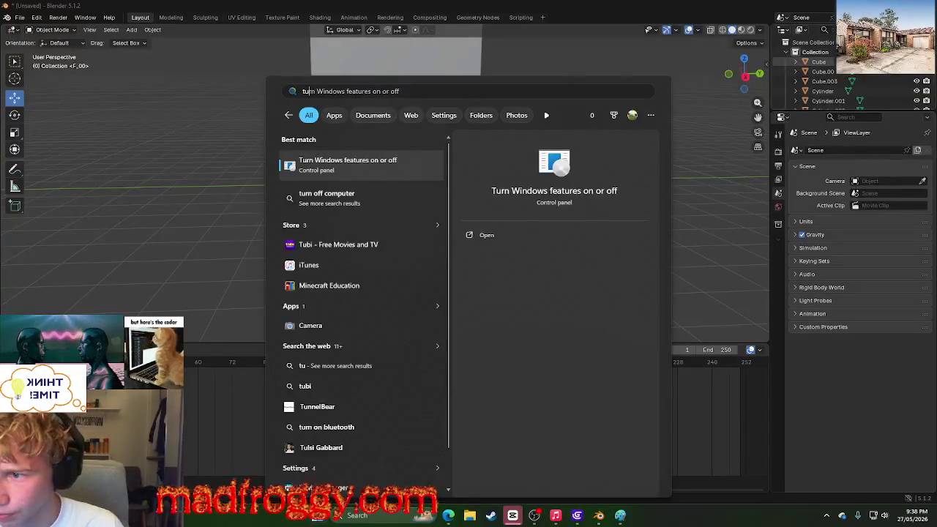
key(BackSpace)
key(BackSpace)
text(ed)
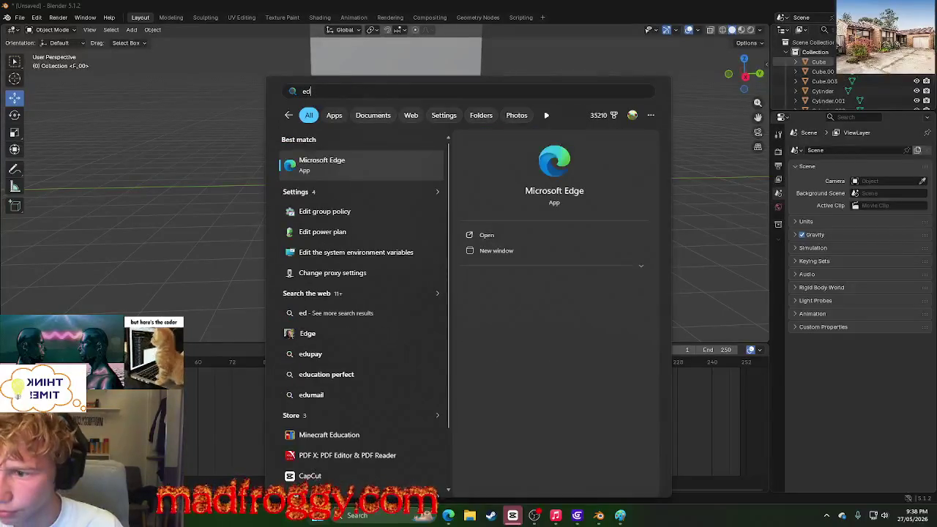
key(Escape)
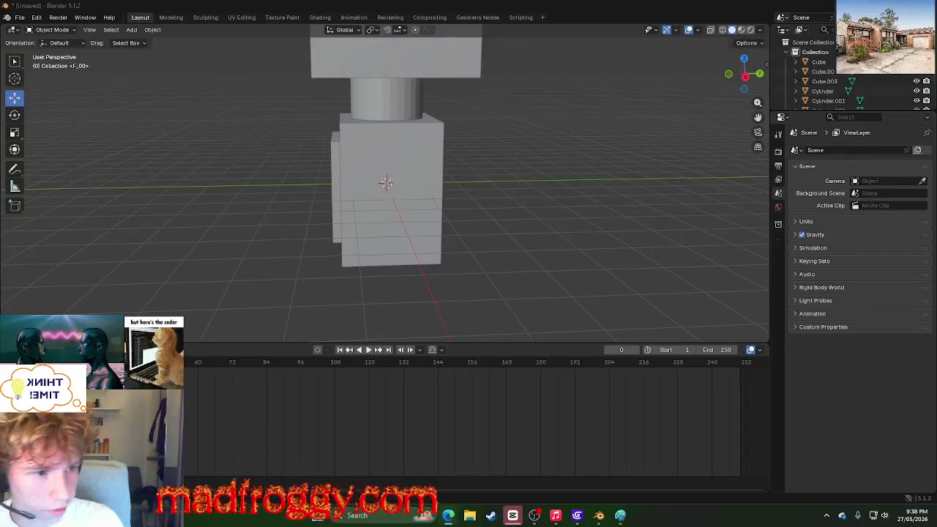
key(alt+Tab)
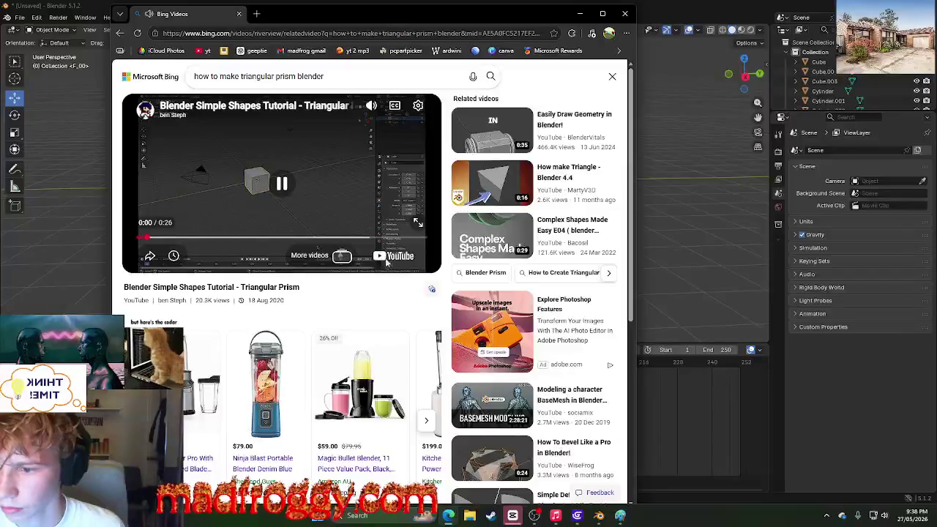
Step: Close the extra YouTube tab, reposition the Edge window, then minimize it
click(220, 16)
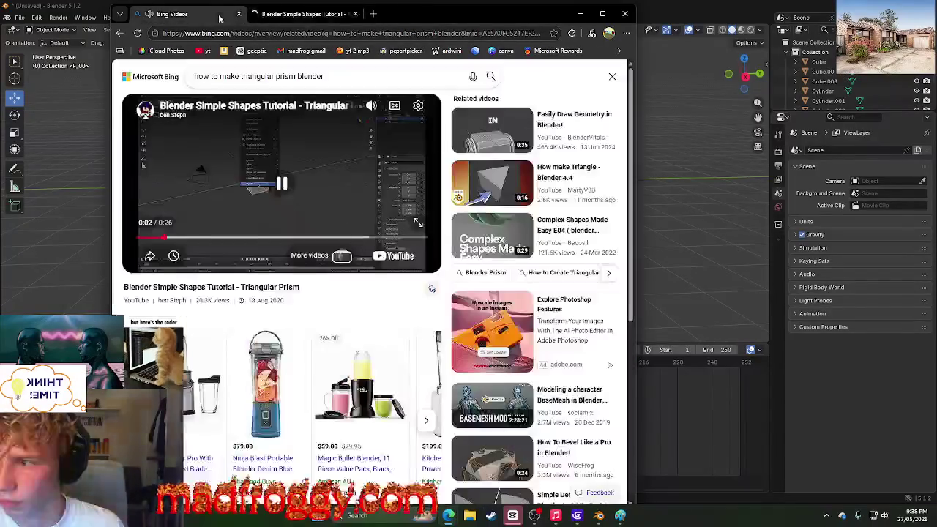
click(355, 14)
mouse_move(442, 11)
mouse_down()
mouse_move(401, 338)
mouse_move(629, 105)
mouse_up()
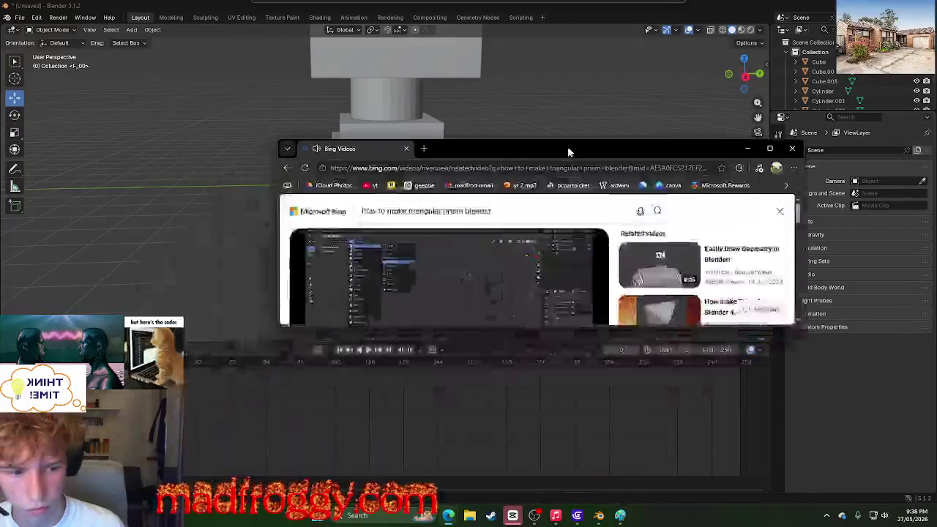
drag(647, 291, 655, 408)
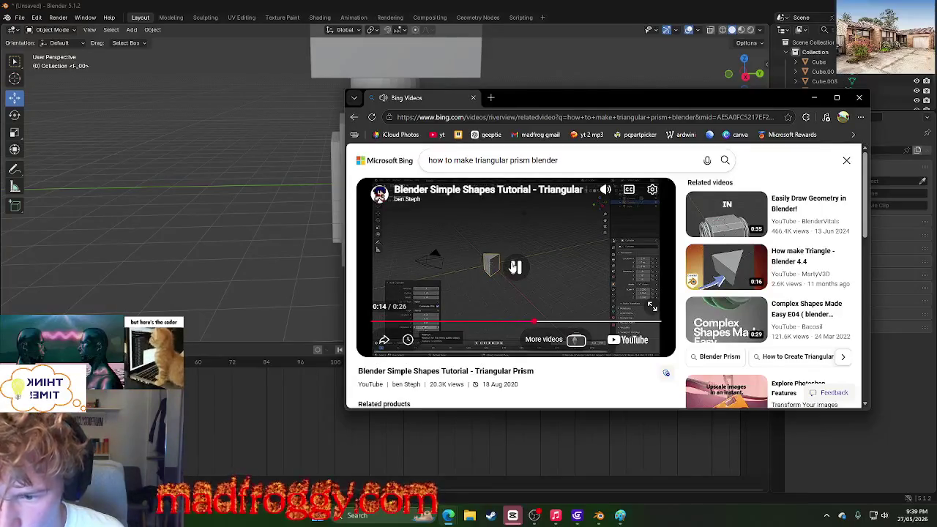
click(814, 98)
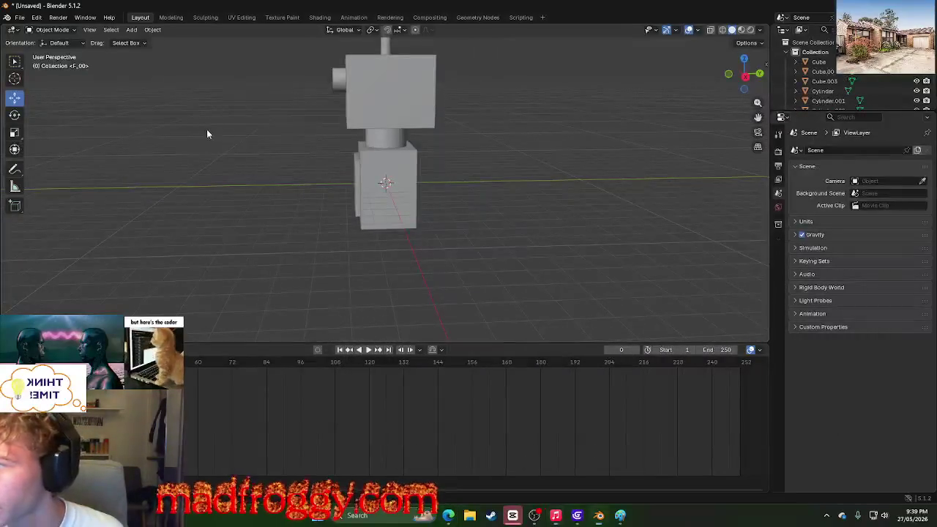
Step: Add a cylinder and drag it along Y to -6.4572 m beside the robot
click(131, 29)
mouse_move(147, 41)
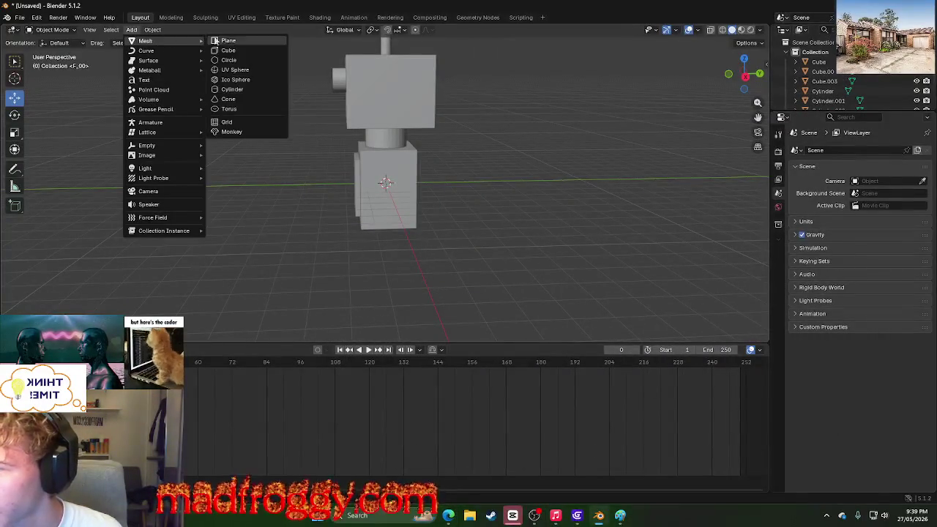
click(238, 92)
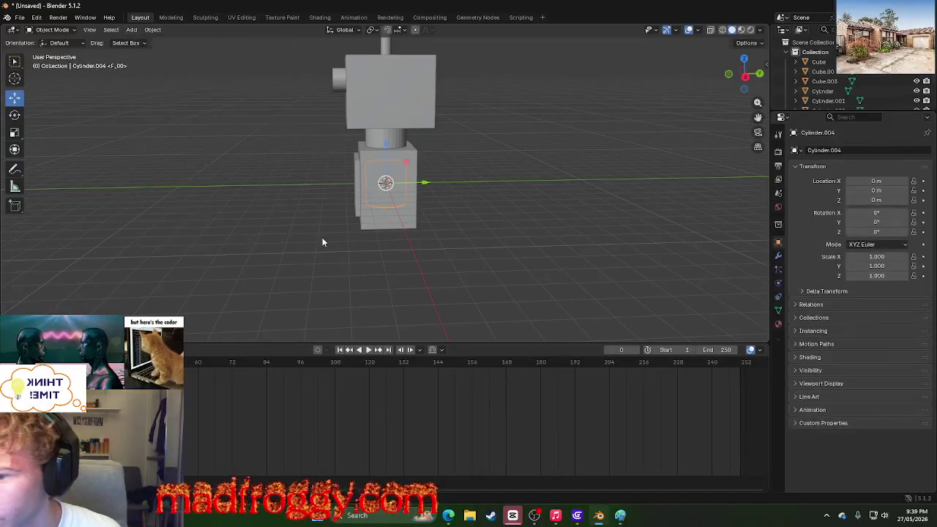
scroll(462, 187, up, 2)
drag(422, 187, 269, 241)
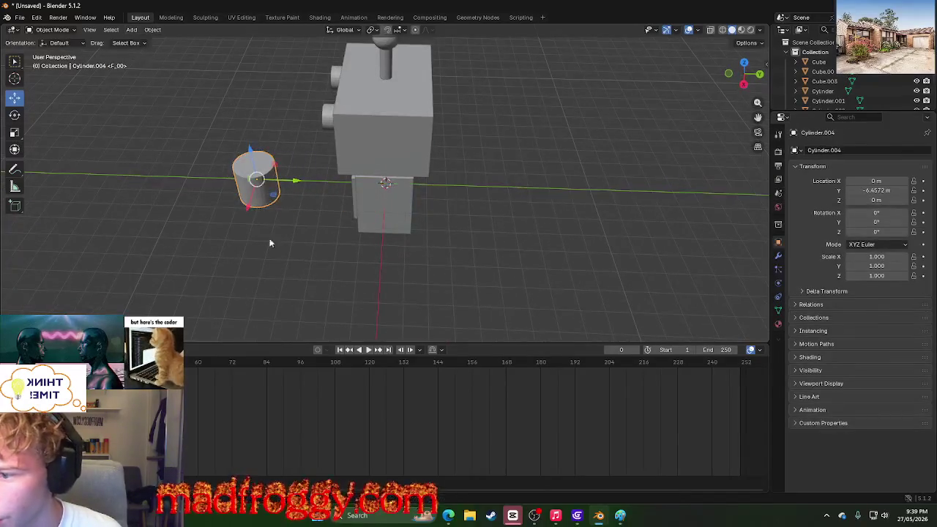
right_click(245, 167)
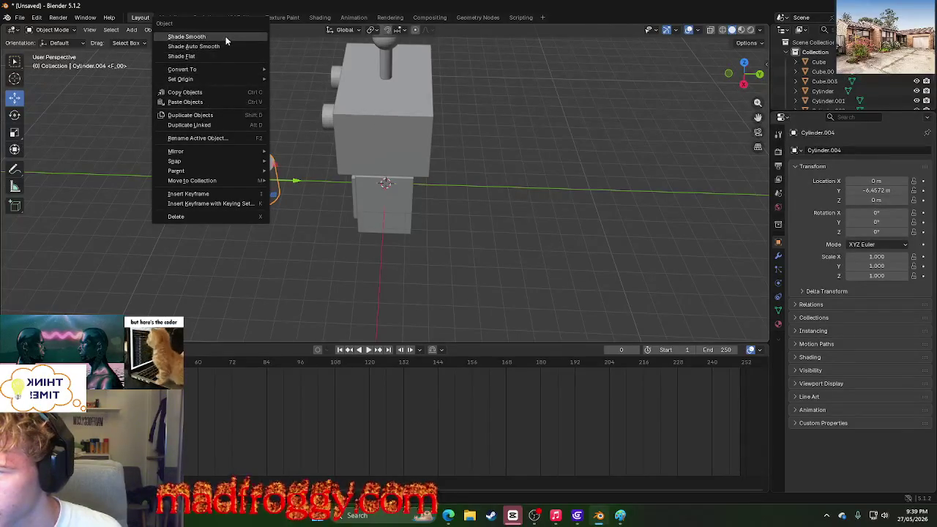
Step: Return to Blender, dismiss the object menu, and orbit for a higher view
key(alt+Tab)
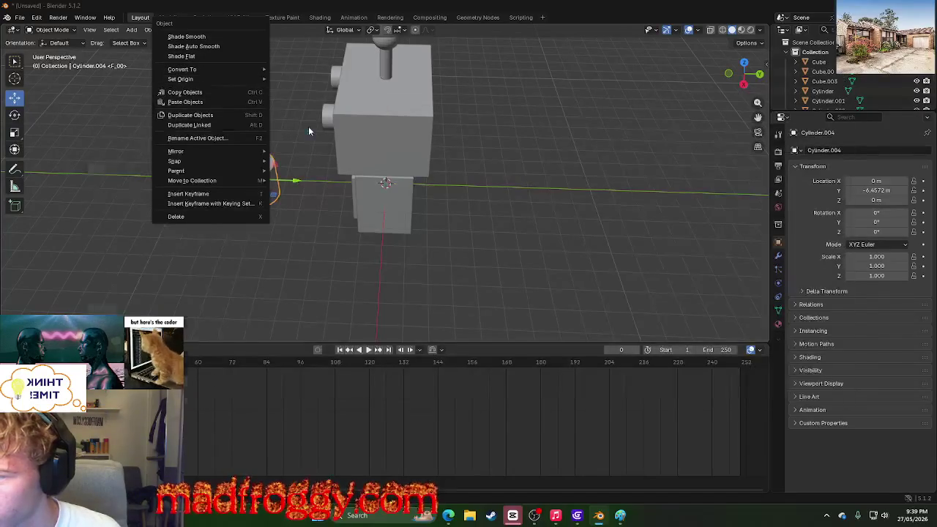
key(alt+Tab)
key(alt+Tab)
click(413, 209)
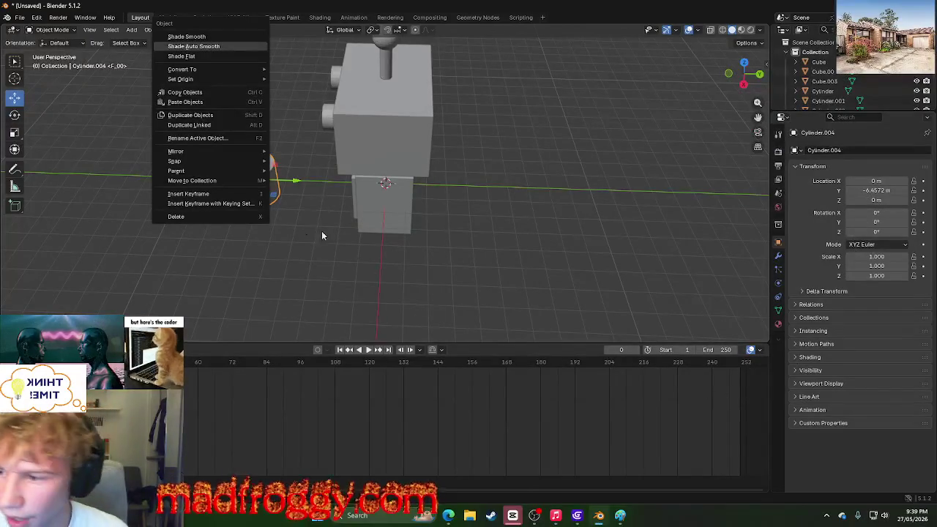
click(252, 191)
scroll(252, 191, up, 4)
middle_drag(211, 207, 284, 199)
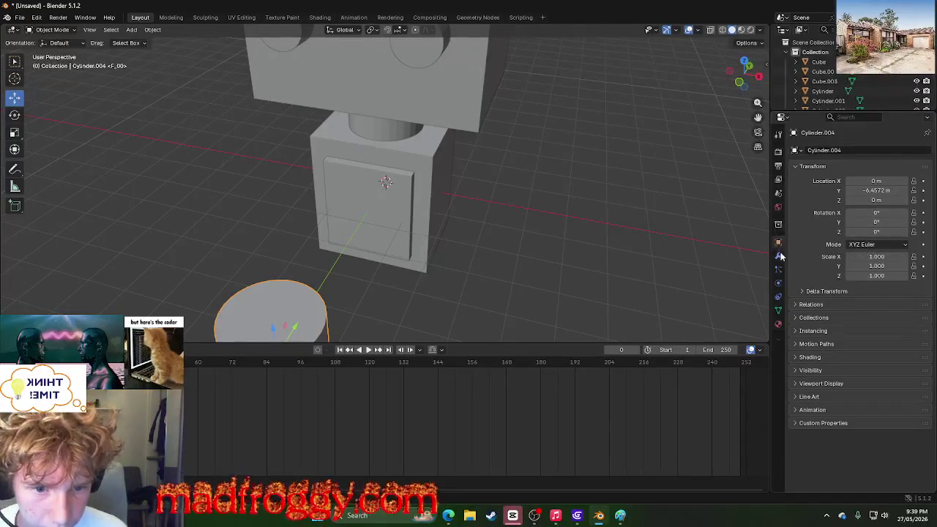
click(797, 370)
click(796, 371)
key(alt+Tab)
key(alt+Tab)
key(alt+Tab)
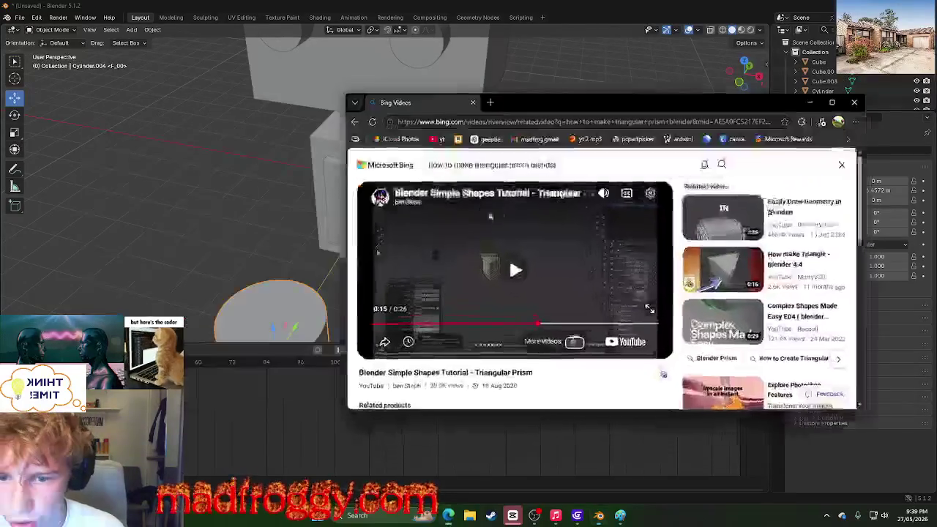
click(467, 322)
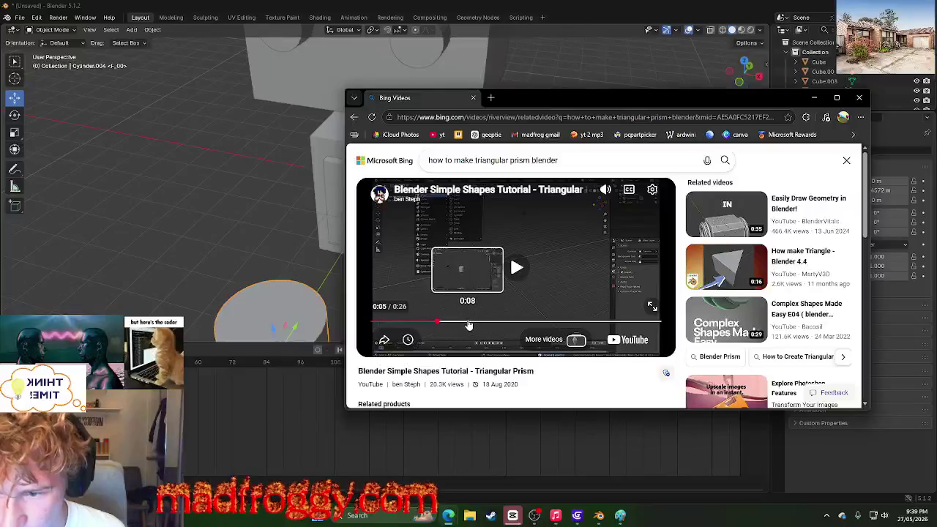
click(513, 285)
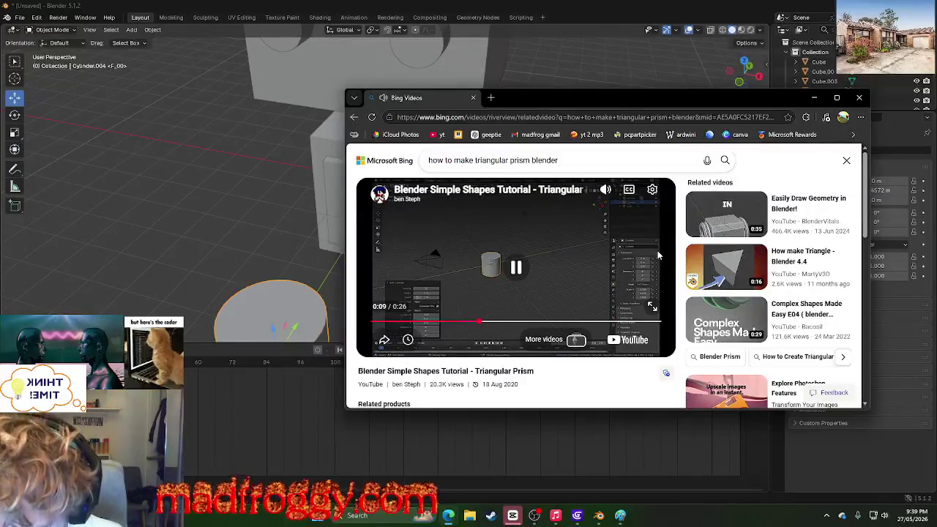
click(529, 271)
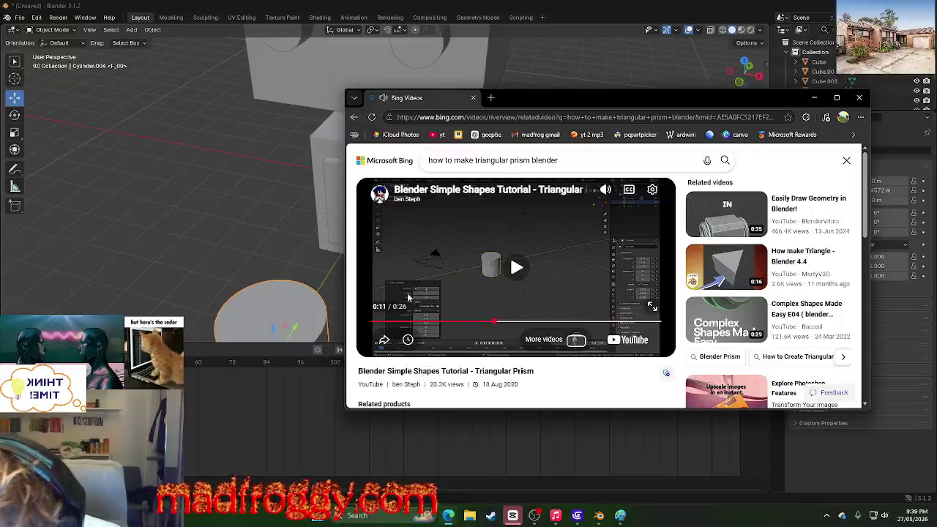
click(471, 321)
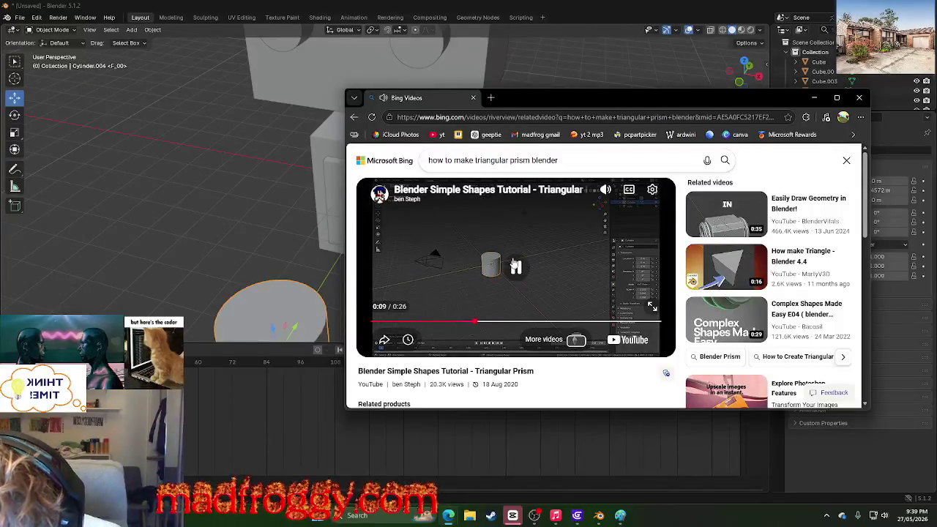
click(450, 321)
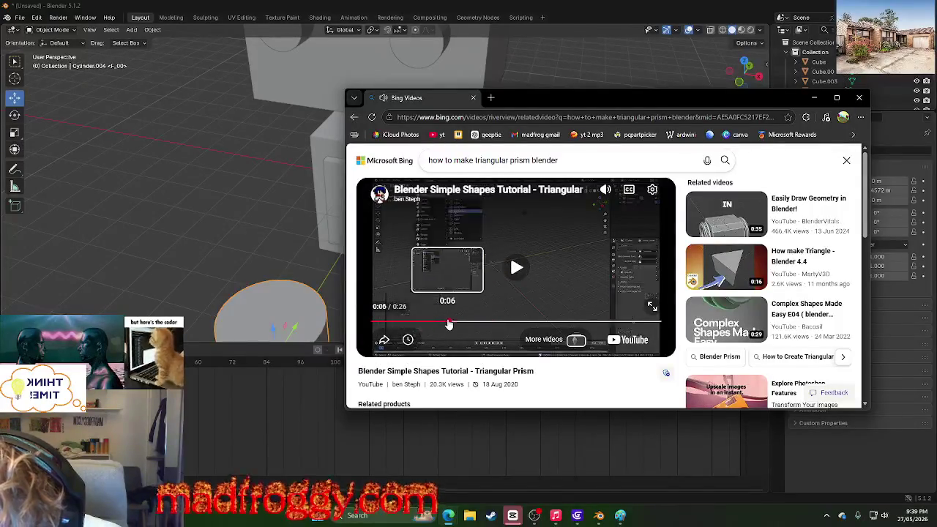
click(517, 267)
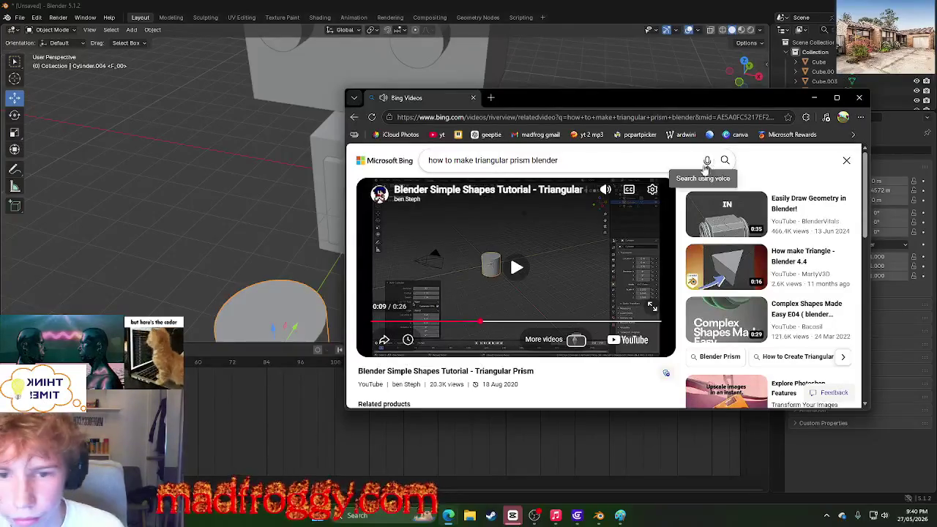
click(833, 98)
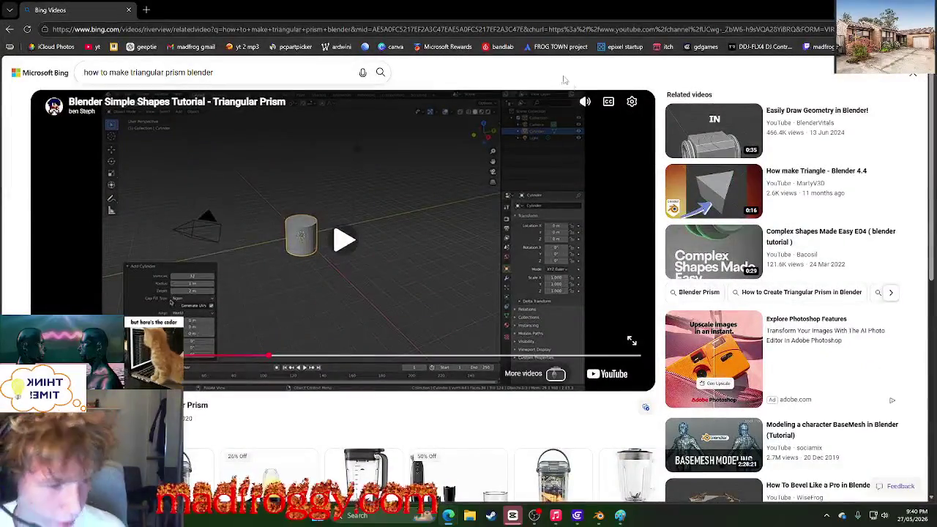
key(alt+Tab)
scroll(101, 253, down, 3)
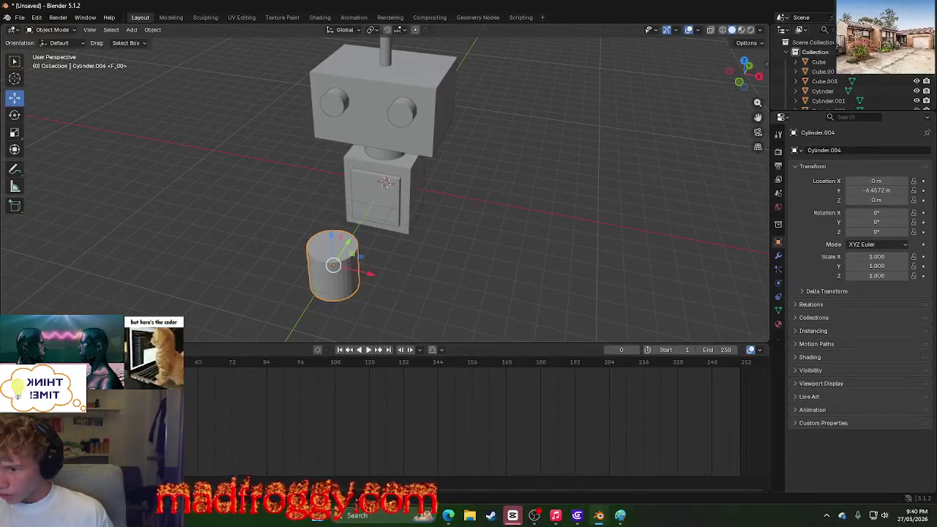
Step: Add a new cylinder and cut it to 3 sides, making a triangular prism
right_click(309, 252)
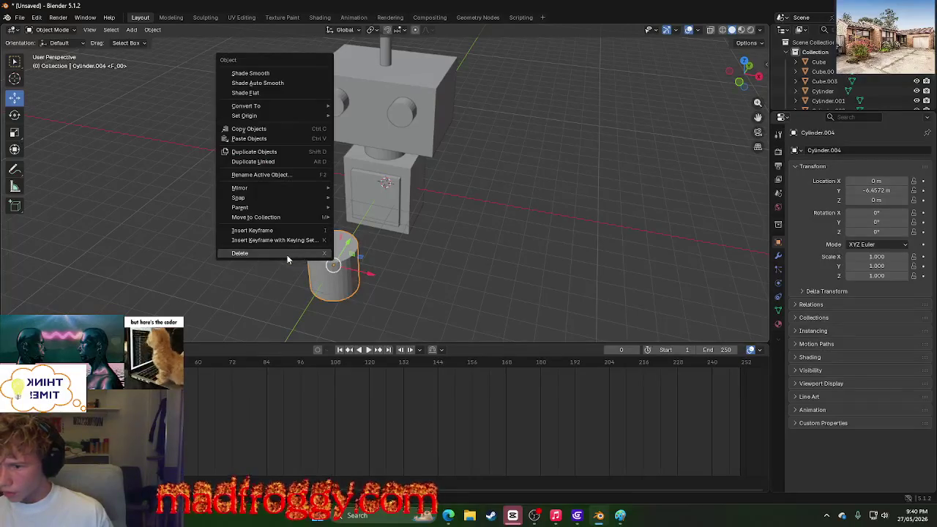
click(170, 18)
click(140, 17)
click(131, 30)
mouse_move(154, 40)
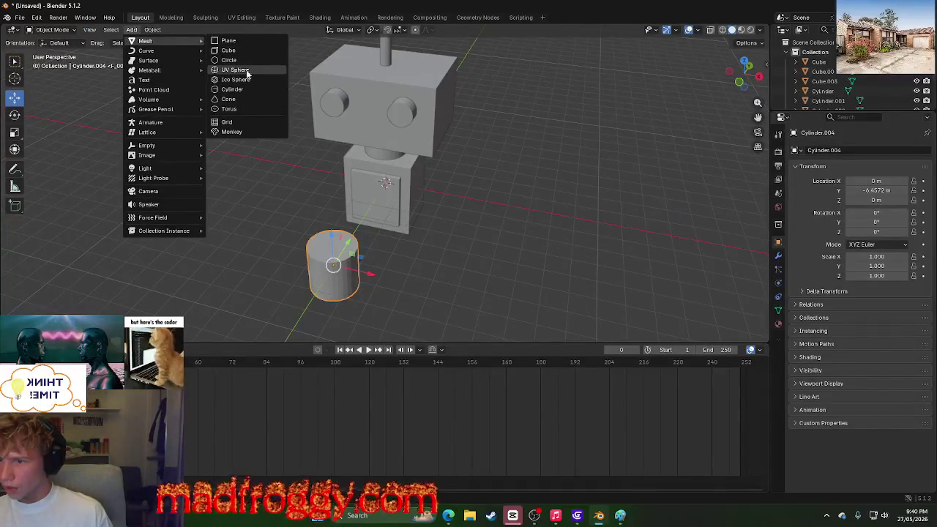
click(233, 90)
click(62, 335)
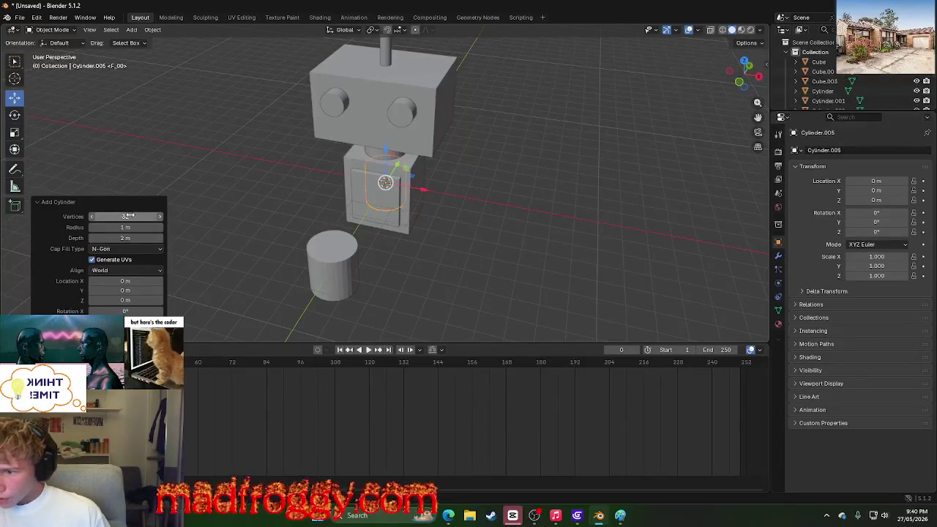
drag(136, 216, 95, 217)
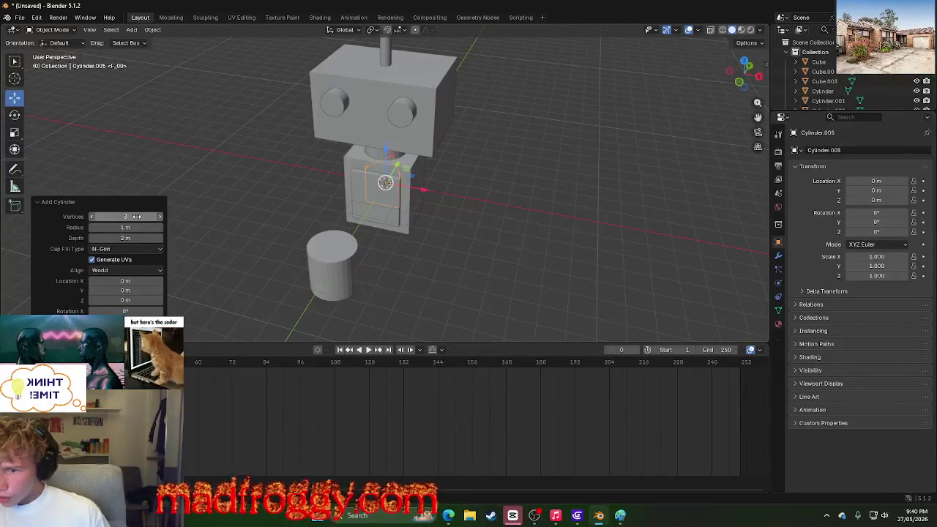
click(262, 242)
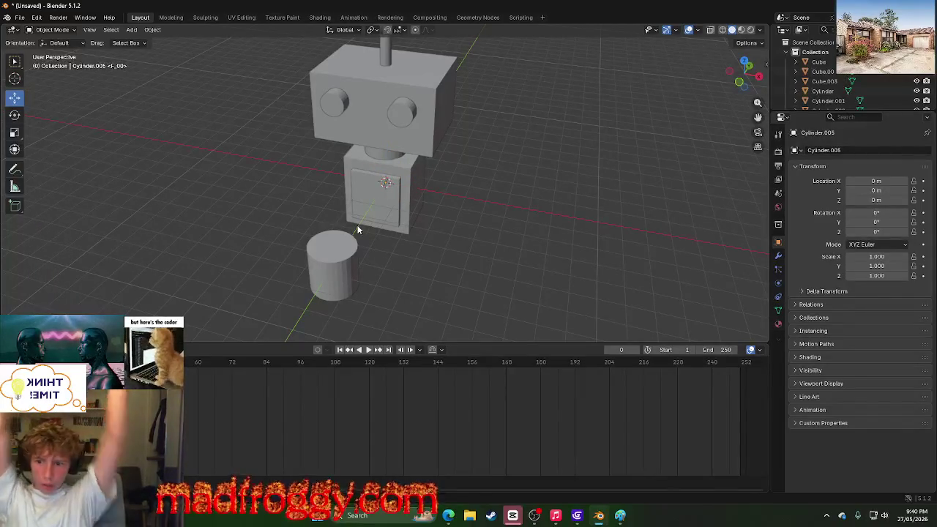
Step: Shift the small object along Y and delete the older cylinder, Cylinder.004
right_click(358, 230)
mouse_move(505, 248)
middle_down()
mouse_move(371, 241)
mouse_move(393, 184)
middle_up()
click(391, 183)
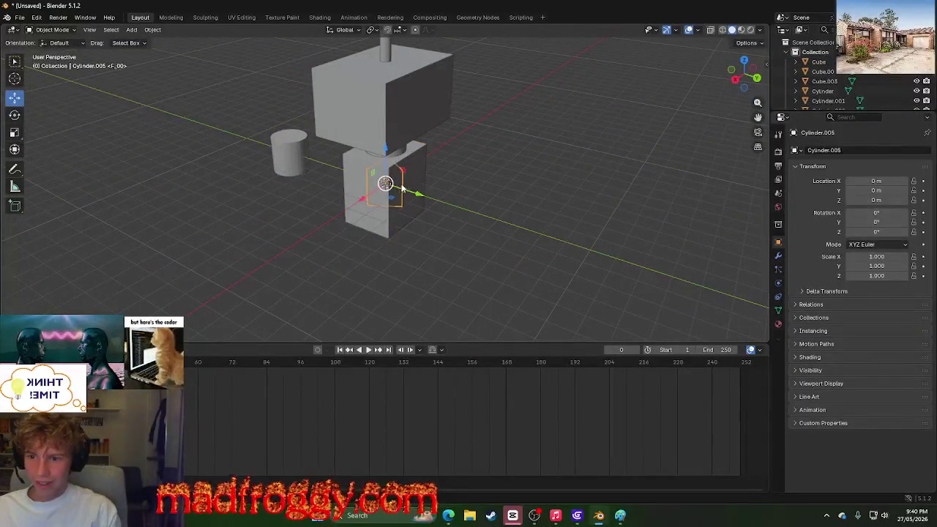
key(g)
key(y)
click(252, 155)
click(286, 167)
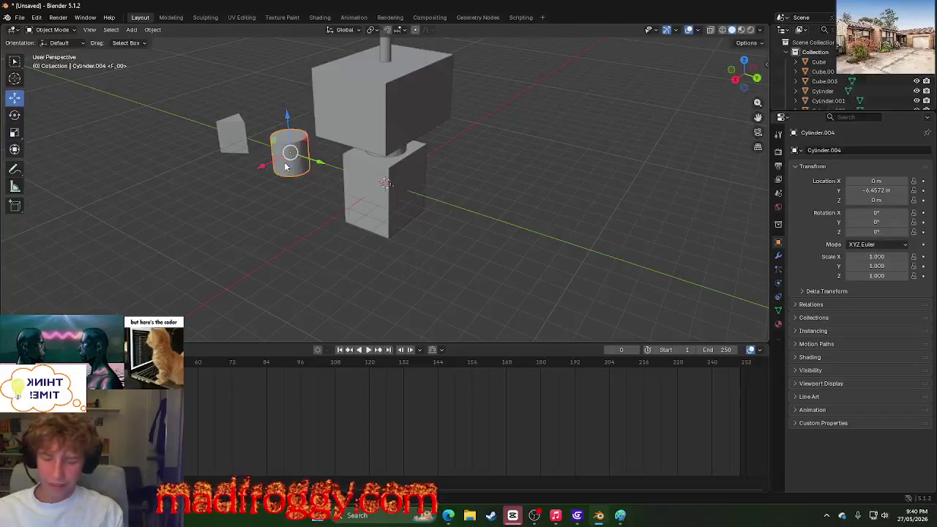
key(Delete)
Step: Slide the Cylinder.005 wedge along Y toward the robot, to Y −6.2315 m
mouse_move(232, 206)
middle_down()
mouse_move(286, 209)
mouse_move(211, 263)
middle_up()
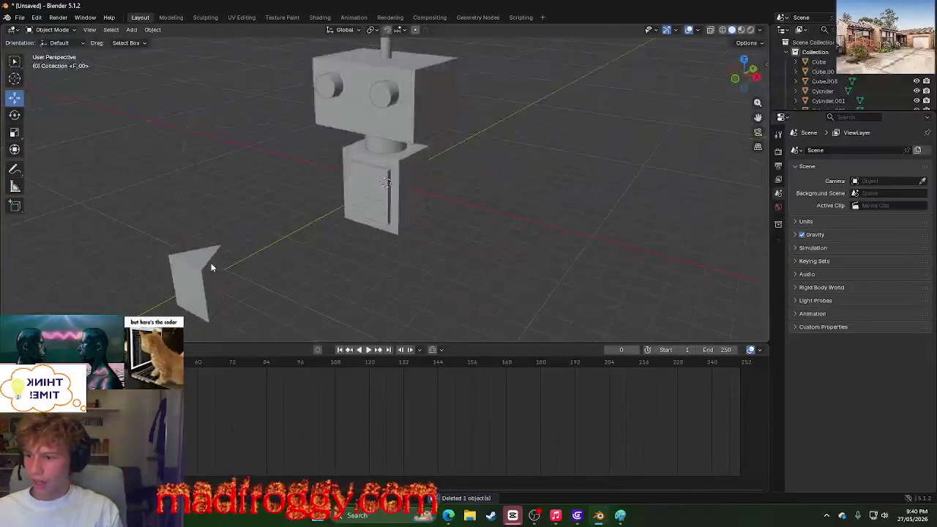
click(210, 281)
mouse_move(231, 275)
mouse_down()
mouse_move(292, 261)
mouse_move(399, 291)
mouse_up()
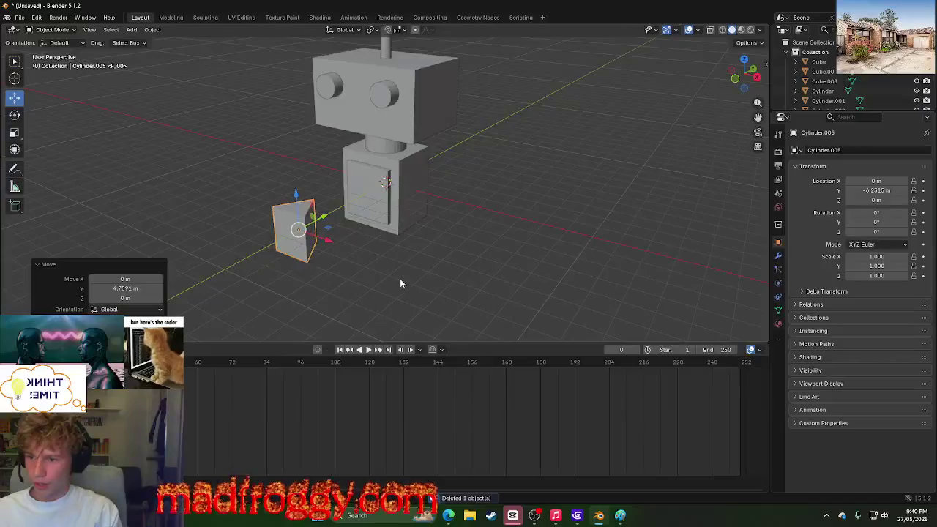
Step: Pick the Rotate tool and search 'walle' in Windows Search
click(15, 115)
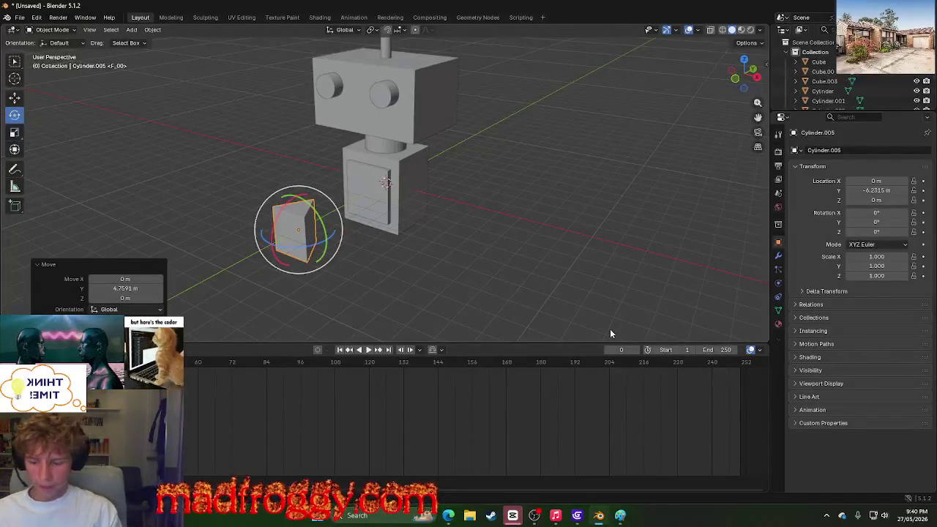
key(super)
text(walle)
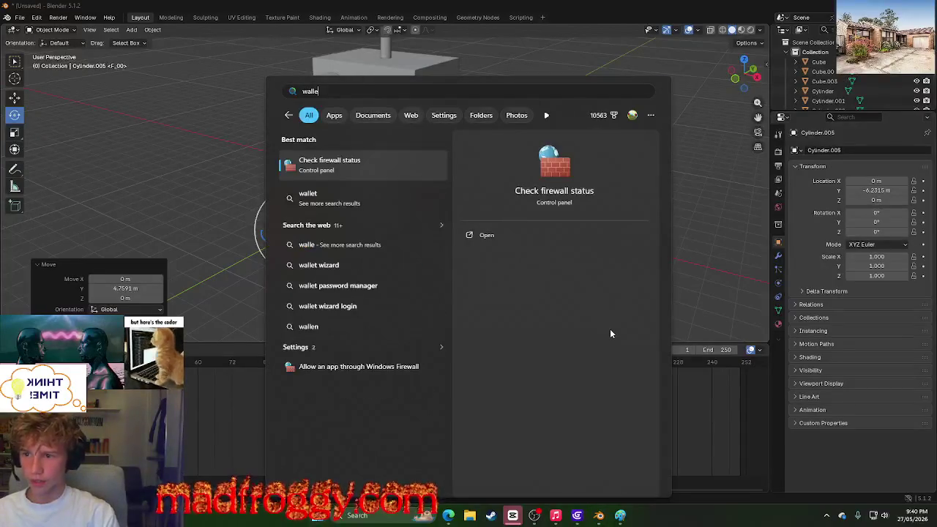
Step: Open Bing Images results for 'walle' and enlarge the first WALL-E picture
key(Down)
key(Down)
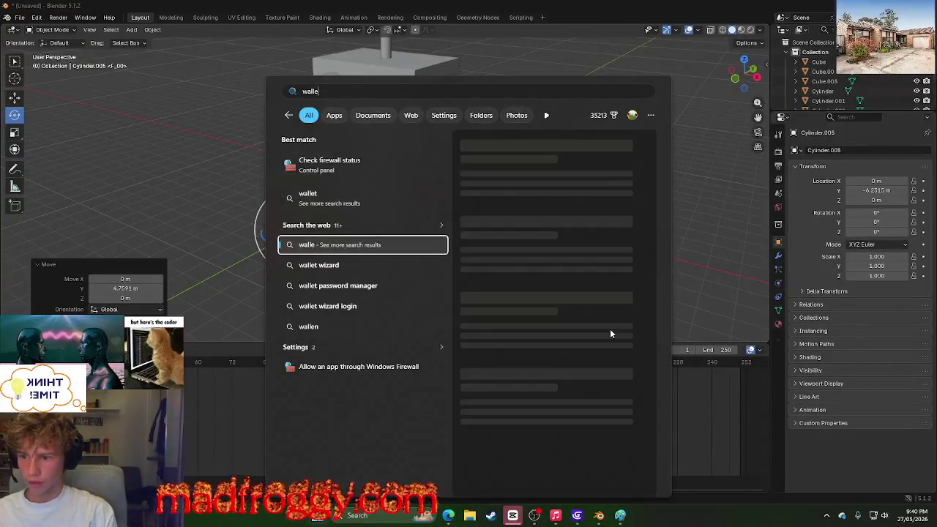
key(Escape)
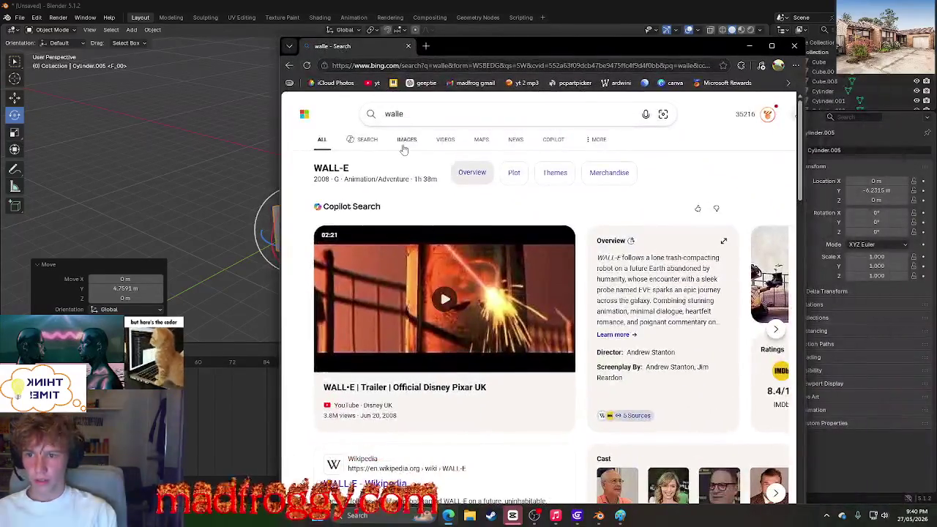
click(404, 146)
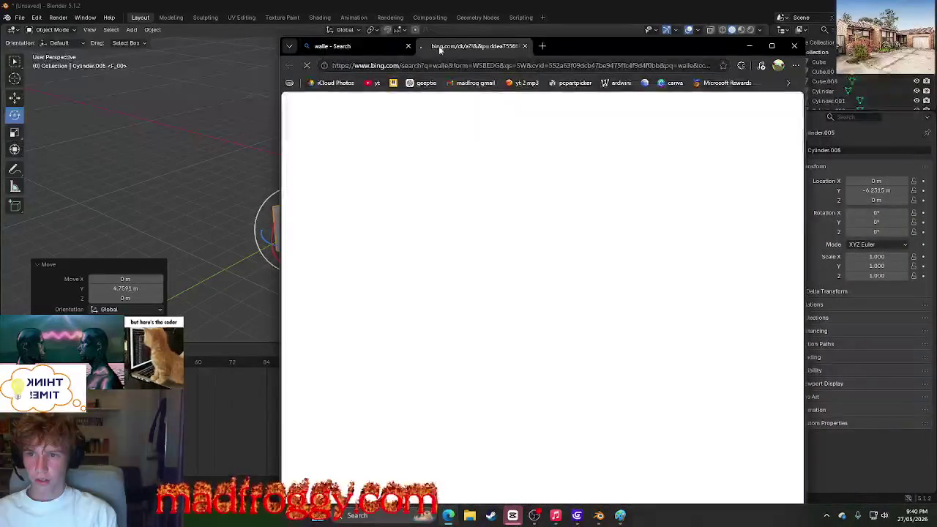
click(335, 262)
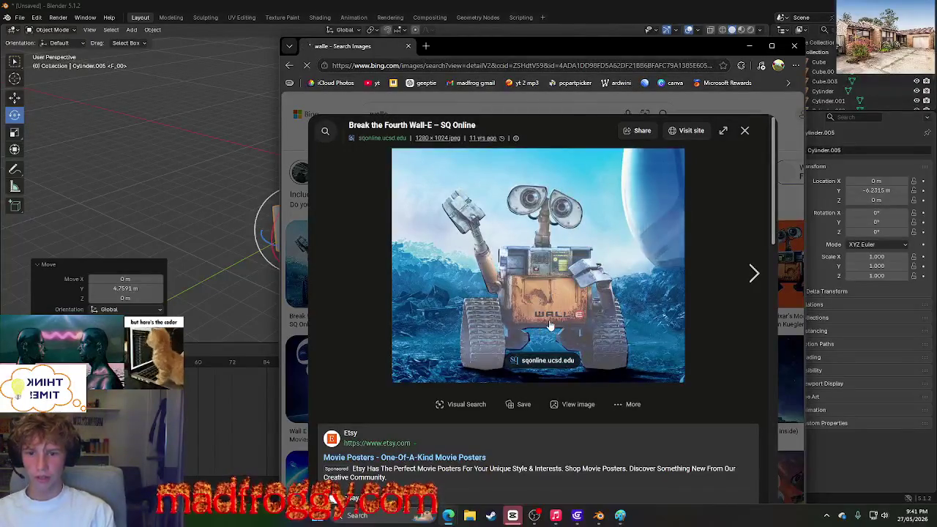
Step: Arrange the WALL-E reference window beside the Blender robot model
mouse_move(578, 47)
mouse_down()
mouse_move(647, 85)
mouse_move(704, 45)
mouse_up()
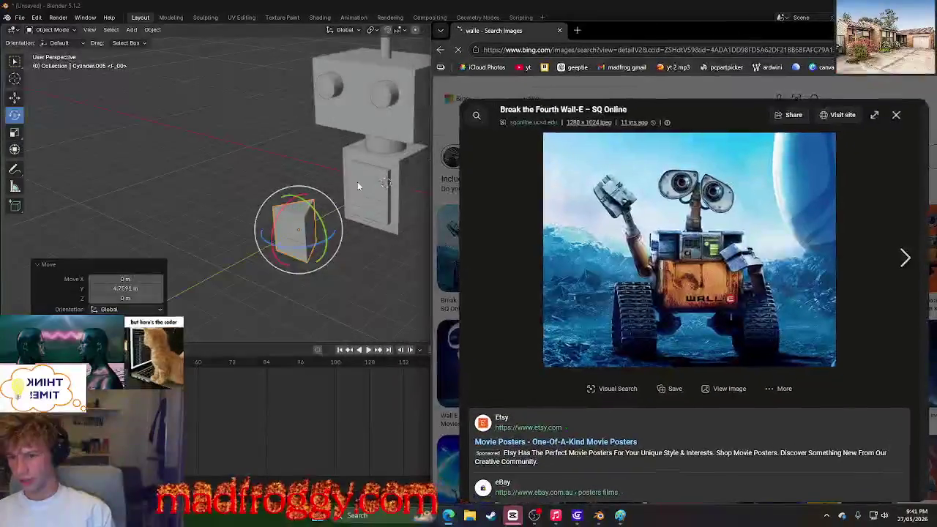
mouse_move(349, 253)
middle_down()
mouse_move(372, 261)
mouse_move(501, 229)
middle_up()
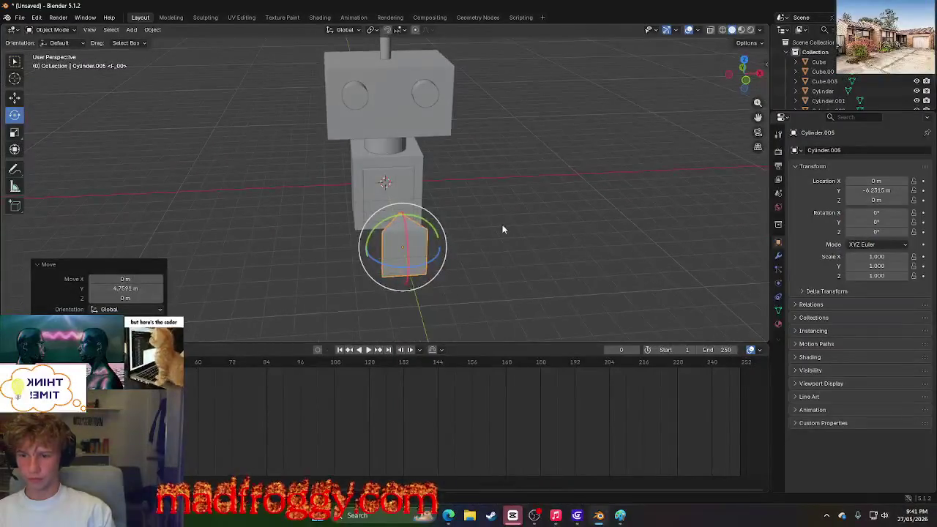
key(alt+Tab)
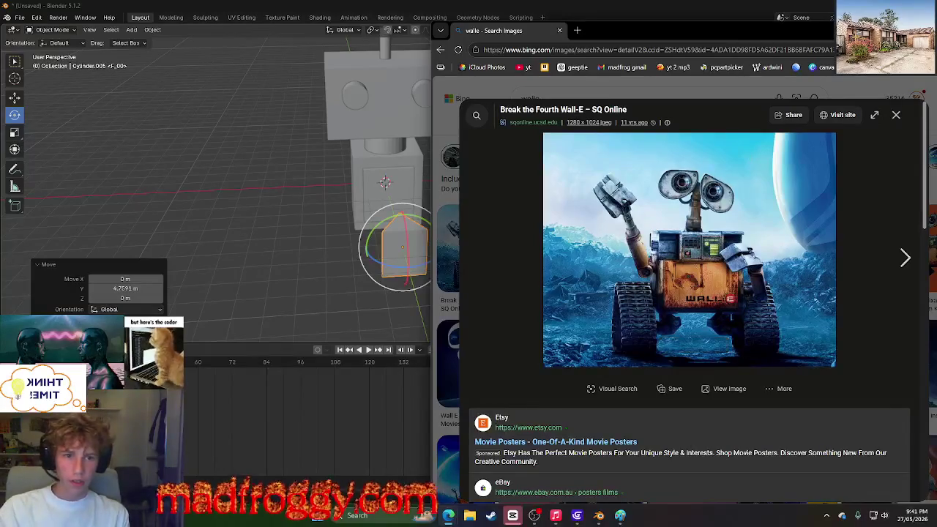
drag(936, 33, 788, 44)
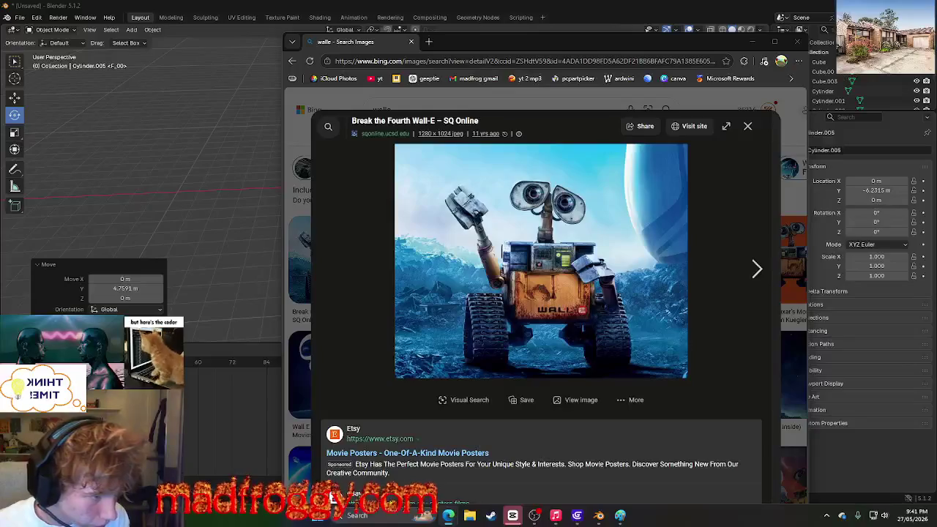
key(alt+Tab)
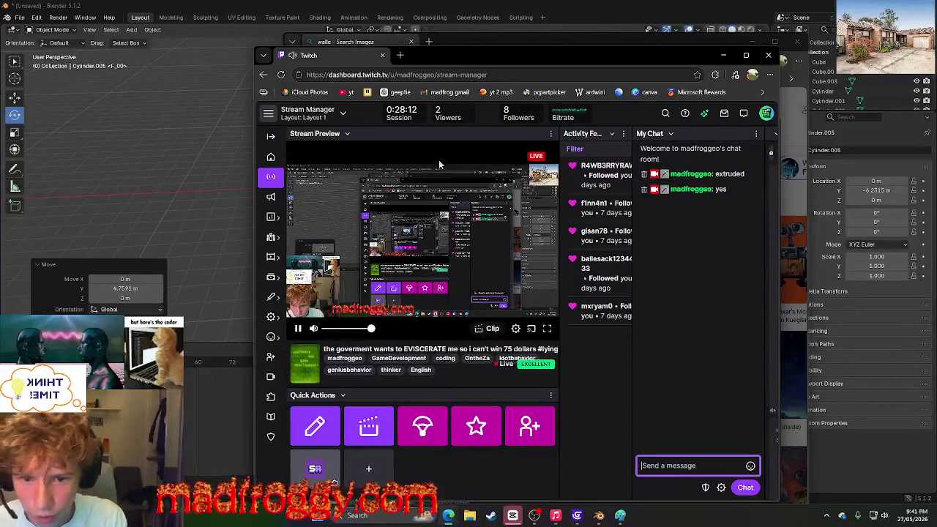
Step: Minimize the reference browser so the Blender robot is showing again
drag(434, 50, 936, 66)
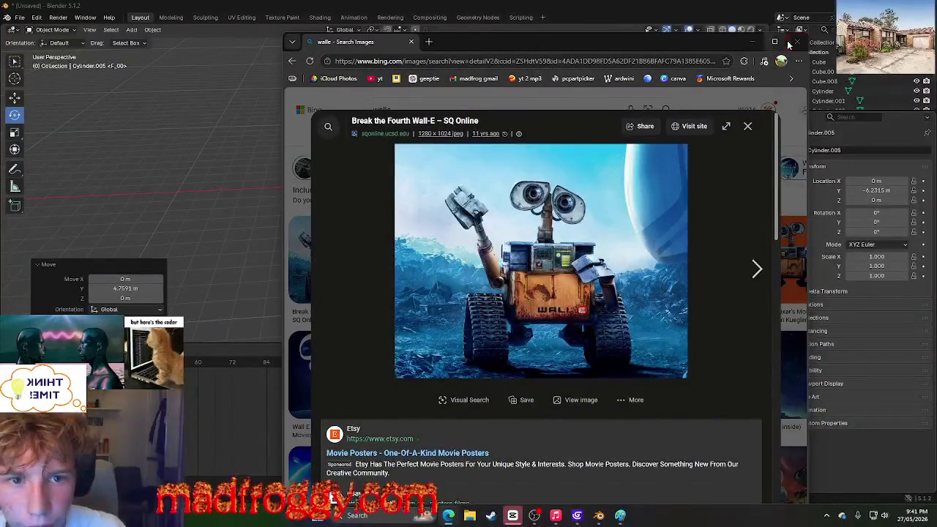
click(796, 42)
click(339, 255)
middle_drag(339, 254, 235, 261)
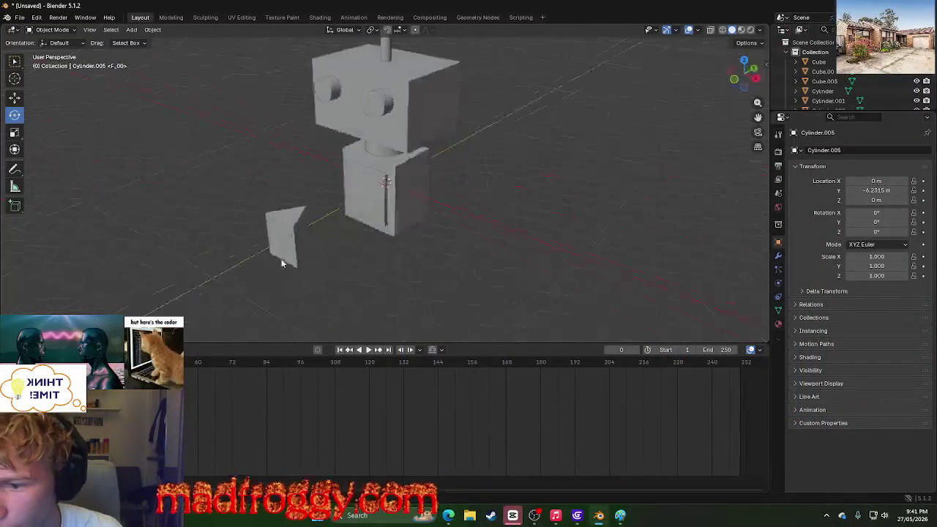
Step: Tip the wedge over on X and set its X rotation to exactly 90°
click(263, 182)
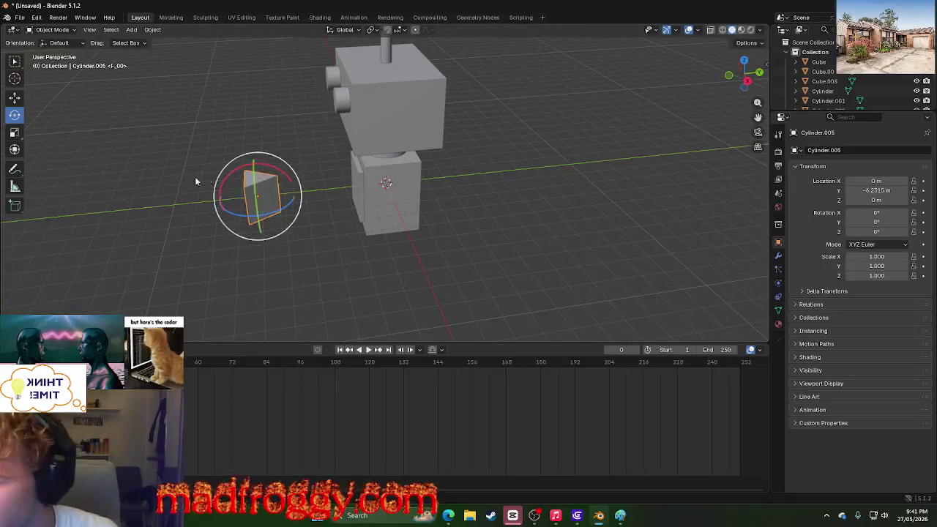
mouse_move(253, 163)
mouse_down()
mouse_move(199, 200)
mouse_move(196, 186)
mouse_up()
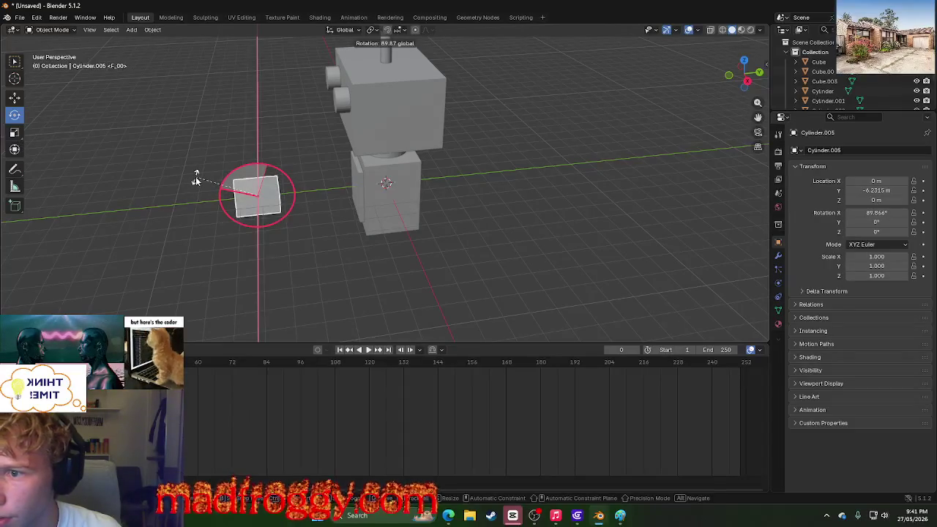
drag(195, 178, 196, 180)
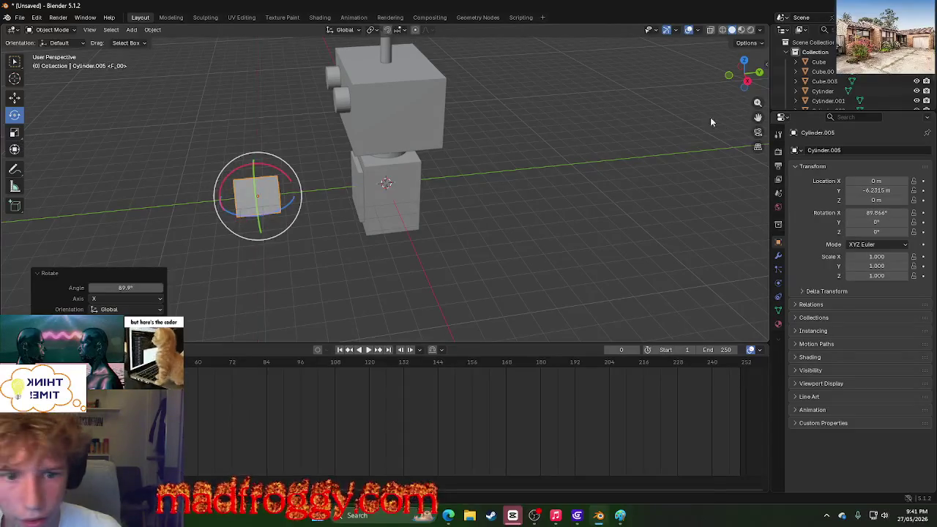
click(869, 212)
text(90)
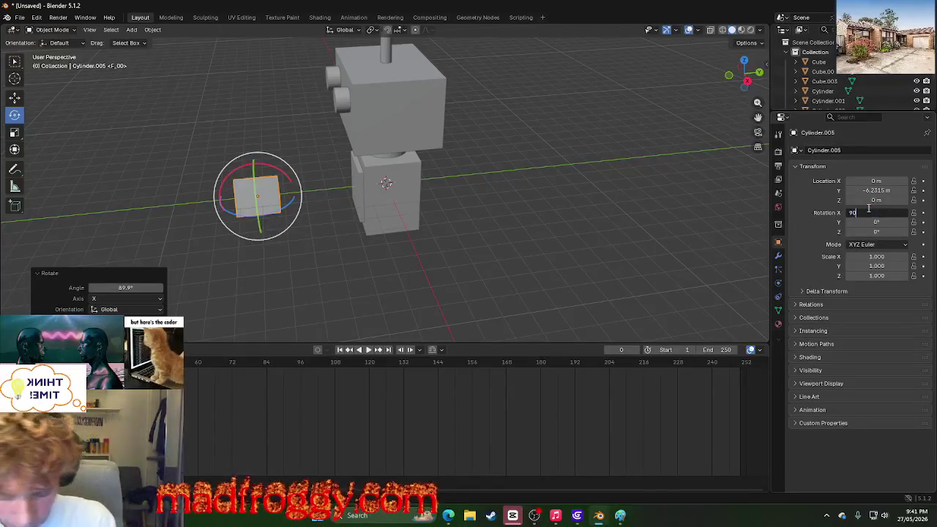
key(Return)
click(469, 277)
Step: Spin the wedge about Z and set its Z rotation to exactly 90°
mouse_move(470, 278)
middle_down()
mouse_move(386, 276)
mouse_move(485, 265)
mouse_move(330, 255)
middle_up()
click(287, 226)
drag(288, 225, 251, 223)
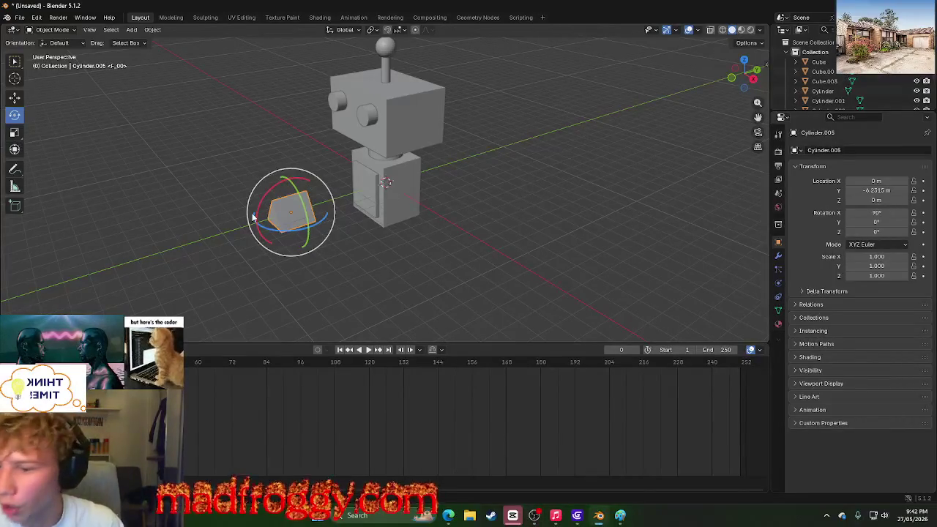
drag(252, 217, 305, 235)
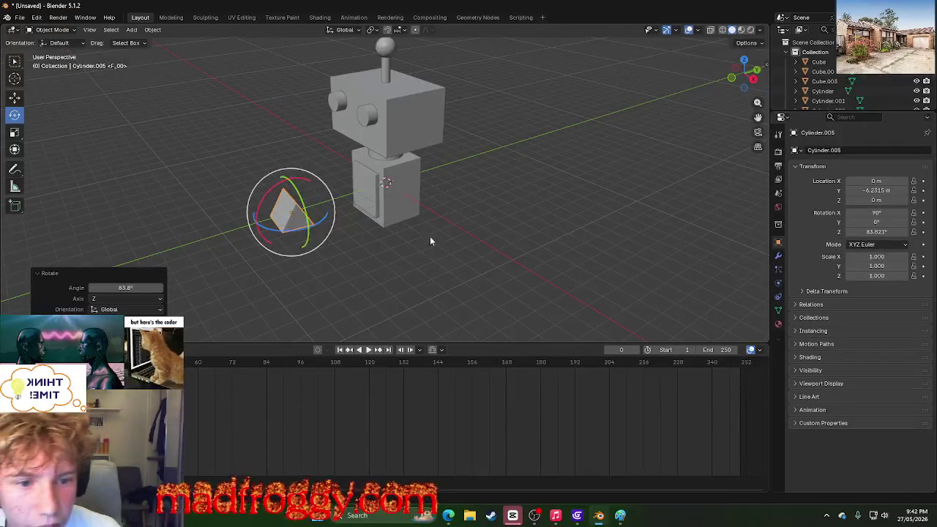
click(877, 232)
text(90)
key(Return)
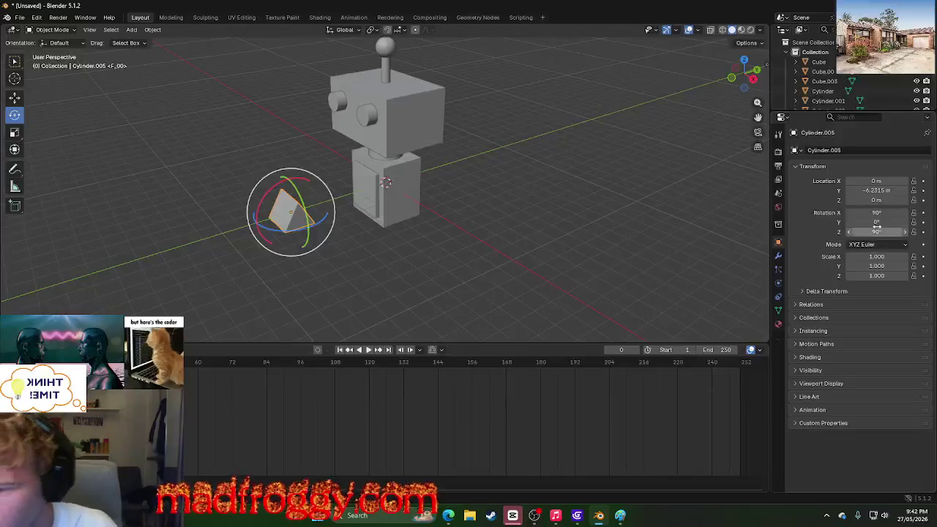
click(508, 255)
middle_drag(393, 275, 498, 202)
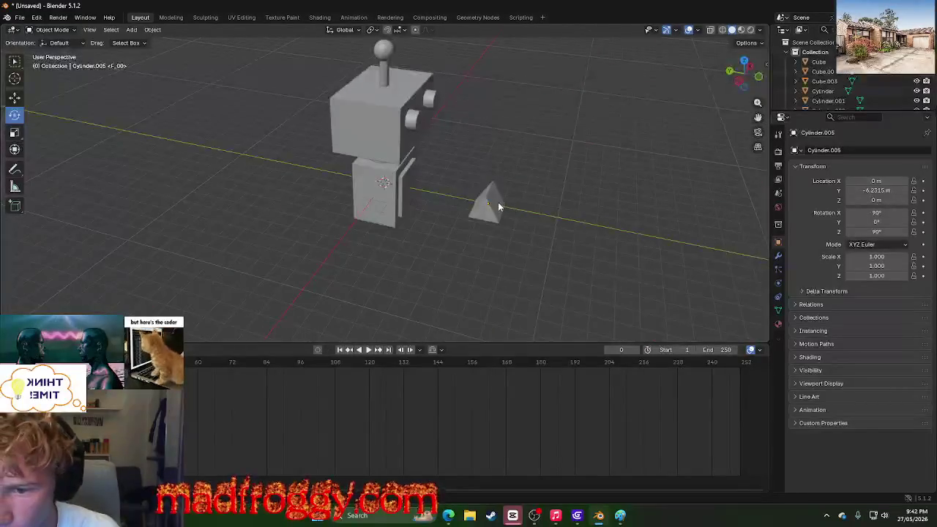
Step: Scale the wedge larger along Y and Z
click(13, 130)
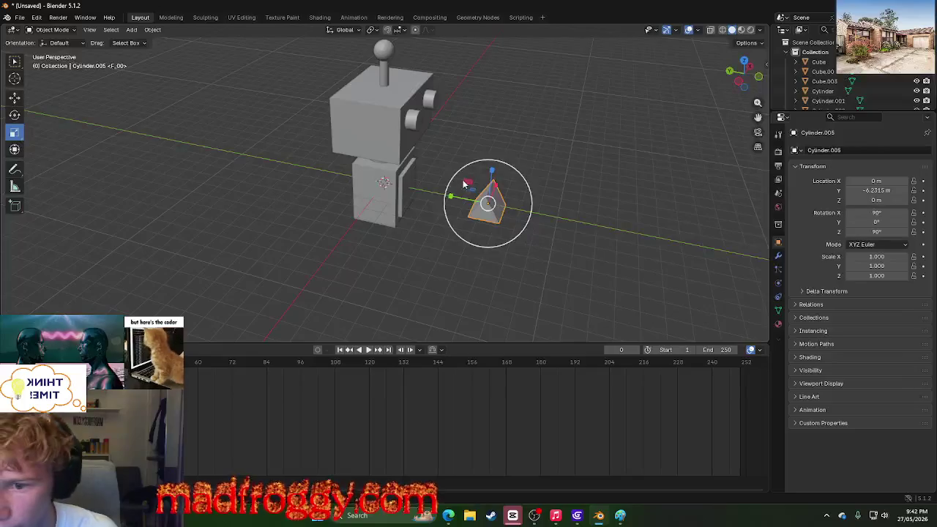
drag(453, 197, 394, 194)
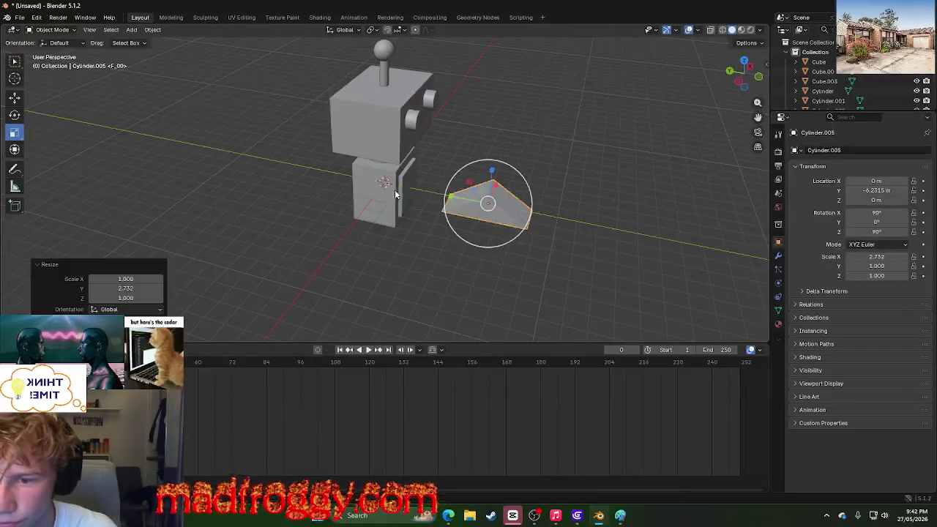
drag(491, 174, 495, 133)
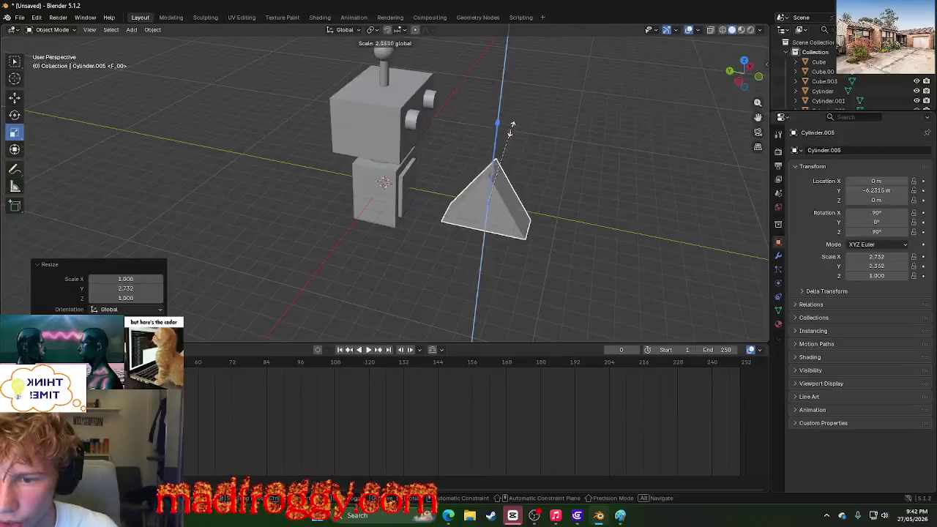
click(638, 169)
mouse_move(639, 169)
middle_down()
mouse_move(505, 150)
mouse_move(650, 174)
mouse_move(501, 175)
middle_up()
click(498, 173)
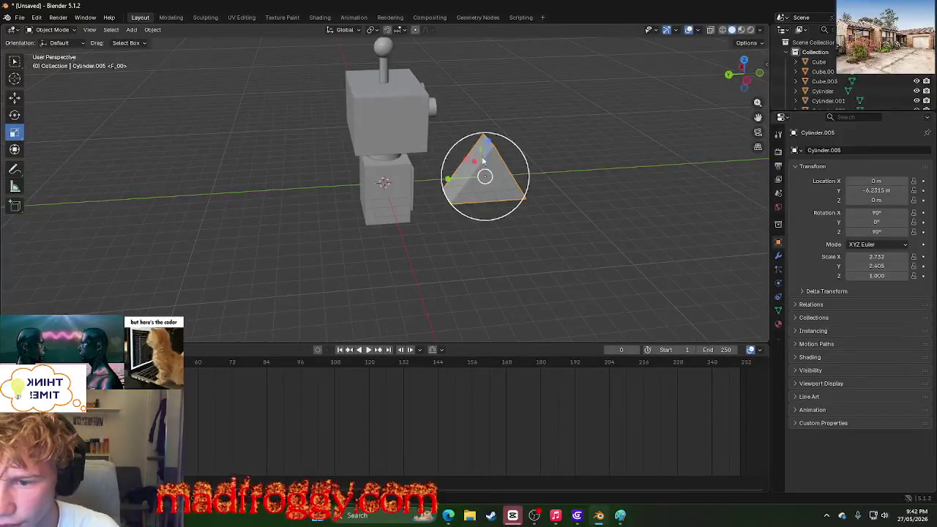
Step: Move the wedge beside and below the robot's body, to X −2.1836 m
click(19, 103)
middle_drag(447, 148, 512, 157)
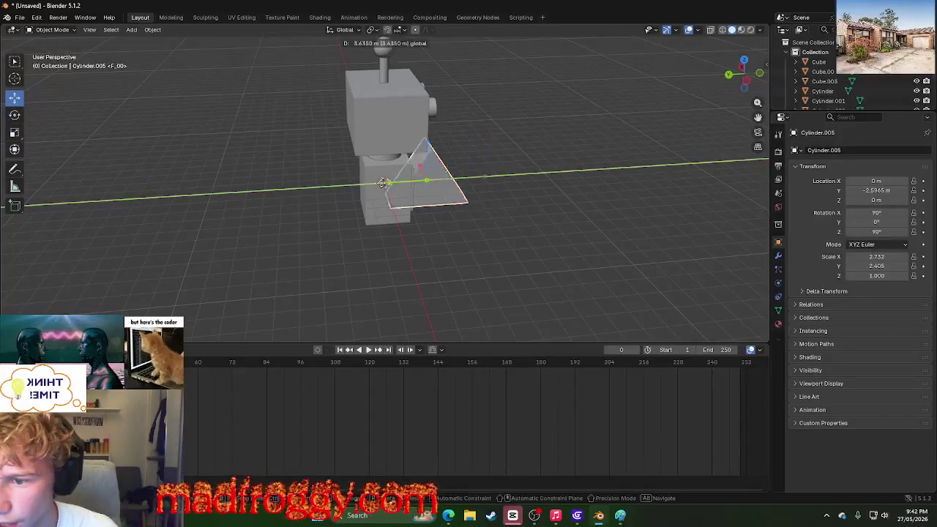
drag(439, 183, 388, 183)
mouse_move(388, 183)
middle_down()
mouse_move(481, 220)
mouse_move(446, 215)
middle_up()
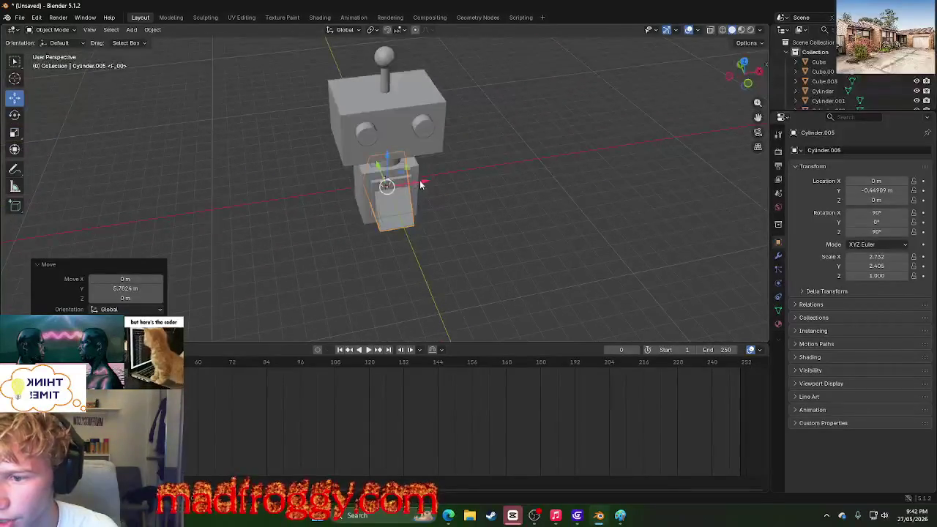
drag(418, 184, 370, 192)
mouse_move(370, 192)
middle_down()
mouse_move(320, 241)
mouse_move(360, 155)
middle_up()
mouse_move(360, 155)
mouse_down()
mouse_move(352, 184)
mouse_move(352, 176)
mouse_up()
click(505, 217)
middle_drag(505, 218, 440, 216)
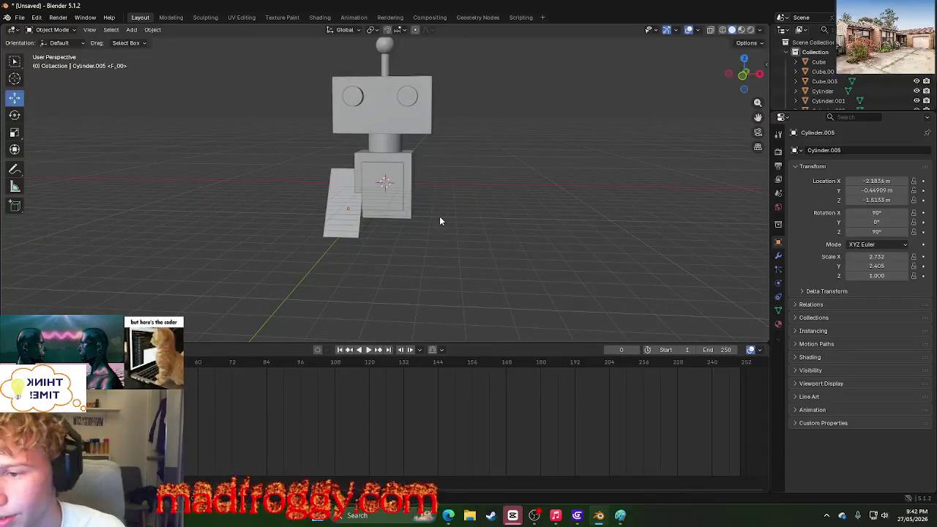
click(357, 227)
Step: Paste a copy of the wedge and move it along X to the robot's other side
key(ctrl+v)
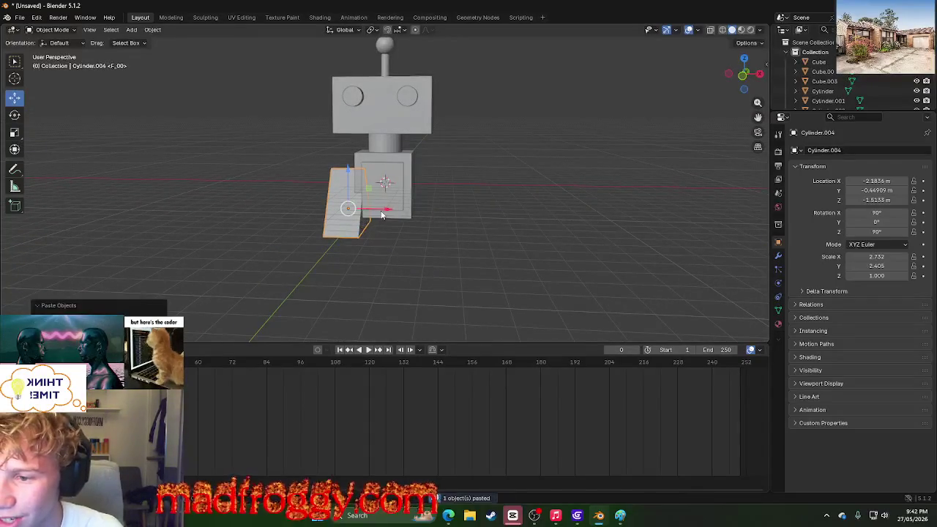
key(g)
key(x)
click(460, 213)
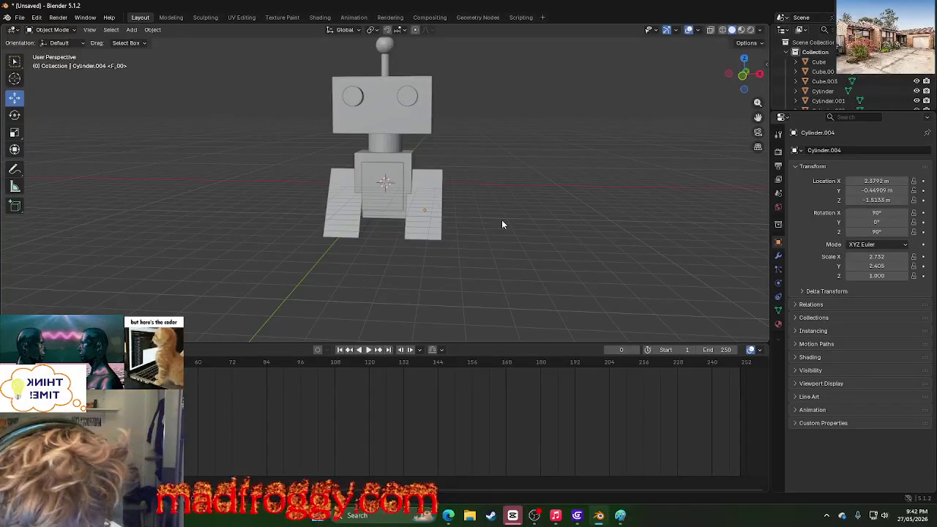
Step: Select both track wedges and slide them along Y to about 0.320 m
mouse_move(502, 221)
middle_down()
mouse_move(497, 233)
mouse_move(525, 198)
mouse_move(538, 205)
mouse_move(501, 220)
middle_up()
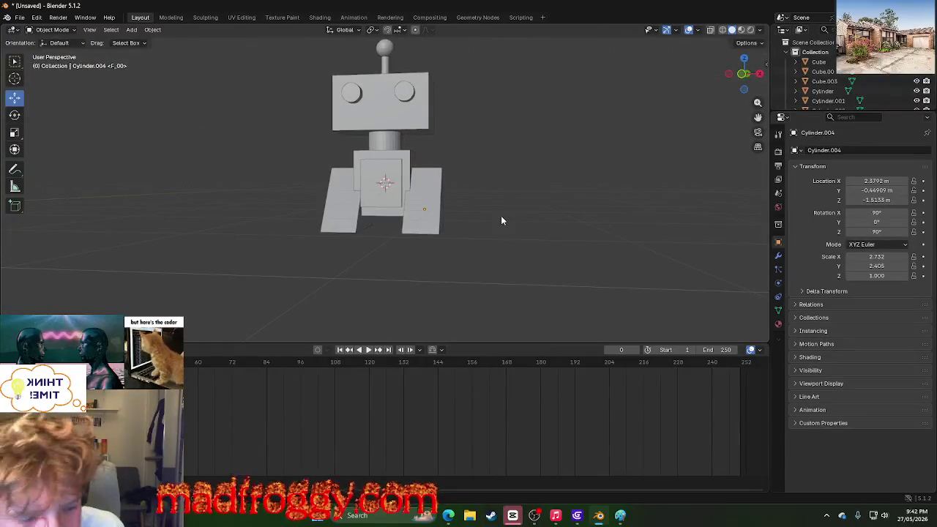
middle_drag(502, 217, 538, 213)
right_click(539, 213)
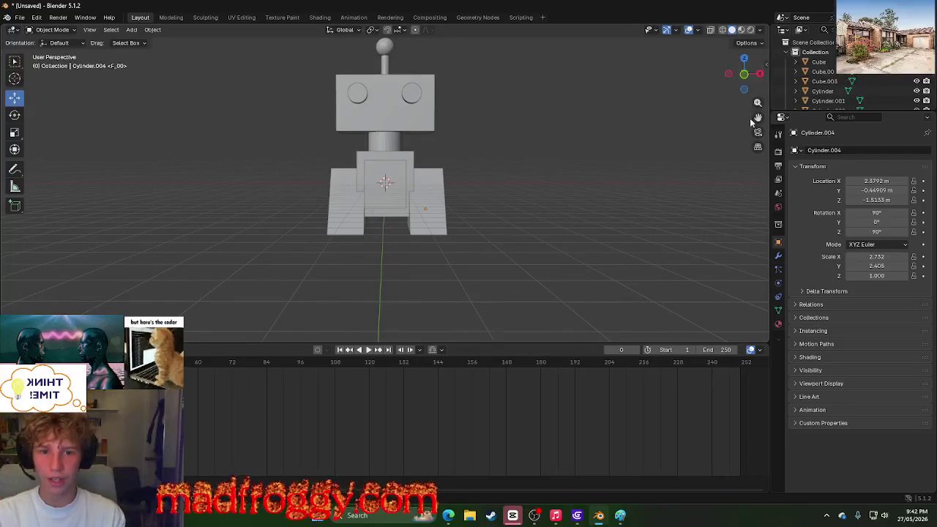
drag(758, 117, 758, 161)
mouse_move(527, 118)
middle_down()
mouse_move(597, 136)
mouse_move(682, 133)
mouse_move(527, 146)
middle_up()
shift+click(439, 269)
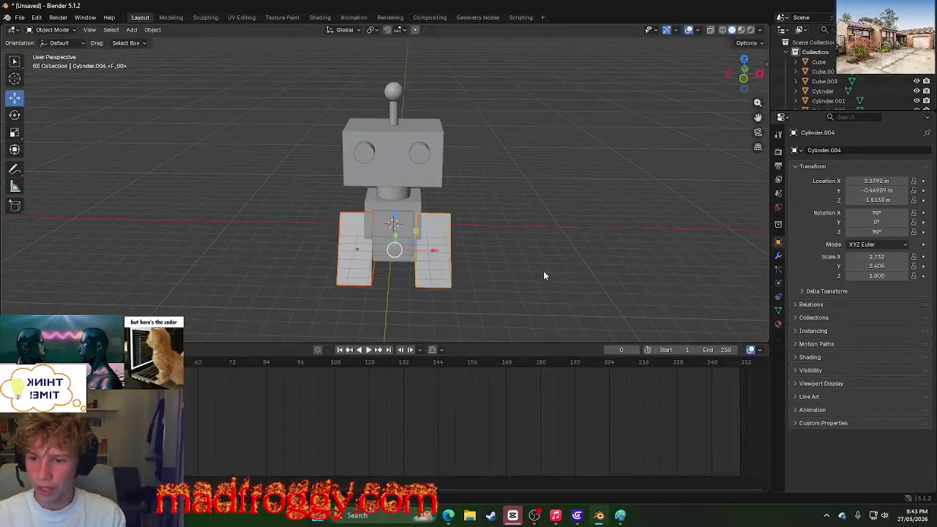
middle_drag(542, 271, 481, 273)
drag(416, 246, 584, 241)
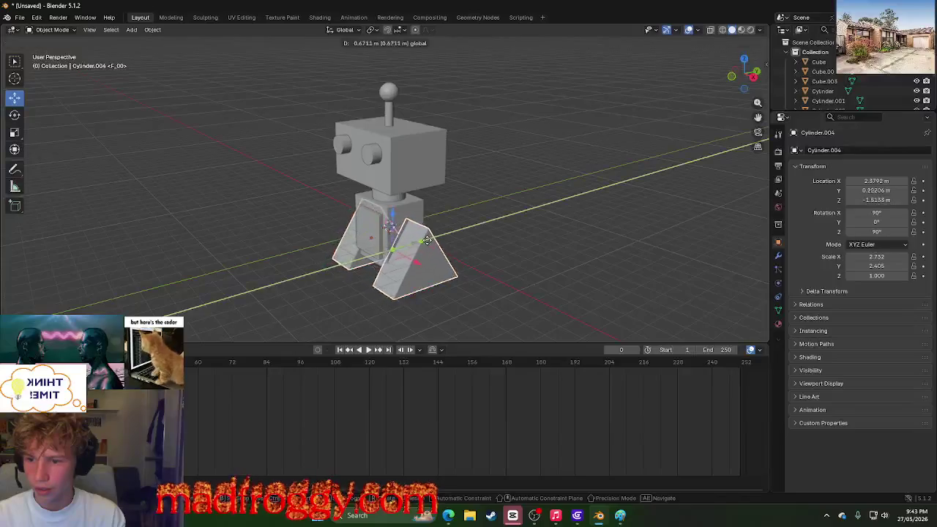
click(565, 241)
mouse_move(566, 242)
middle_down()
mouse_move(457, 241)
mouse_move(394, 265)
middle_up()
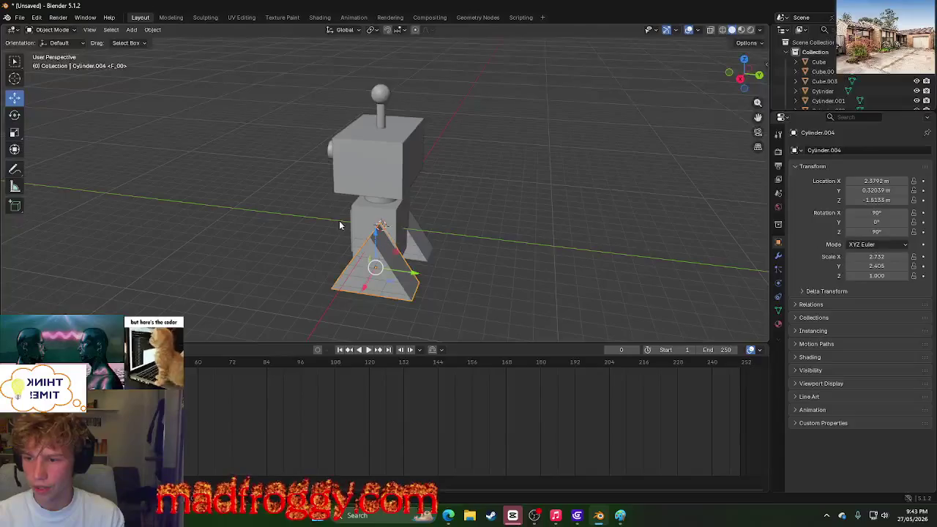
shift+click(423, 243)
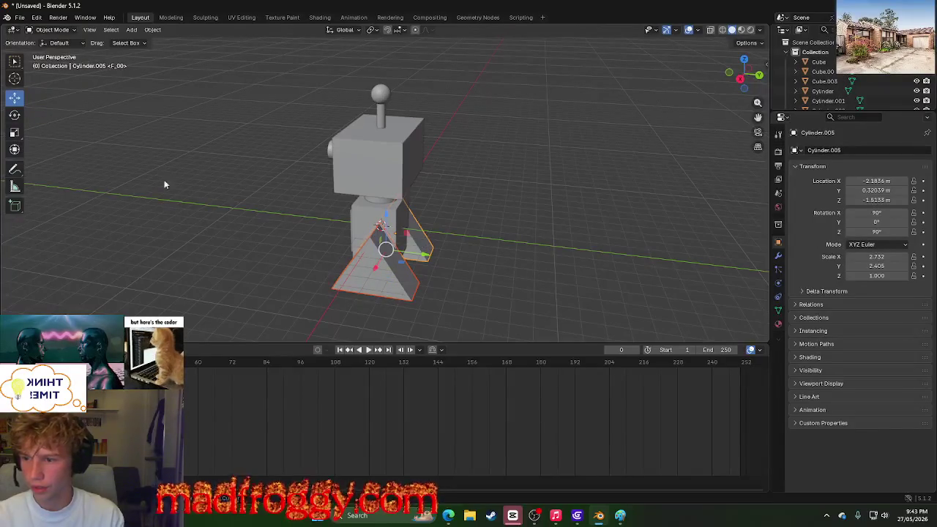
Step: Scale both tracks shorter, undoing an accidental raise
click(13, 131)
mouse_move(393, 218)
mouse_down()
mouse_move(385, 226)
mouse_move(383, 192)
mouse_up()
click(12, 101)
click(491, 270)
mouse_move(491, 271)
middle_down()
mouse_move(646, 243)
mouse_move(622, 237)
middle_up()
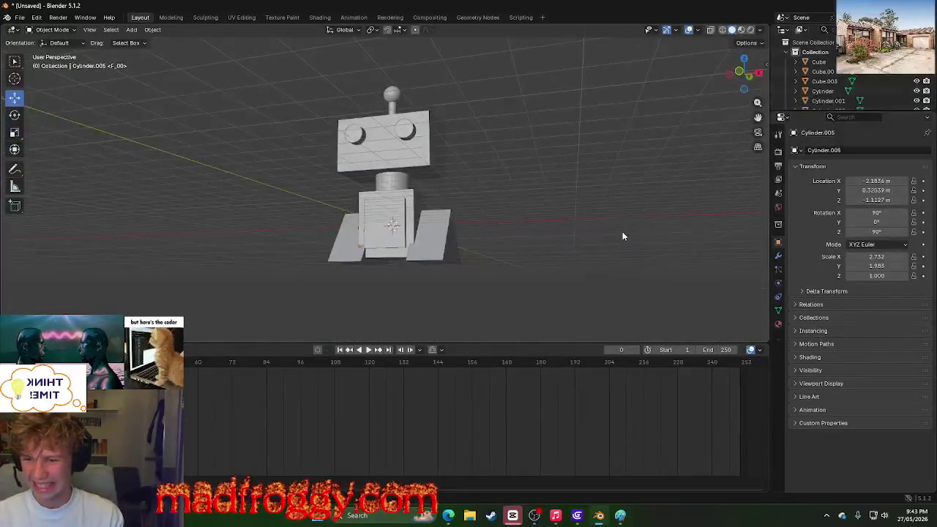
key(ctrl+z)
key(ctrl+z)
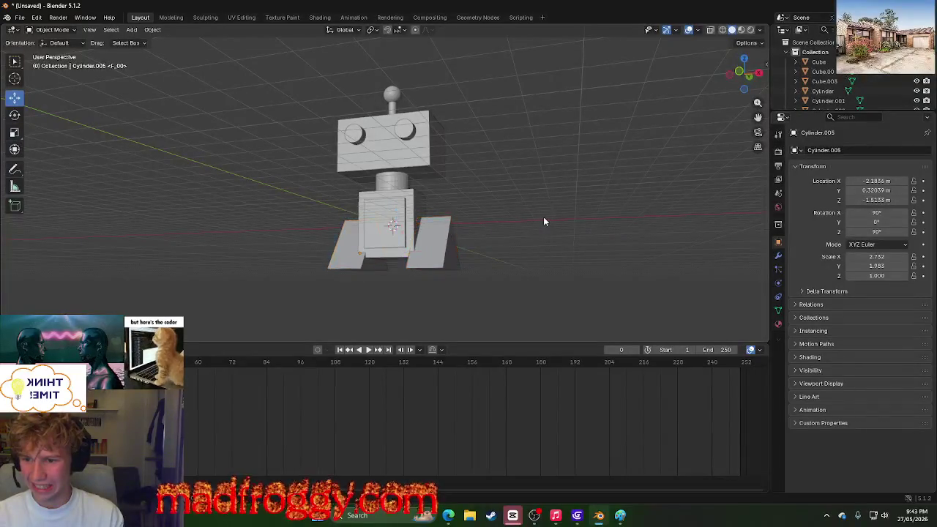
Step: Raise both tracks slightly on Z and slide them along Y to centre them
middle_drag(544, 218, 576, 225)
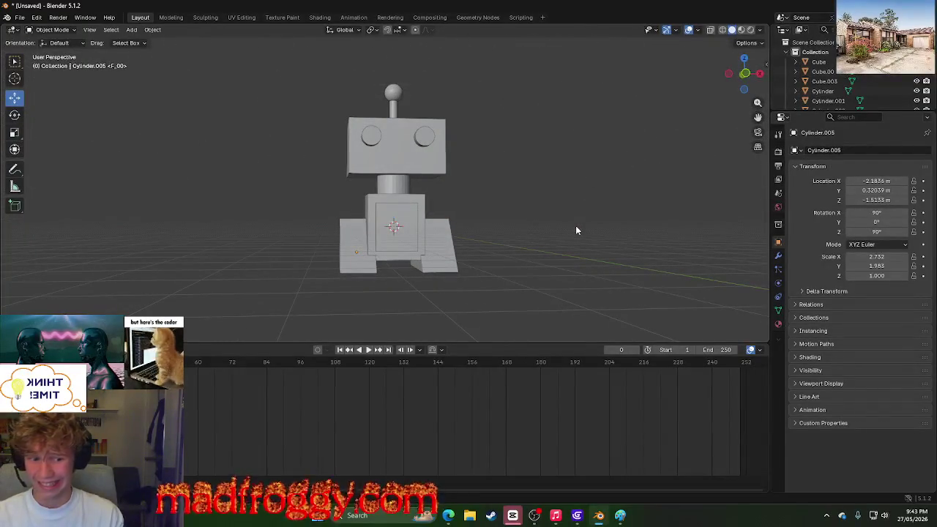
middle_drag(576, 229, 389, 249)
click(338, 271)
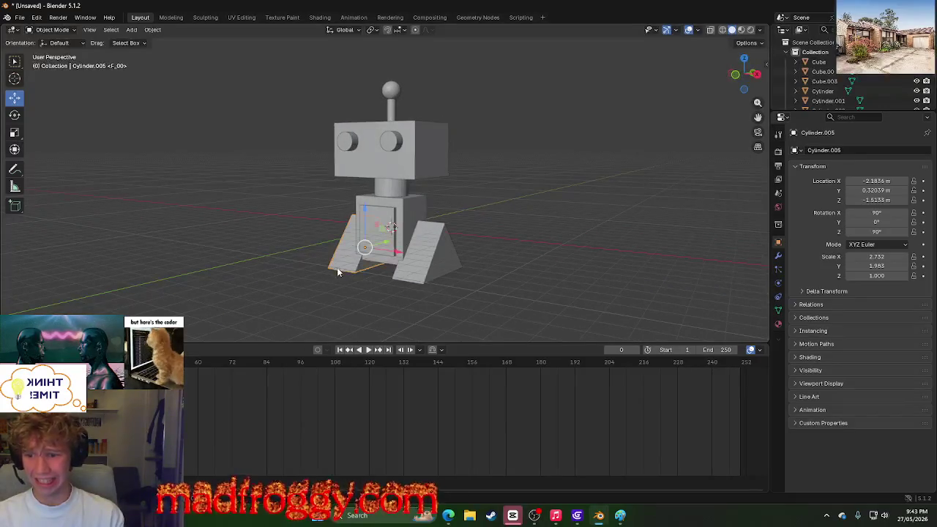
shift+click(437, 266)
drag(395, 218, 396, 205)
click(599, 274)
mouse_move(599, 274)
middle_down()
mouse_move(538, 275)
mouse_move(431, 242)
middle_up()
click(351, 252)
shift+click(439, 253)
drag(417, 238, 546, 247)
click(546, 247)
Step: Lower both tracks on Z to about −1.959 m beneath the body
middle_drag(549, 251, 593, 240)
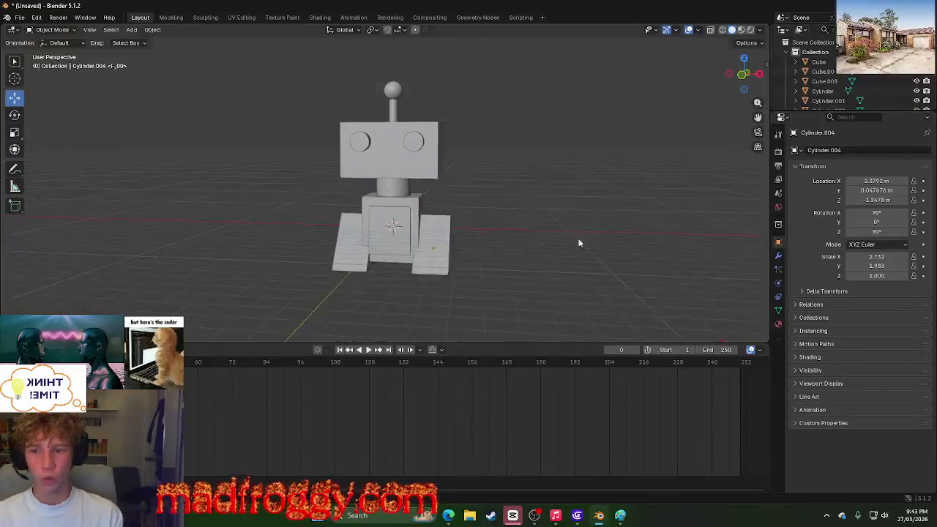
click(347, 252)
shift+click(431, 250)
drag(397, 222, 399, 252)
click(544, 244)
mouse_move(543, 244)
middle_down()
mouse_move(485, 230)
mouse_move(122, 241)
middle_up()
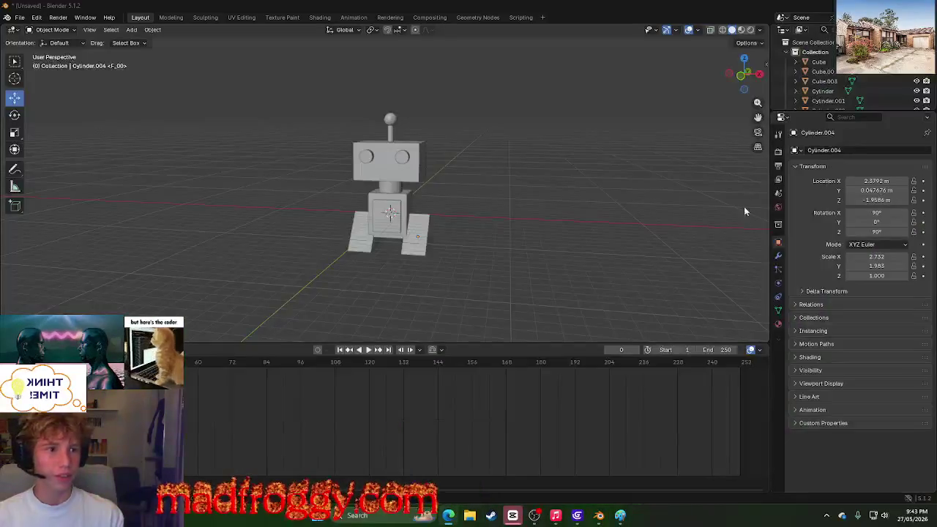
Step: Search 'walle' in Bing Images, enlarge the first WALL-E picture and place Edge beside Blender
key(super)
text(walle)
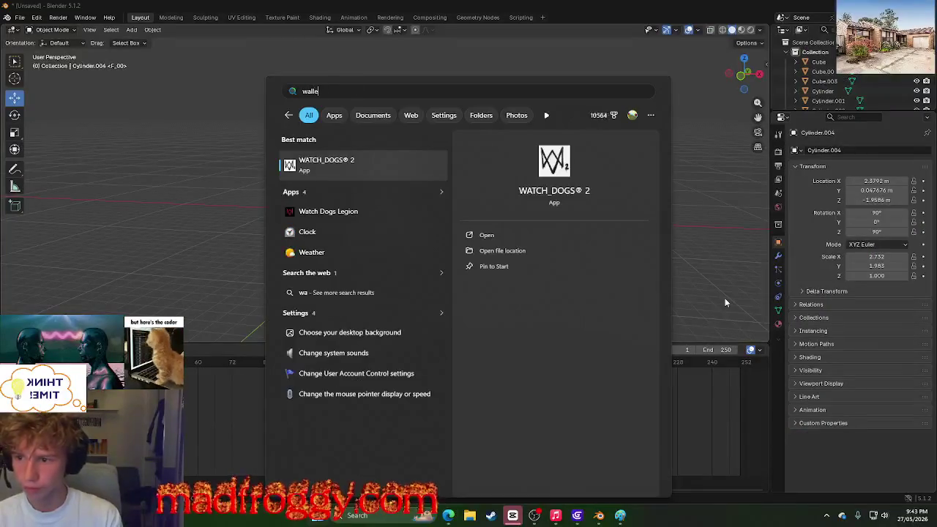
key(Down)
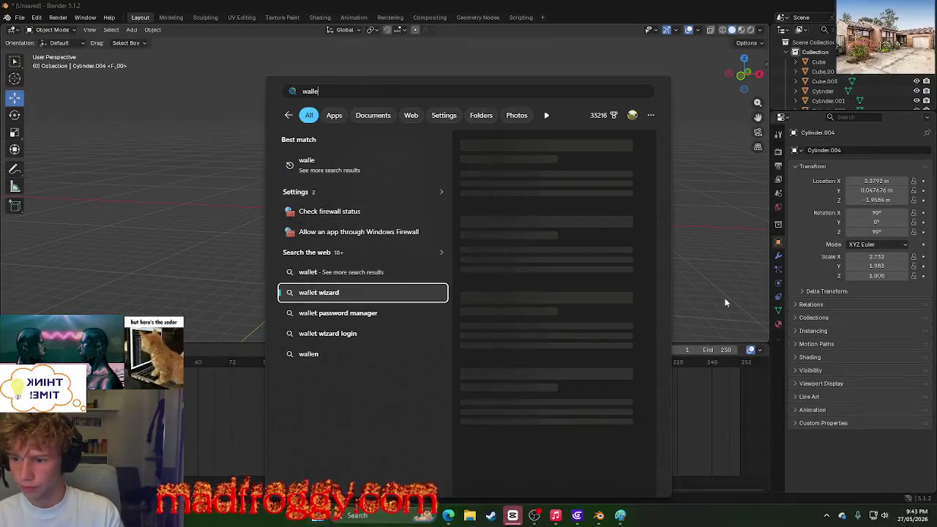
key(Up)
key(Up)
key(Up)
key(Up)
key(Up)
key(Up)
key(Return)
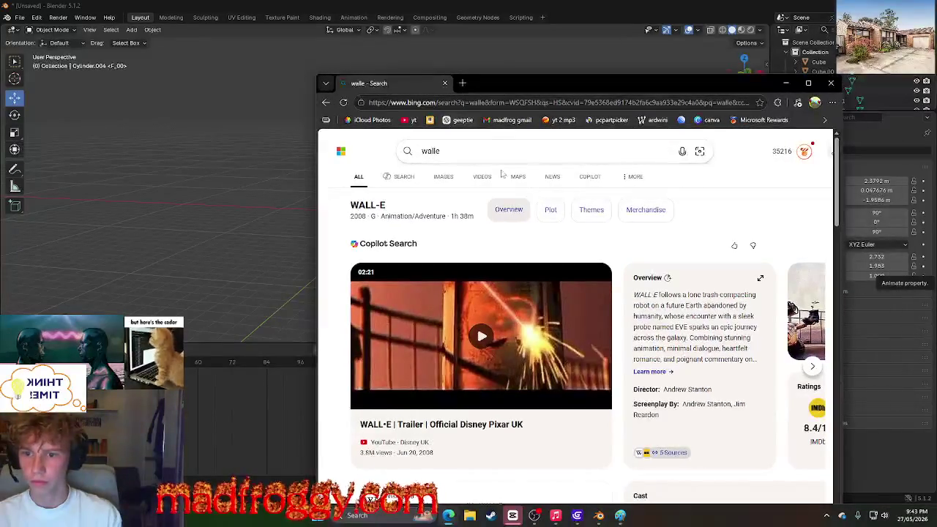
click(444, 177)
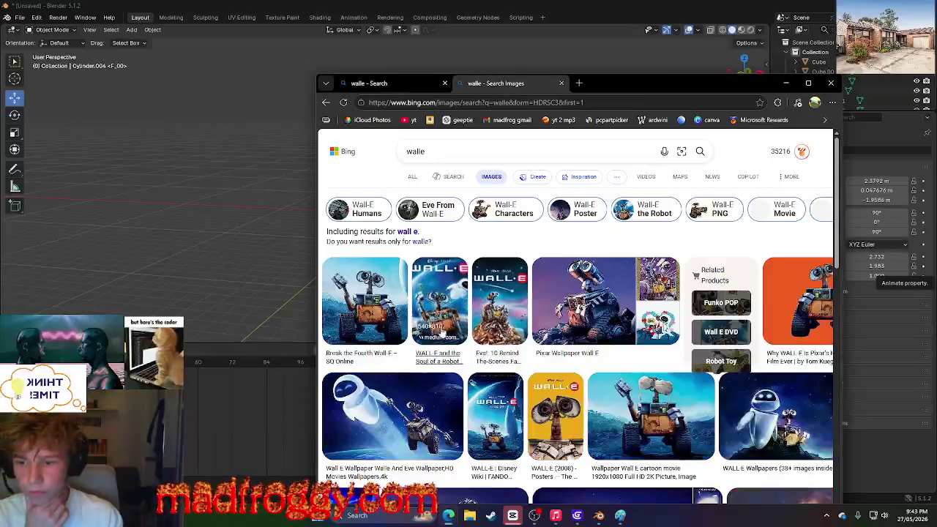
click(488, 308)
mouse_move(637, 87)
mouse_down()
mouse_move(800, 31)
mouse_move(775, 28)
mouse_up()
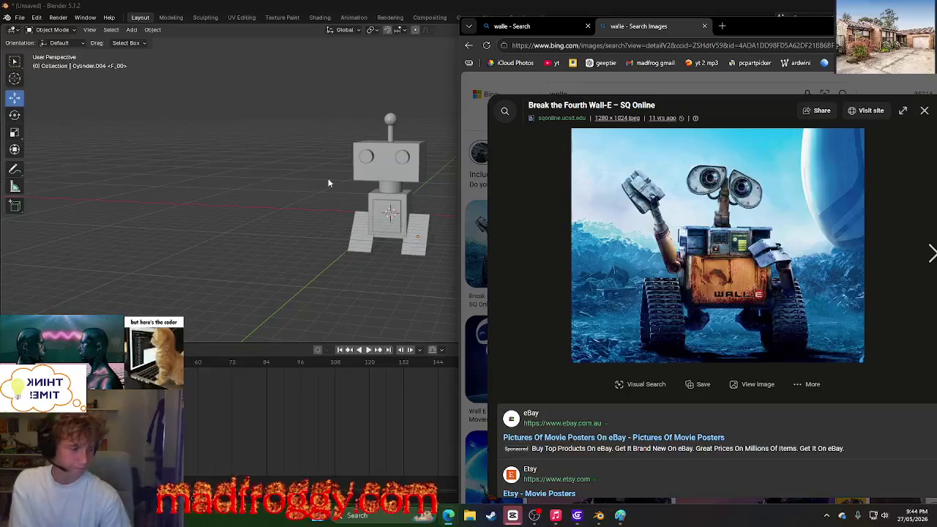
key(super)
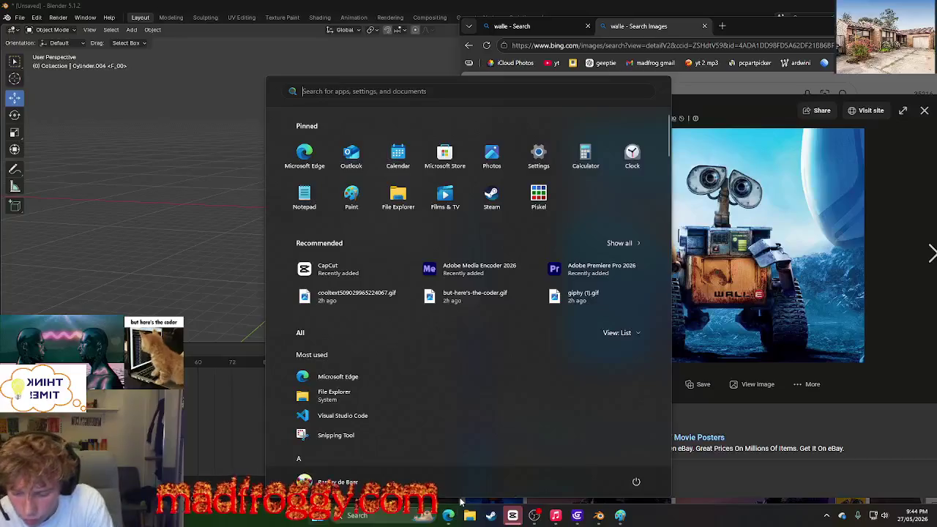
Step: Clear the stray search letters and close the Start menu
text(b)
key(BackSpace)
text(m)
key(BackSpace)
key(Escape)
key(Escape)
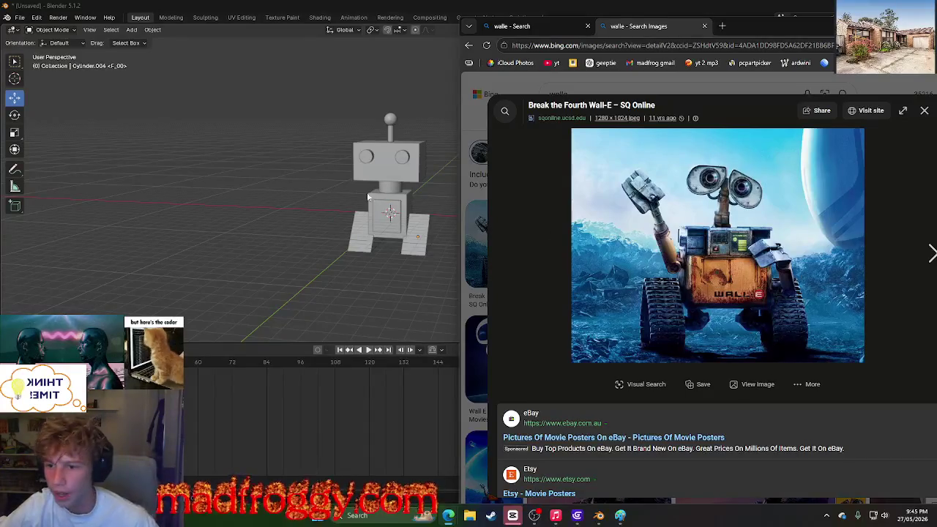
Step: Cycle between Blender, GDevelop and the WALL-E reference windows
middle_drag(315, 179, 354, 184)
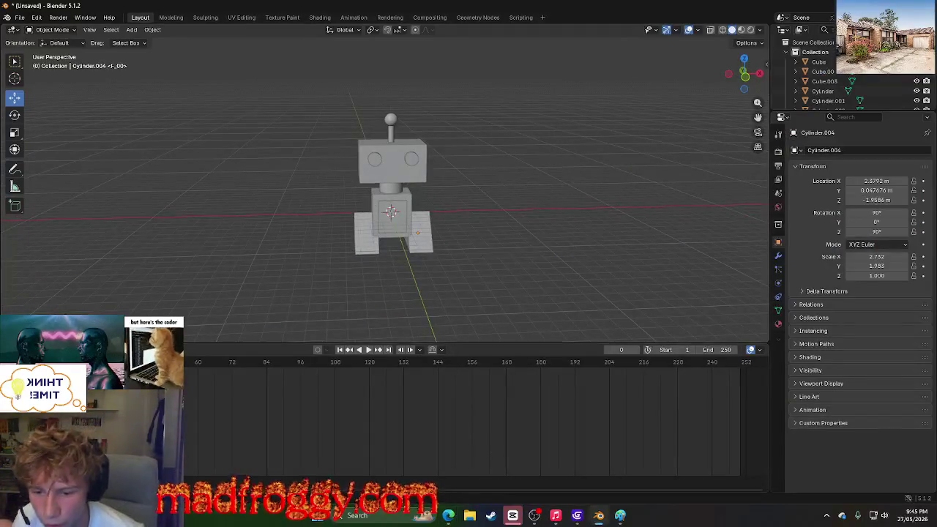
click(577, 515)
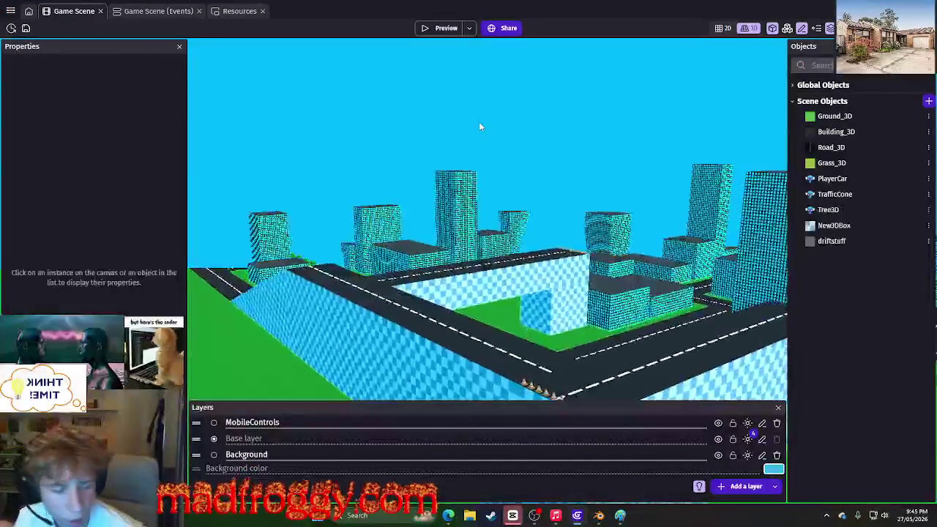
key(alt+Tab)
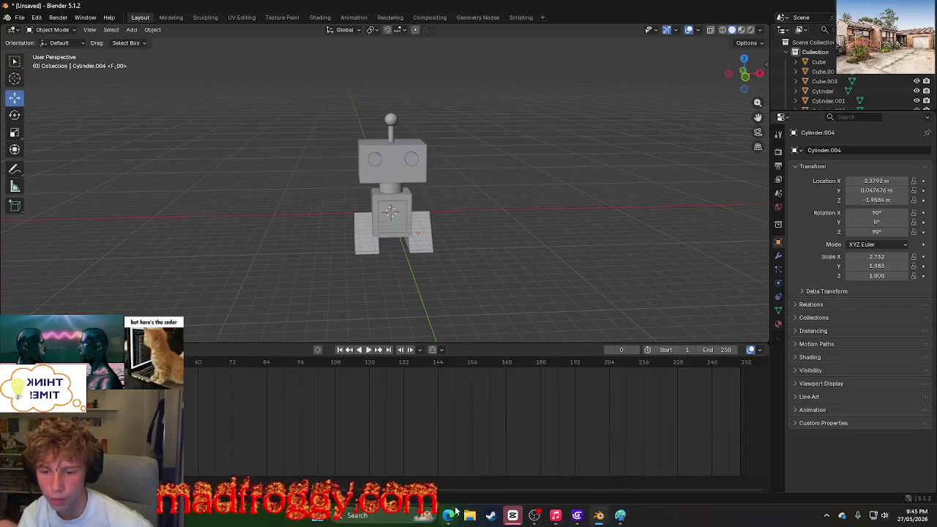
click(468, 461)
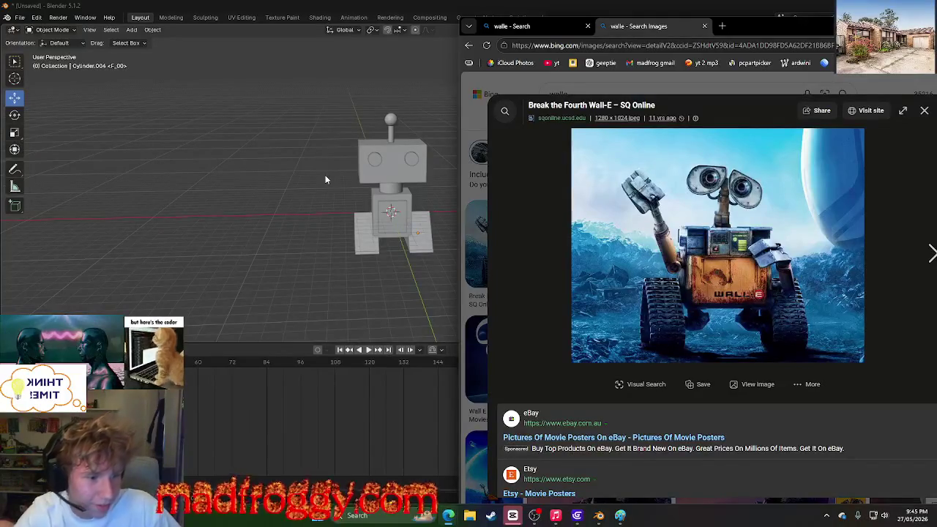
mouse_move(332, 130)
middle_down()
mouse_move(351, 131)
mouse_move(241, 127)
mouse_move(235, 167)
mouse_move(351, 148)
mouse_move(295, 169)
middle_up()
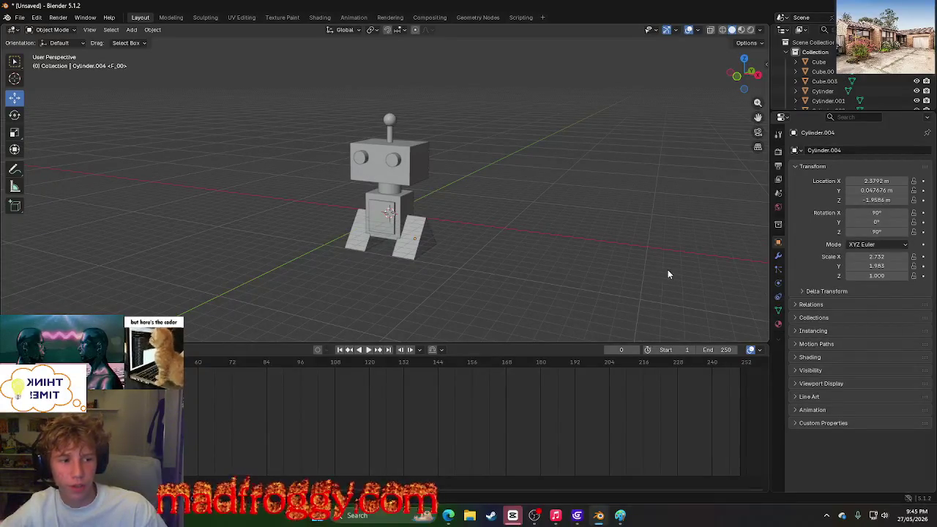
middle_drag(537, 266, 524, 268)
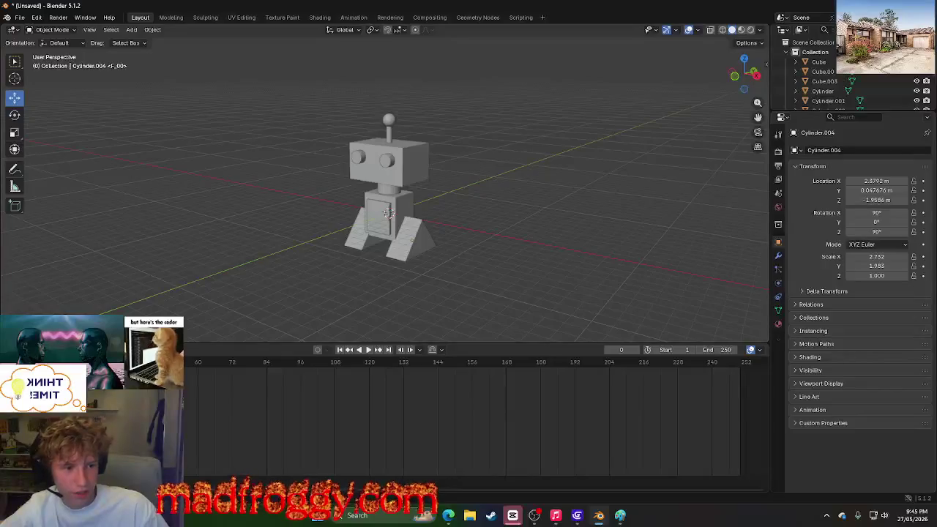
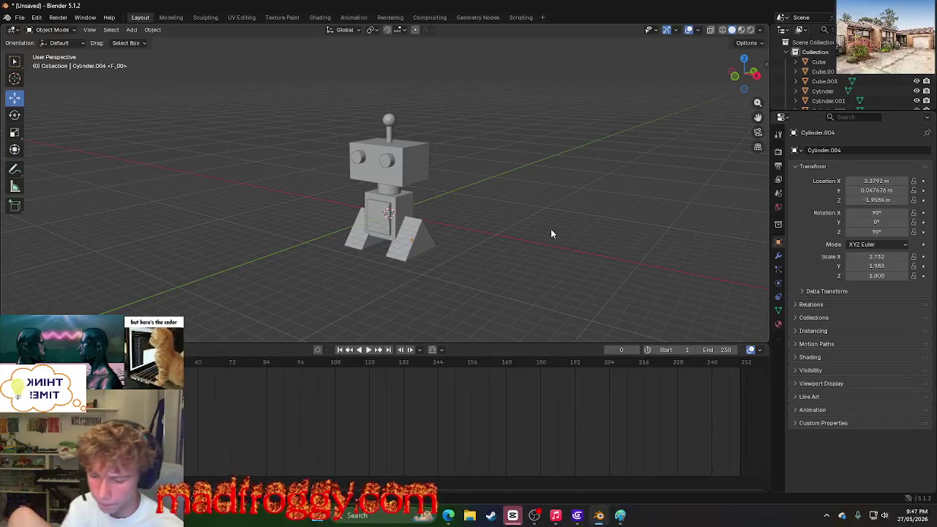
Step: Launch Outlook by searching 'out' in the Start menu
key(super)
text(ou)
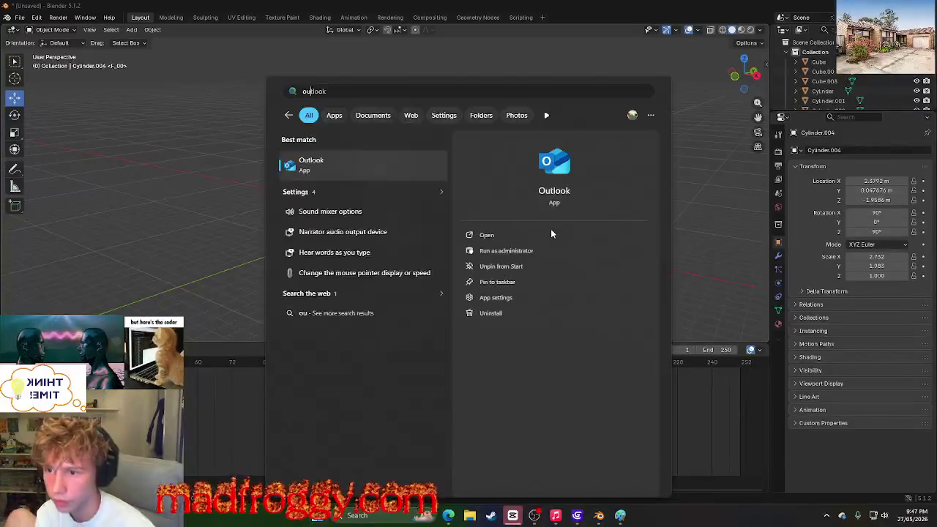
key(Escape)
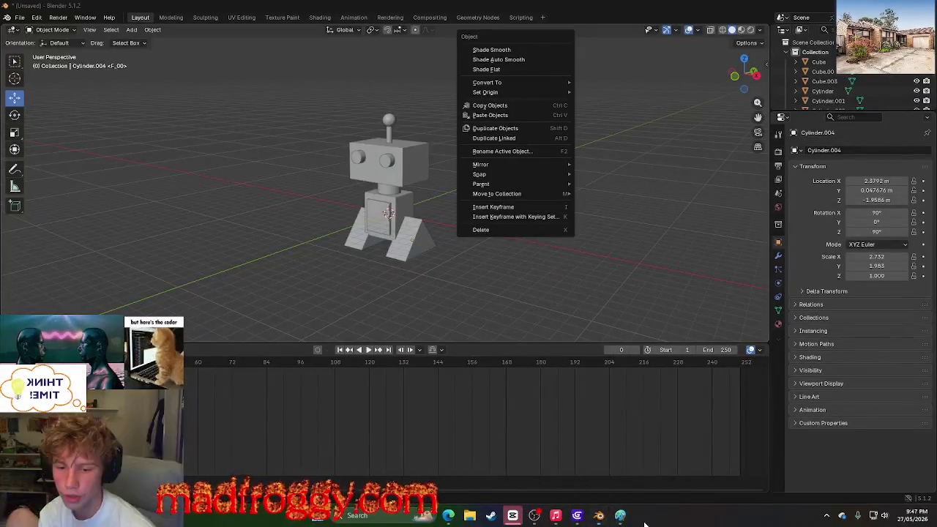
key(super)
key(super)
key(super)
text(ed)
key(BackSpace)
key(BackSpace)
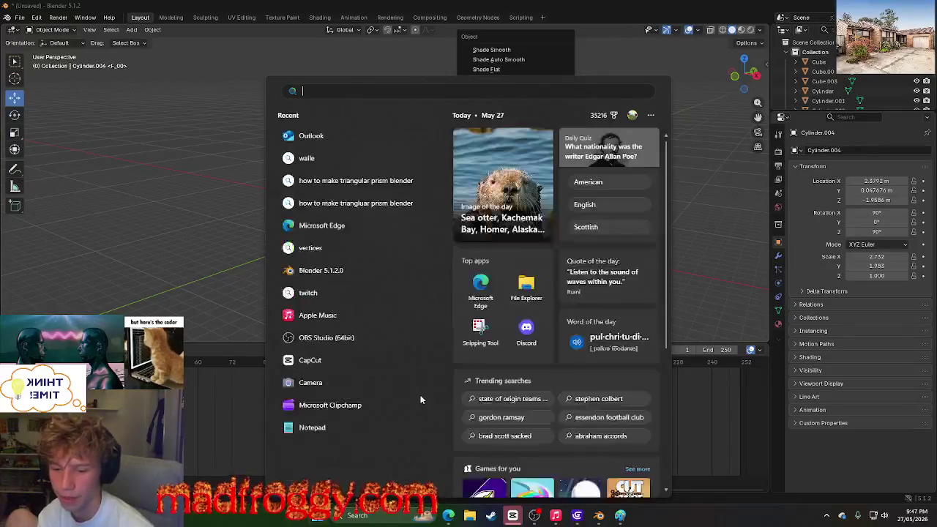
key(BackSpace)
text(out)
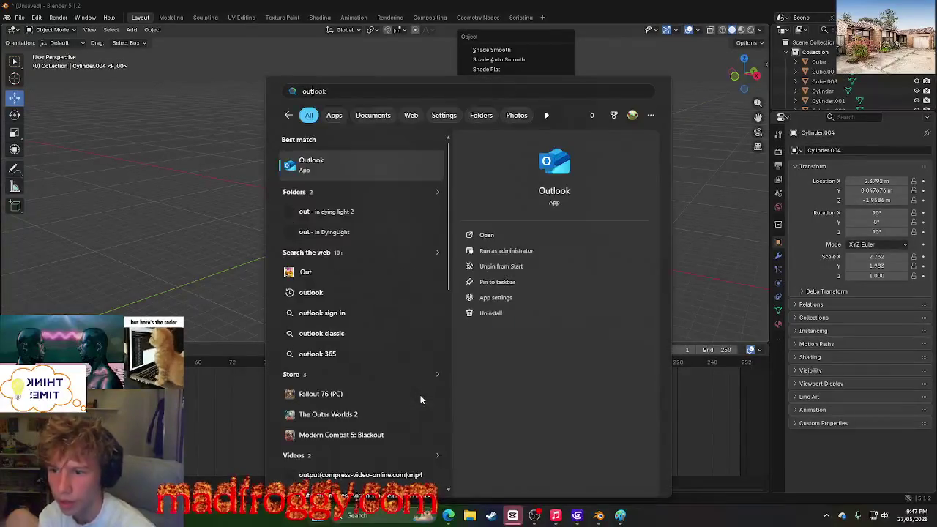
key(Return)
key(super)
key(Escape)
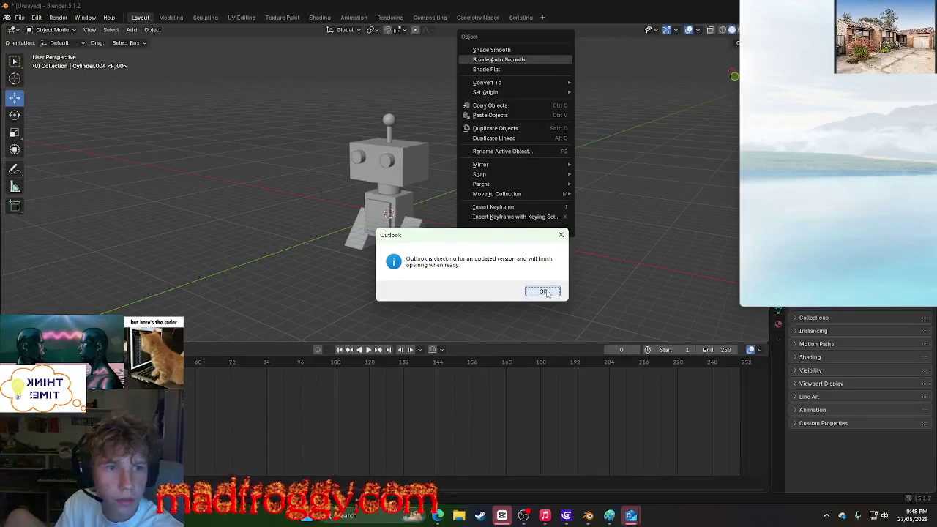
Step: Dismiss the Outlook update notice and accept starting in essentials-only mode
click(546, 291)
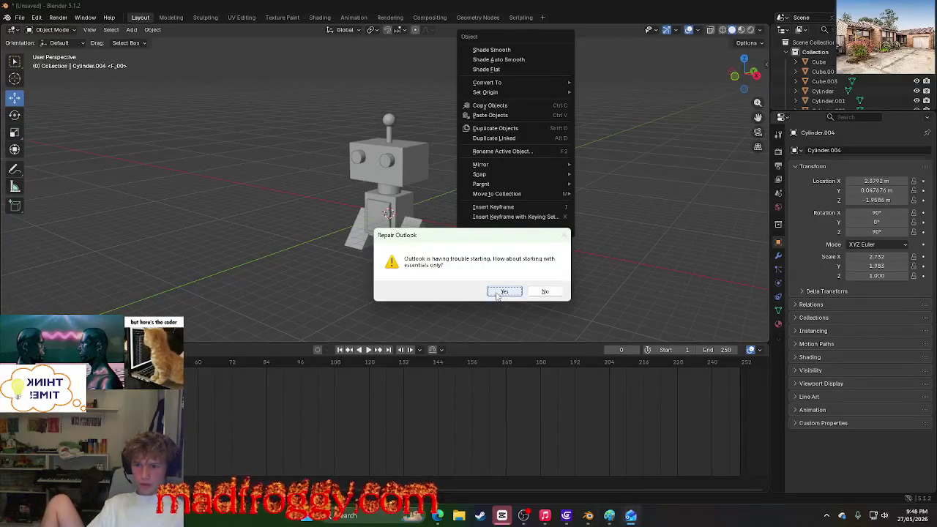
click(497, 293)
mouse_move(545, 516)
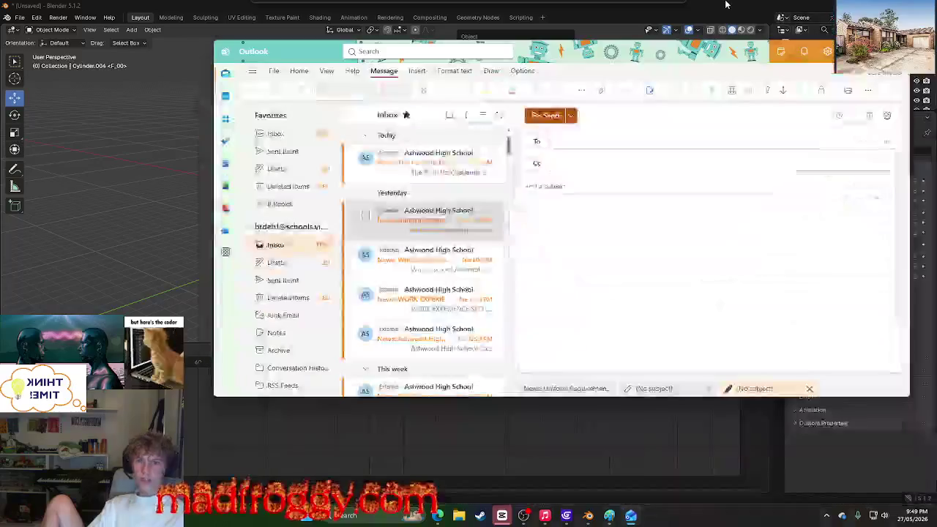
Step: Address a new email to the contact with a subject asking them to log on to Twitch
double_click(653, 50)
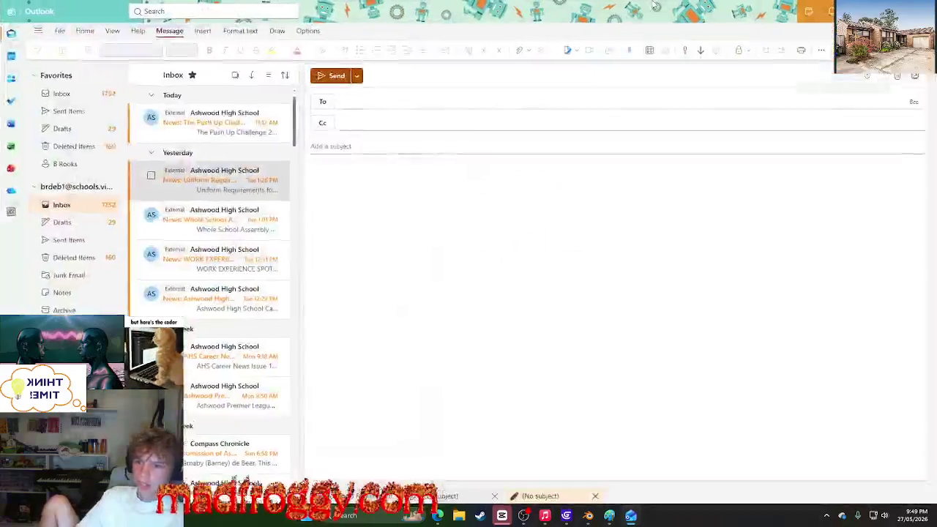
click(432, 101)
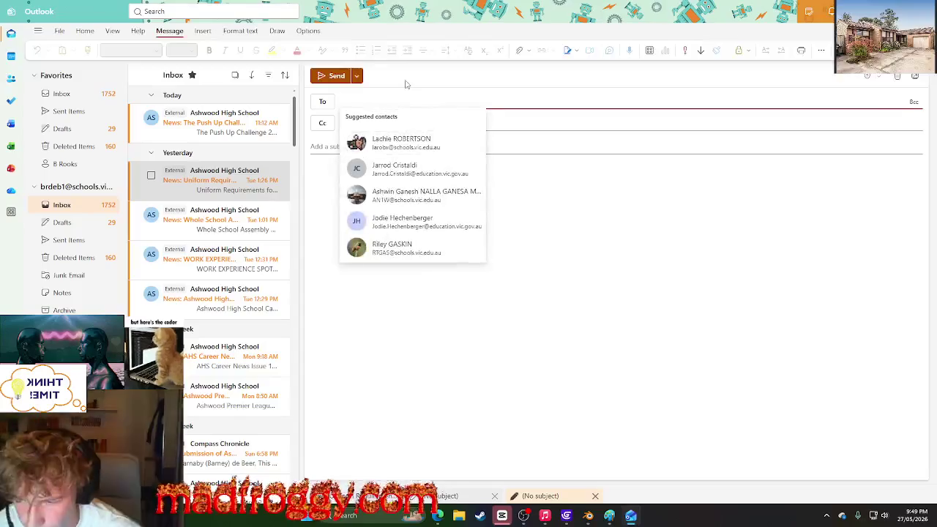
text(jarr)
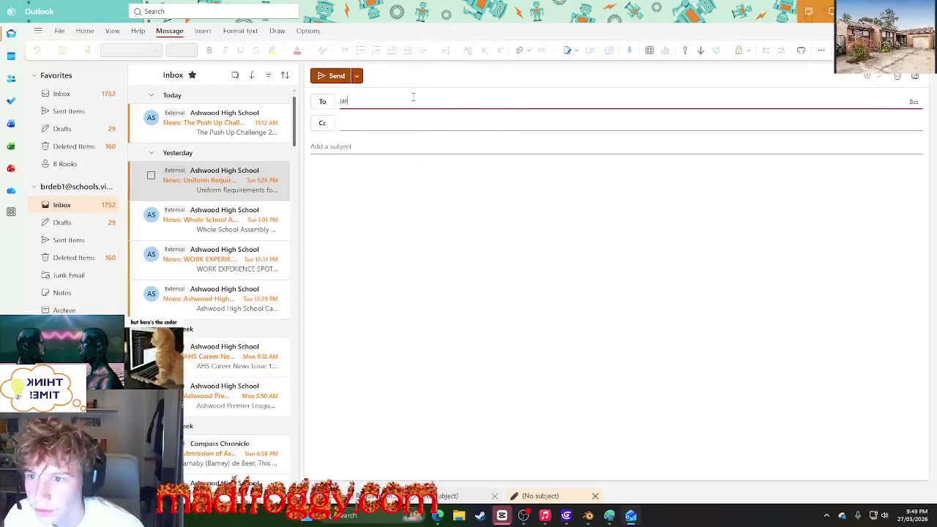
click(470, 122)
click(432, 148)
text(yo big c im streaming m can)
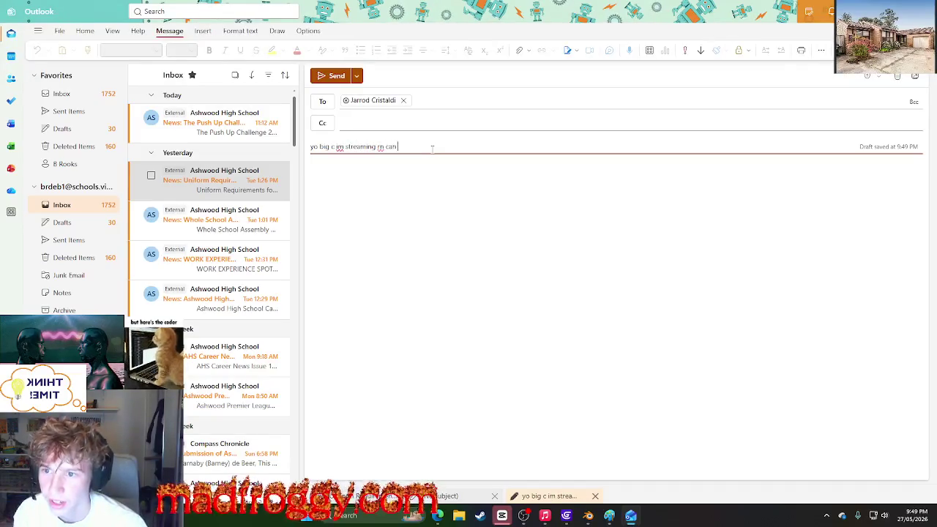
text( you watch)
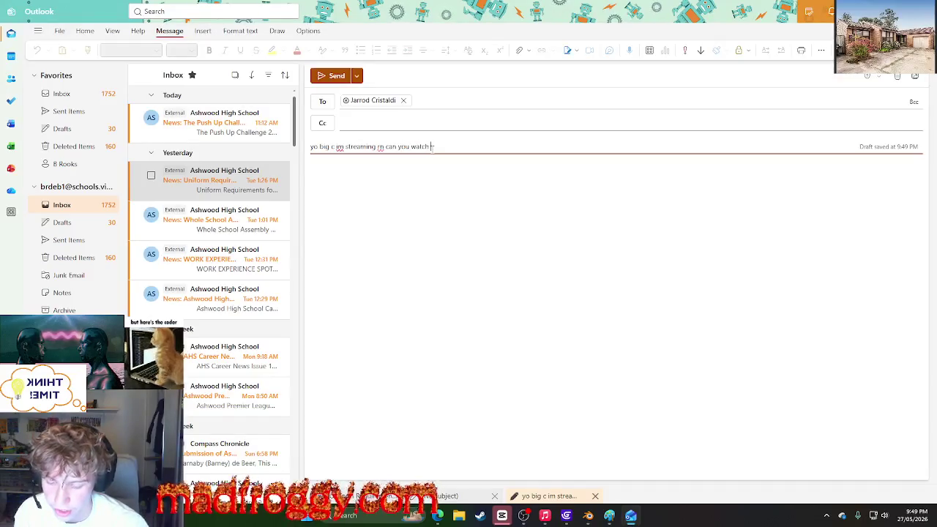
text( it pleas)
key(BackSpace)
key(BackSpace)
key(BackSpace)
key(BackSpace)
key(BackSpace)
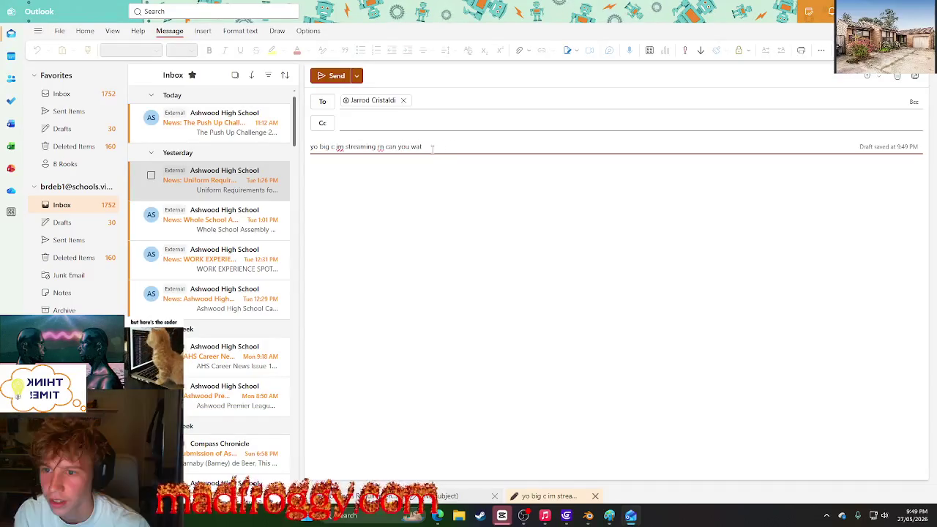
text(u log on twitch please)
Step: Paste the Twitch stream link from the browser into the email body
click(488, 249)
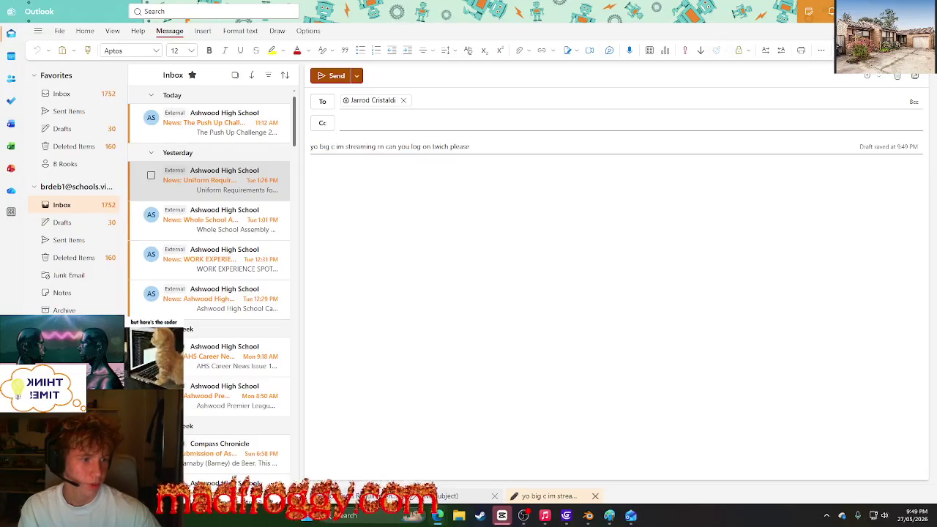
key(alt+Tab)
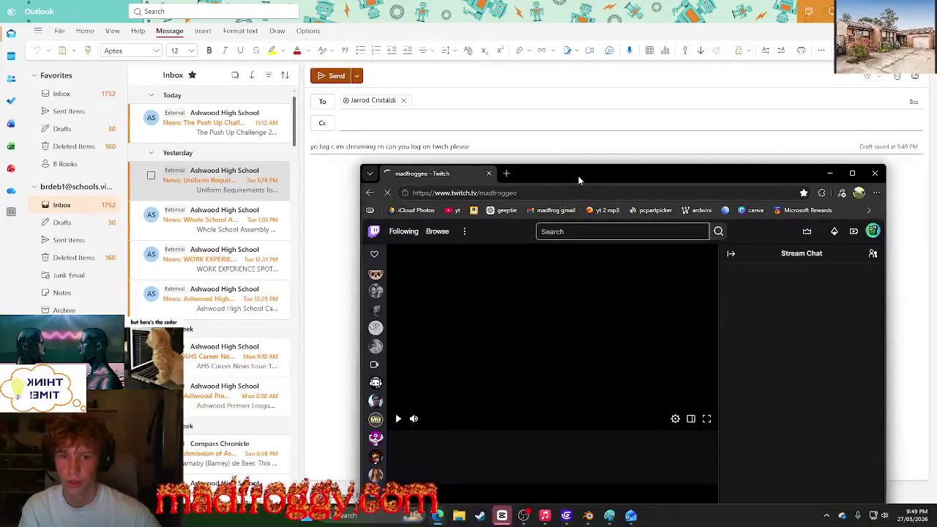
drag(578, 180, 511, 151)
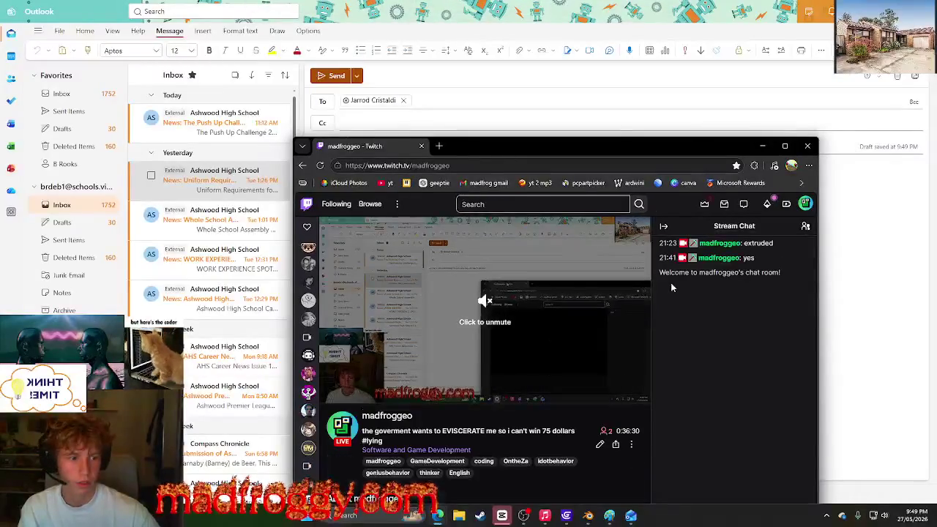
click(502, 166)
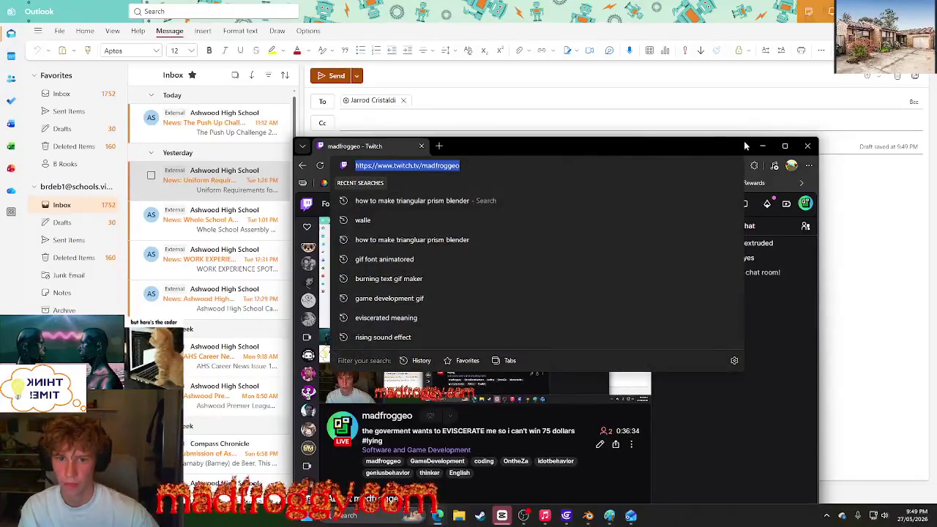
click(746, 147)
click(808, 146)
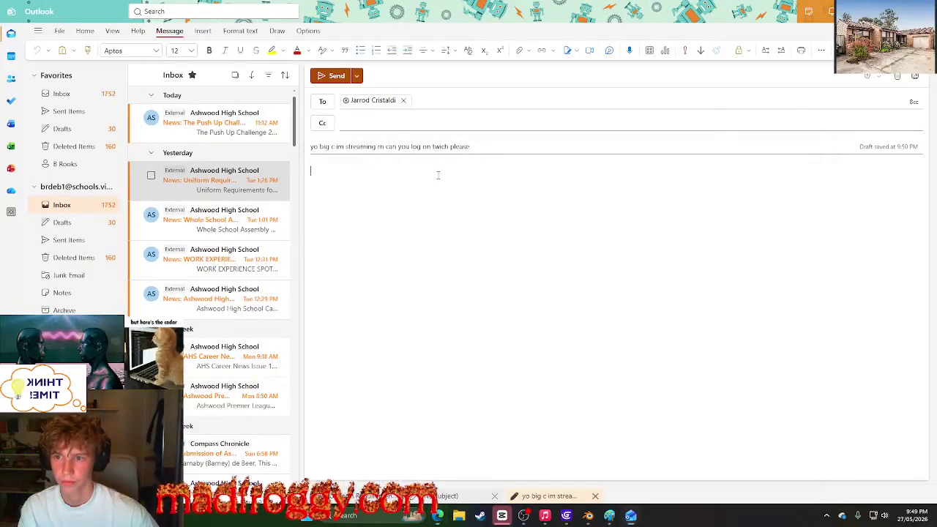
text(https://www.twitch.tv/madfroggeo)
key(Return)
Step: Add a thank-you line, send the email and close Outlook
text(thank tyouy)
key(BackSpace)
key(BackSpace)
key(BackSpace)
key(BackSpace)
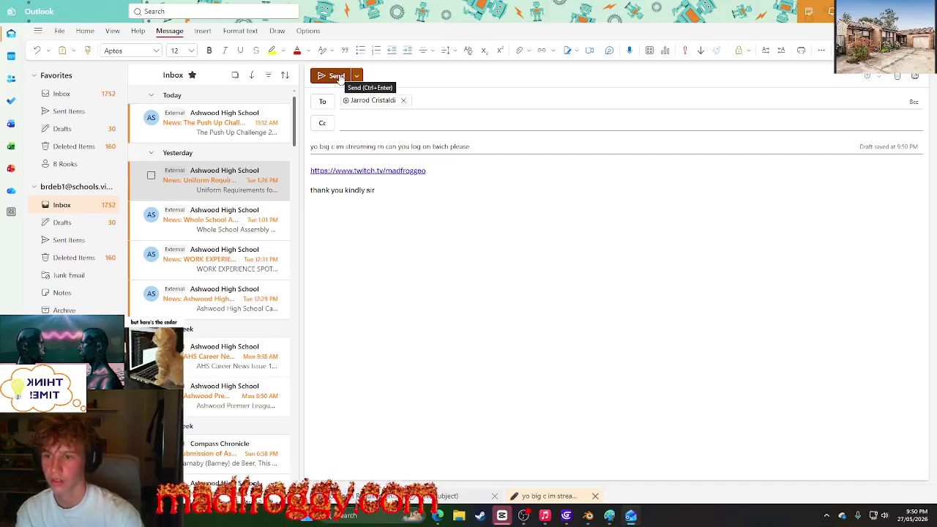
click(336, 76)
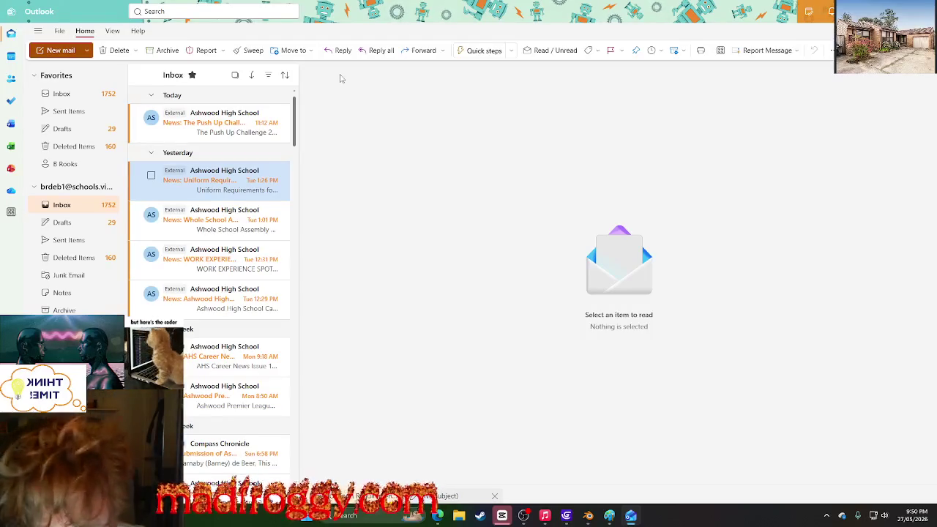
double_click(683, 4)
click(771, 114)
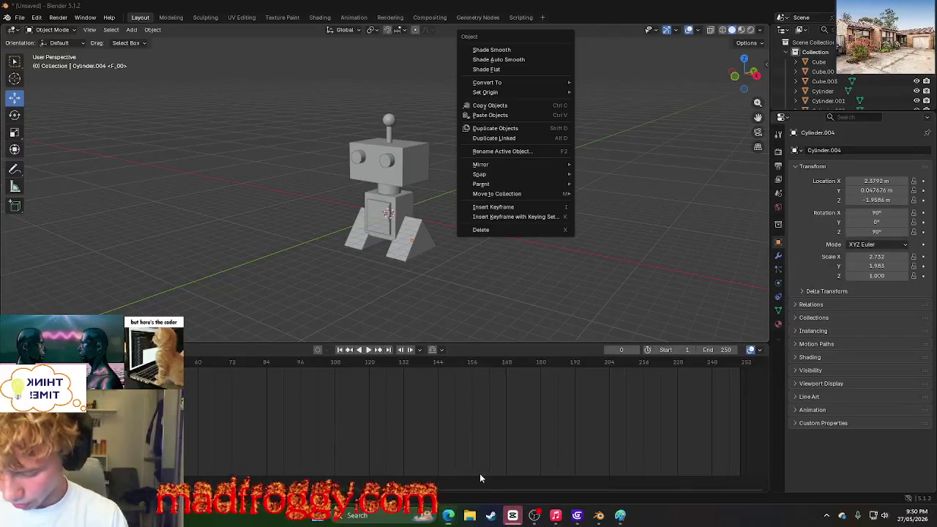
Step: Launch Discord from Start search and bring its Friends window to the front
key(super)
text(d)
key(Return)
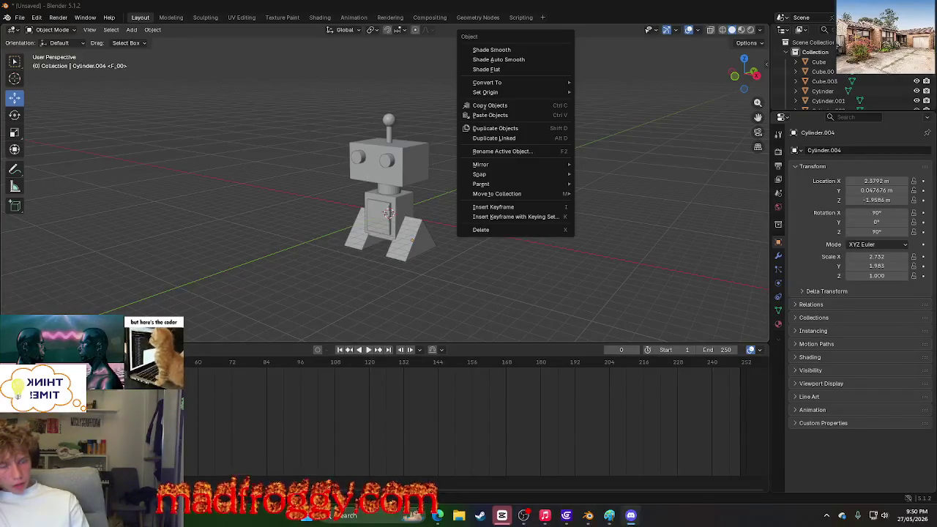
key(t)
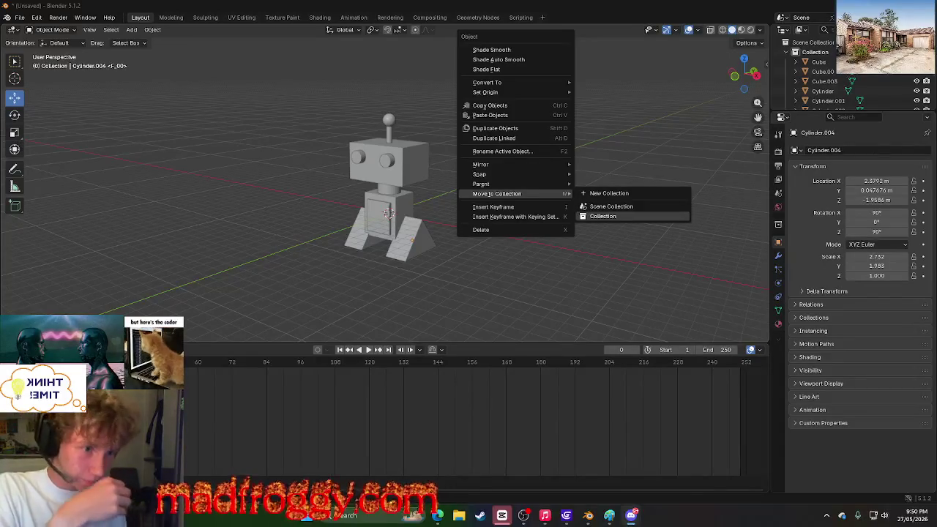
key(alt+Tab)
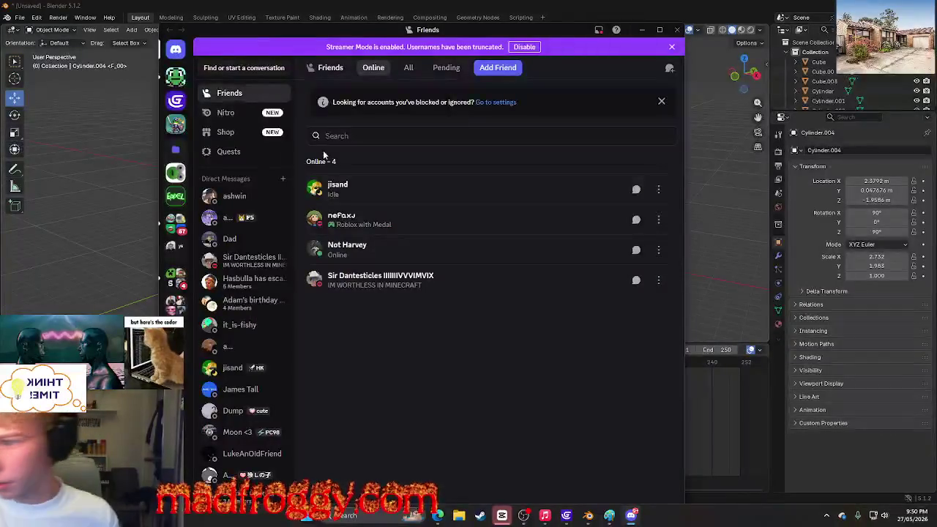
Step: Post a short message in the SAP: reborn server's #general channel, then return to Blender
click(176, 173)
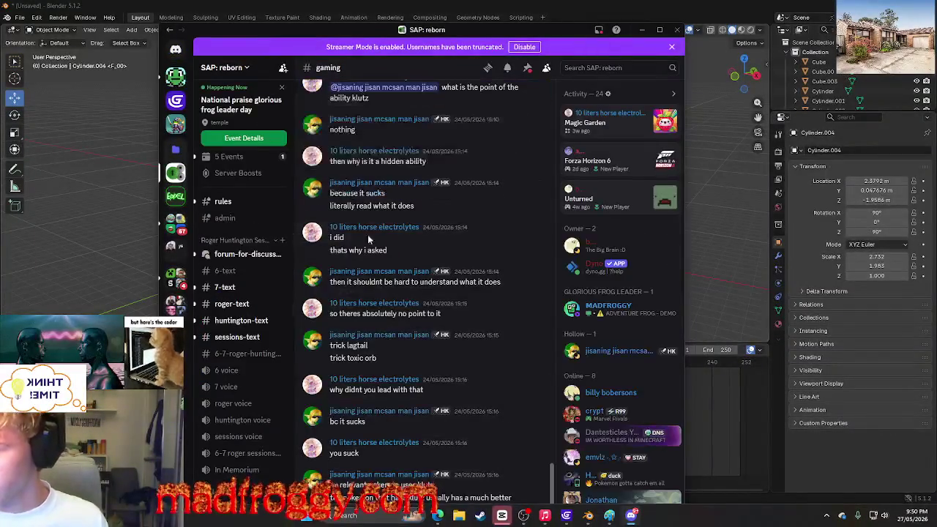
click(233, 205)
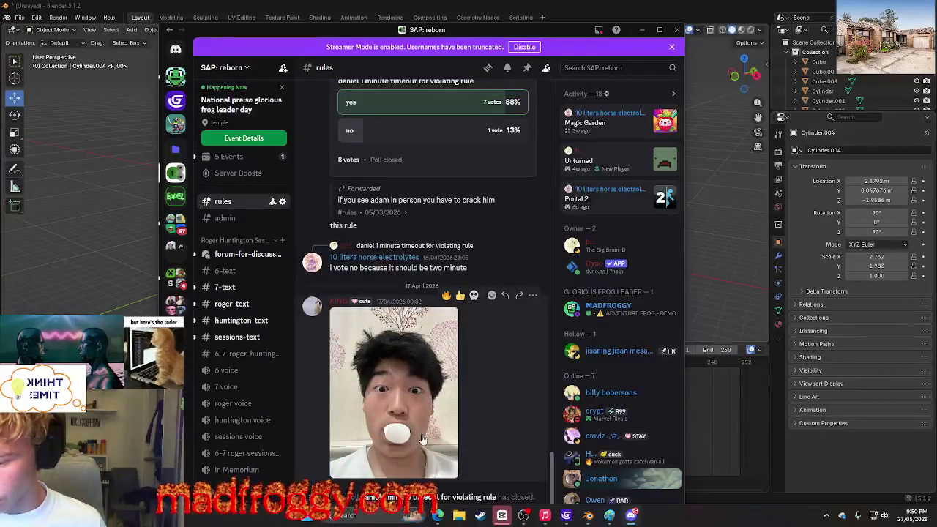
double_click(572, 32)
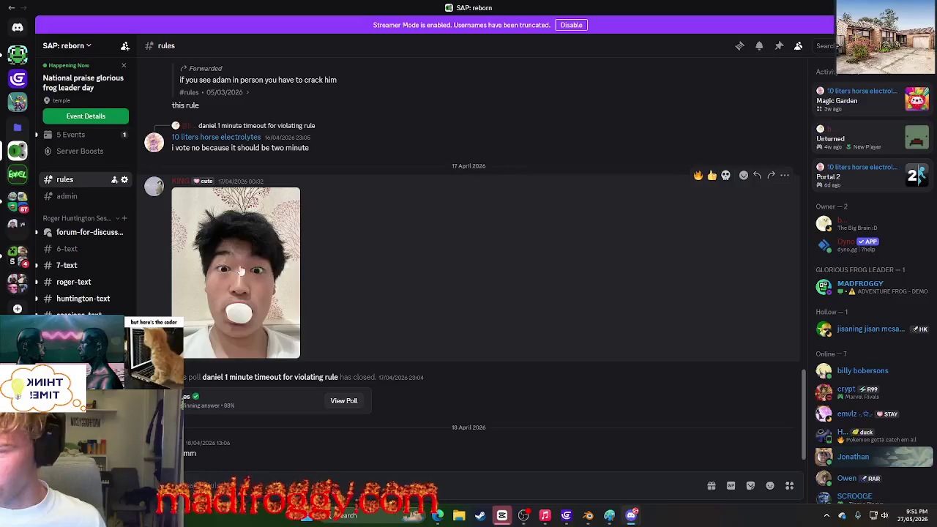
scroll(67, 209, down, 3)
scroll(65, 219, up, 5)
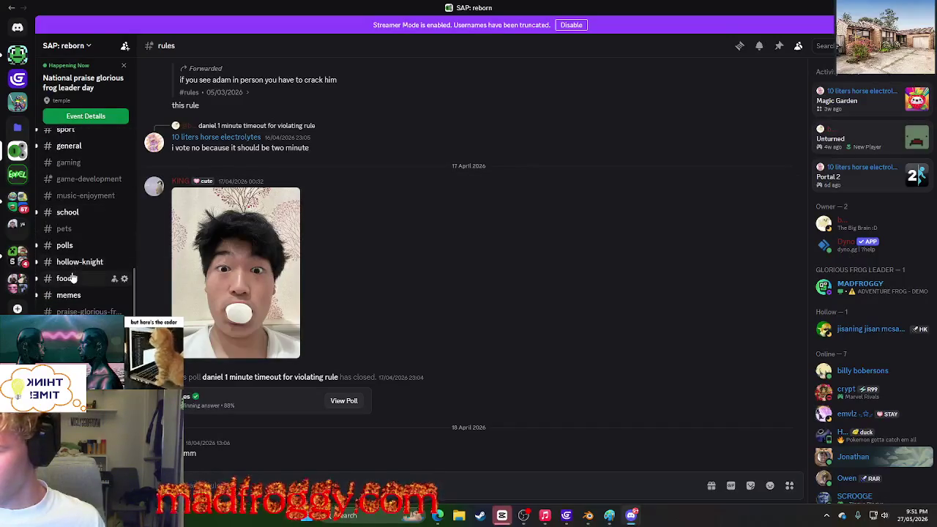
click(70, 146)
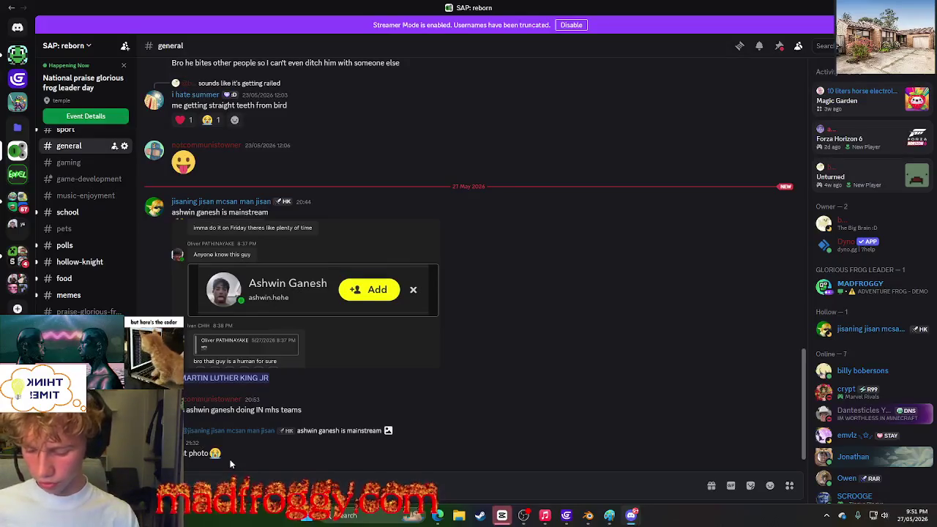
text(ml)
key(BackSpace)
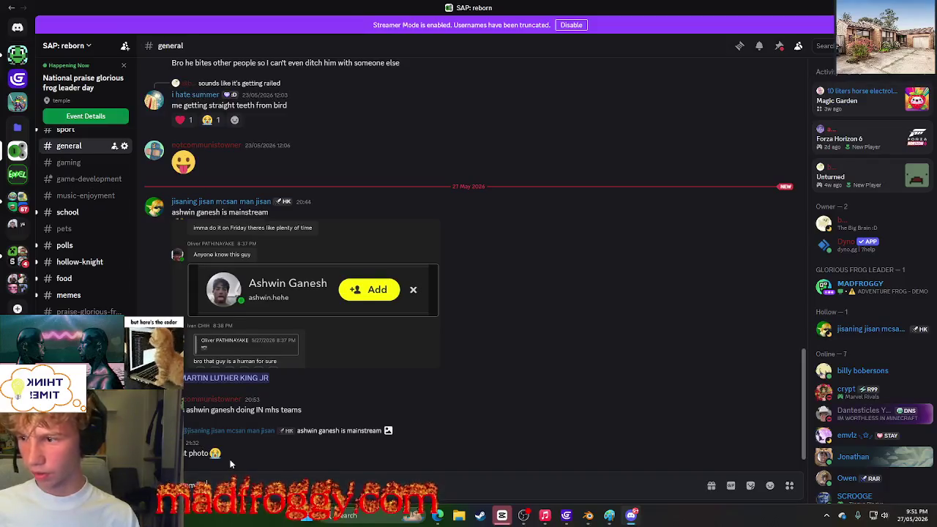
key(Return)
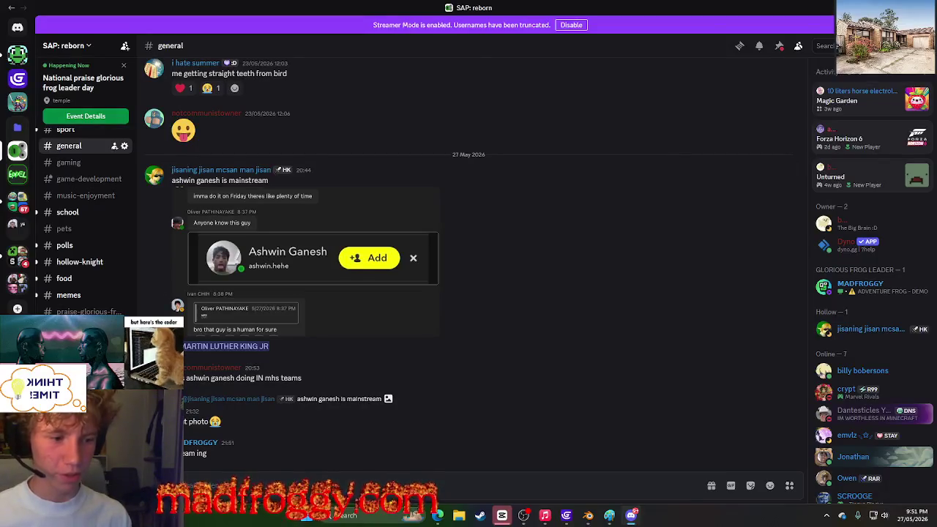
key(alt+Tab)
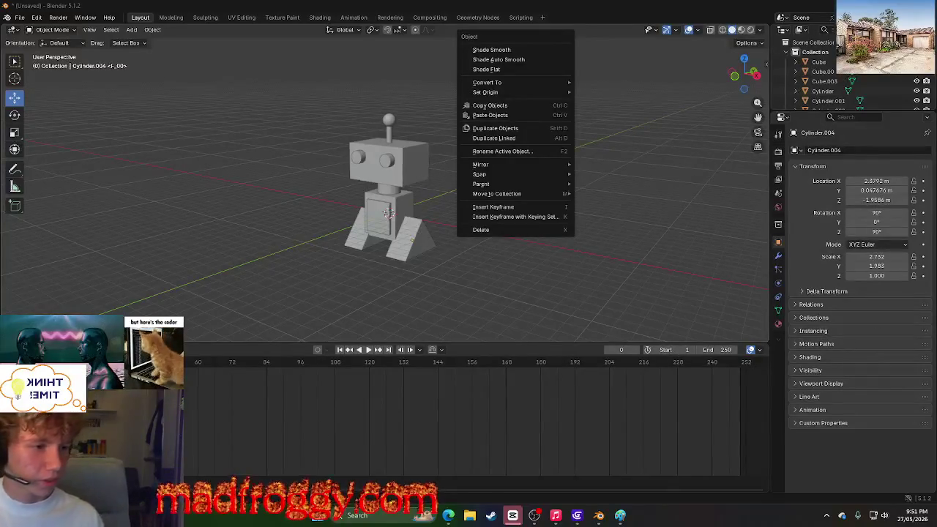
key(alt+Tab)
mouse_move(526, 167)
mouse_down()
mouse_move(462, 102)
mouse_move(531, 90)
mouse_up()
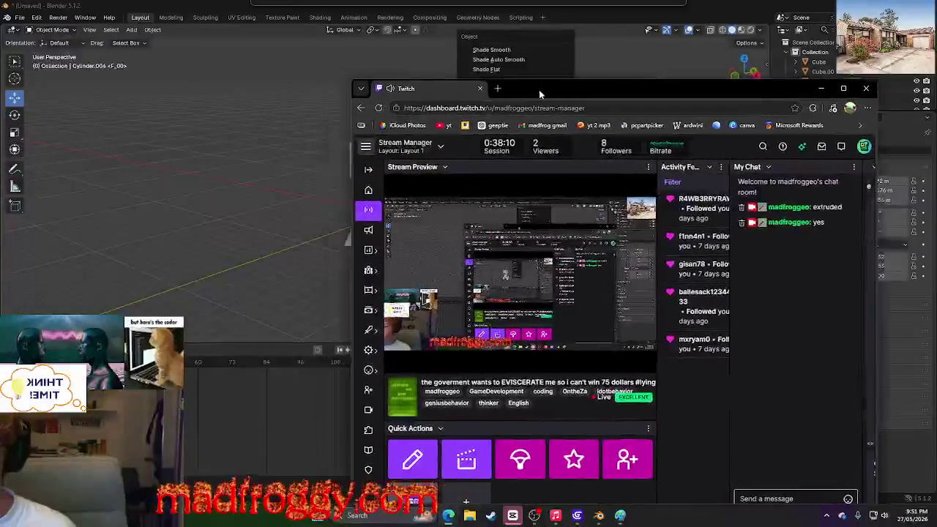
key(alt+Tab)
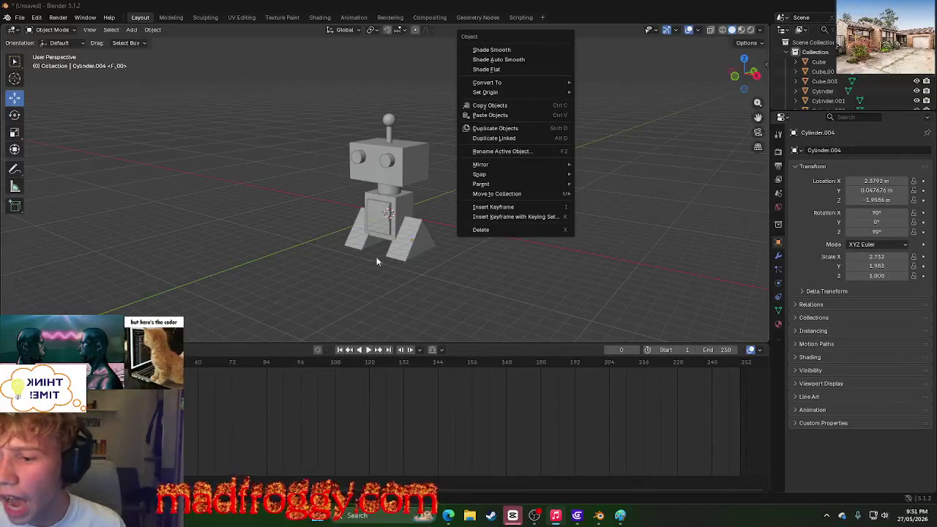
Step: Close the object menu, select both robot legs, then deselect everything
click(355, 246)
click(398, 256)
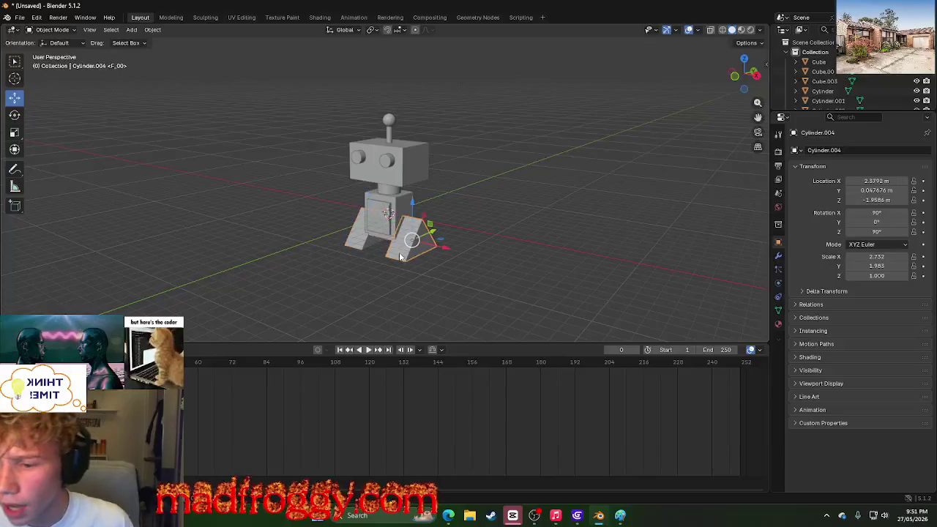
shift+click(357, 246)
click(496, 208)
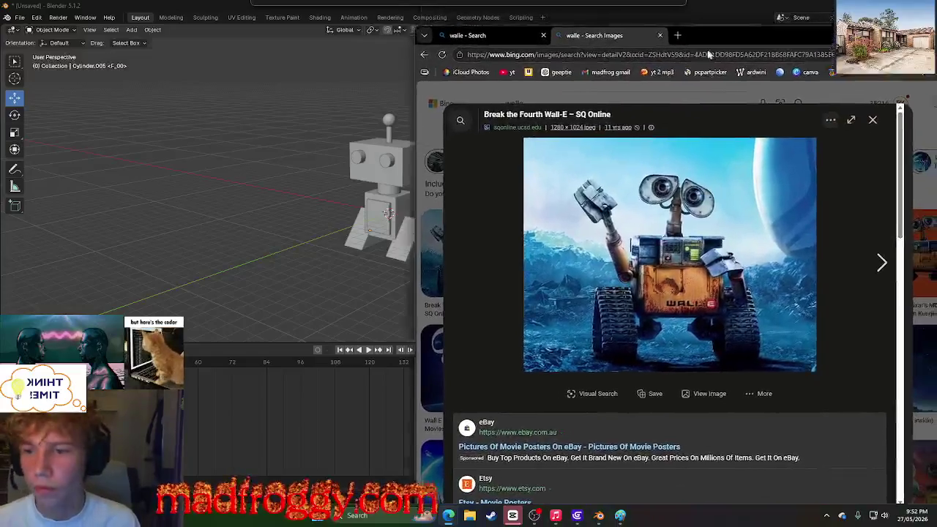
Step: Minimize the Wall-E reference window and orbit to view the robot from the side
drag(719, 24, 787, 38)
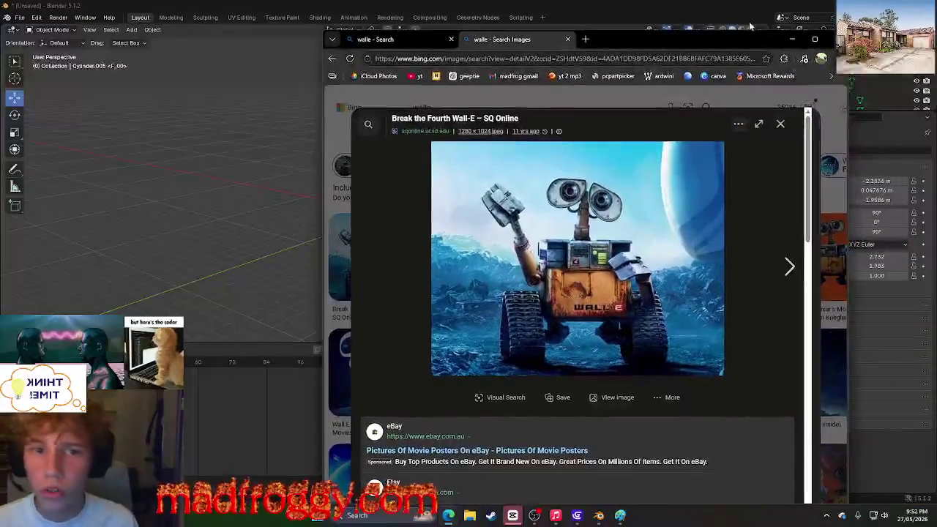
click(787, 38)
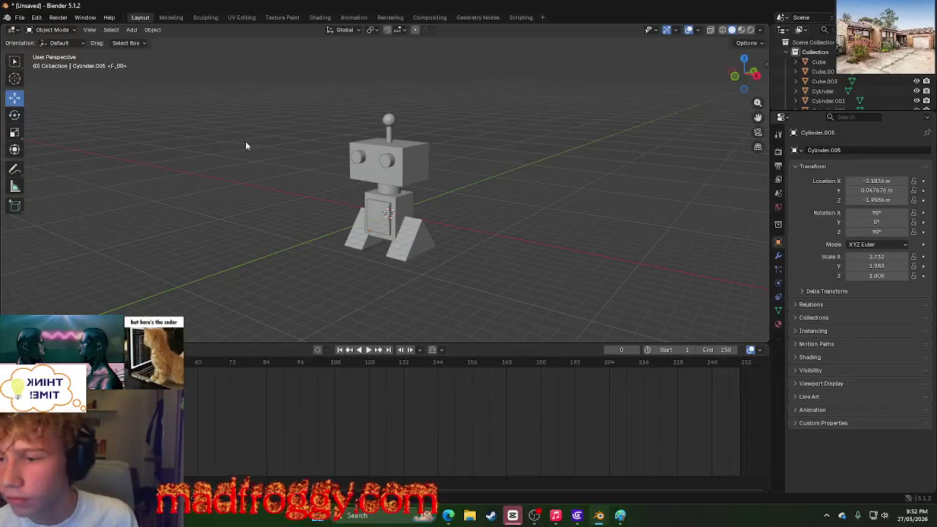
mouse_move(245, 147)
middle_down()
mouse_move(450, 263)
mouse_move(634, 245)
mouse_move(464, 268)
mouse_move(488, 264)
middle_up()
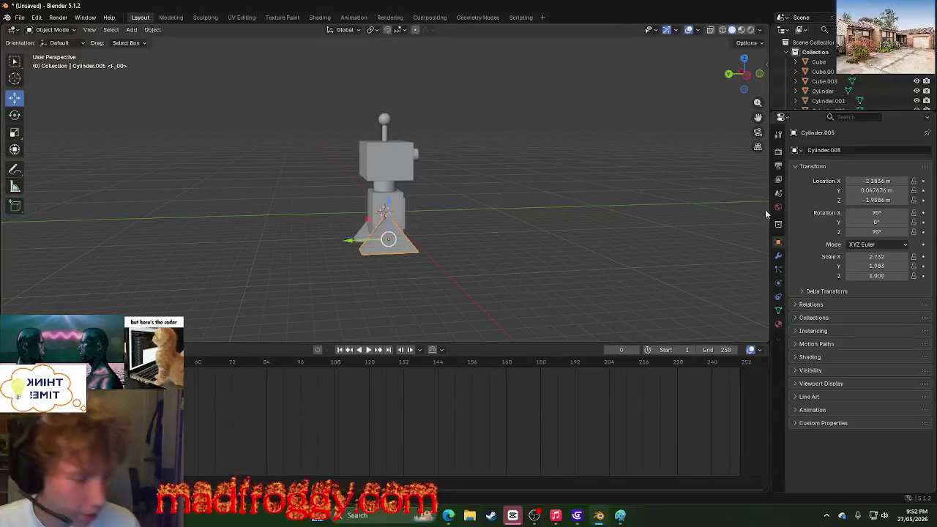
right_click(398, 233)
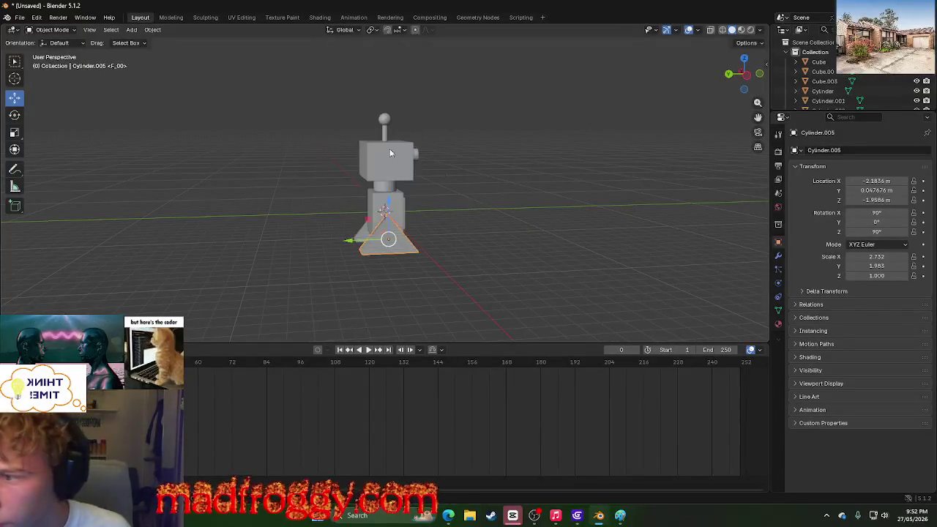
click(171, 17)
middle_drag(417, 261, 423, 189)
scroll(423, 189, up, 5)
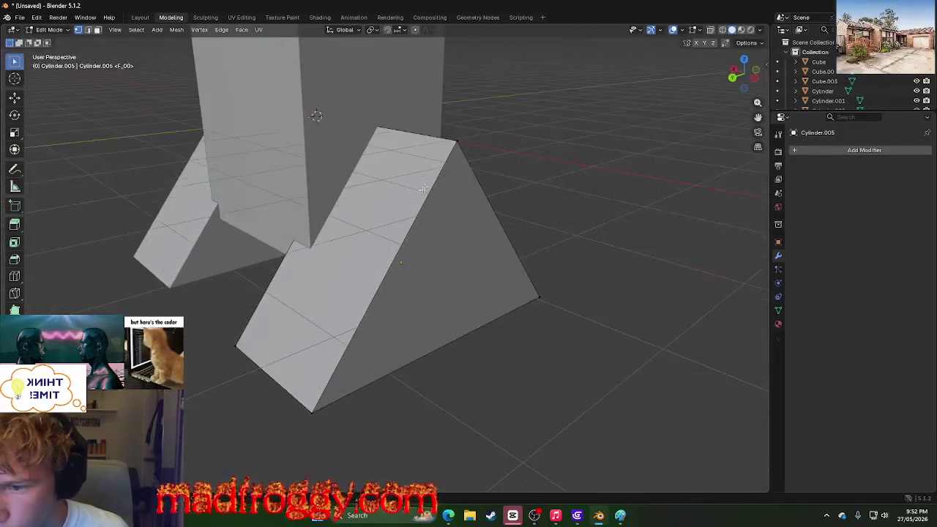
click(457, 140)
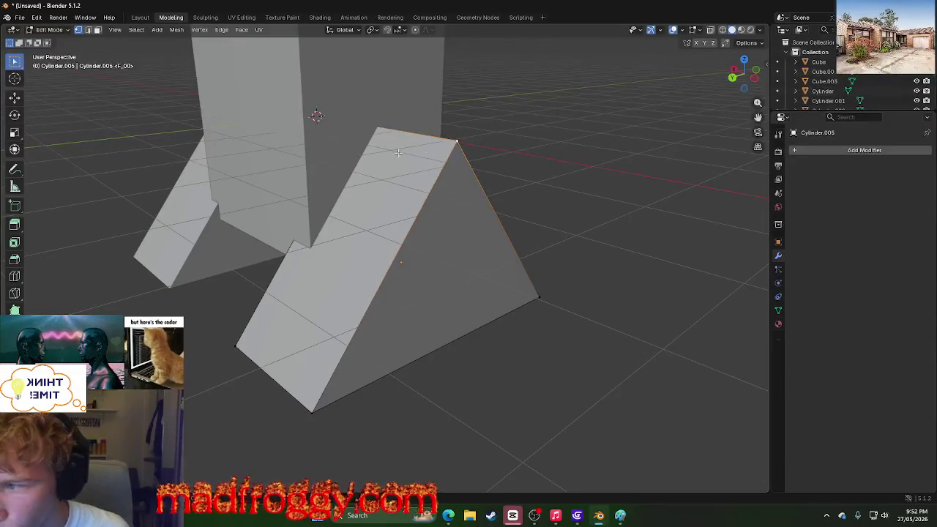
click(14, 260)
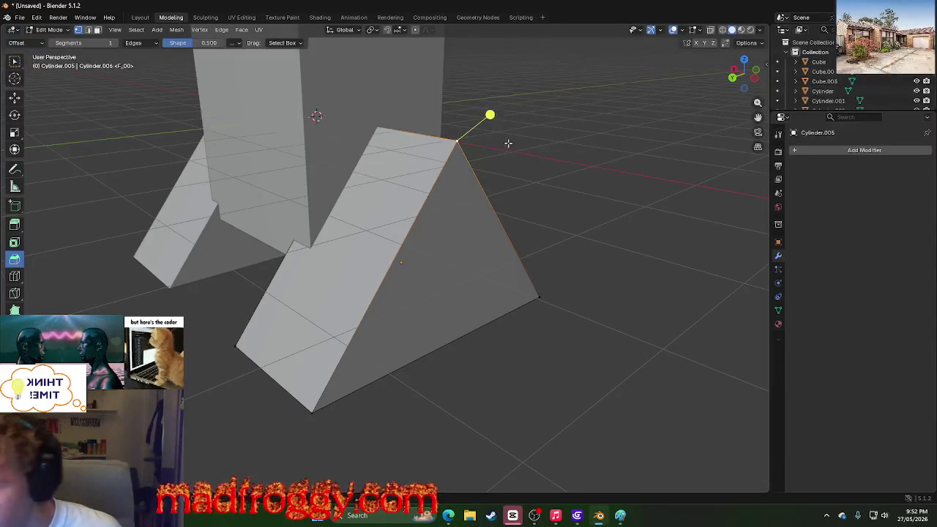
click(412, 251)
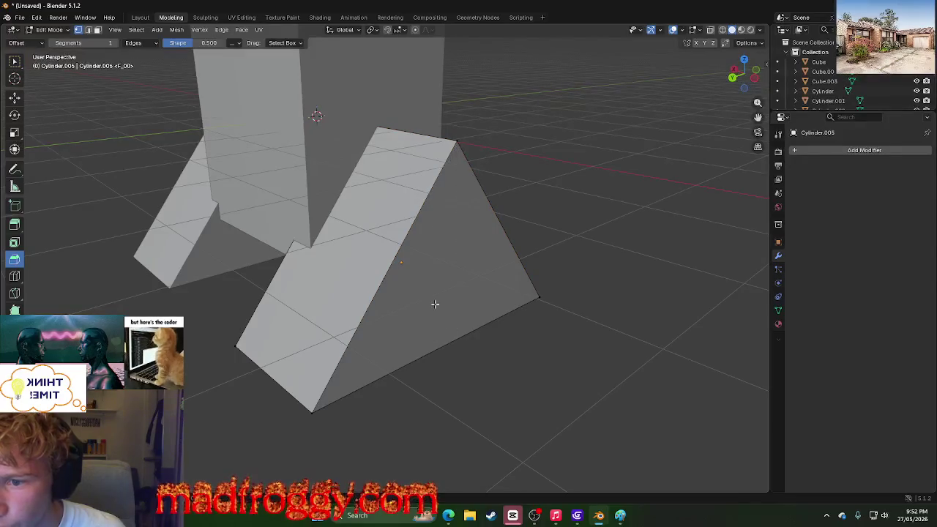
click(15, 309)
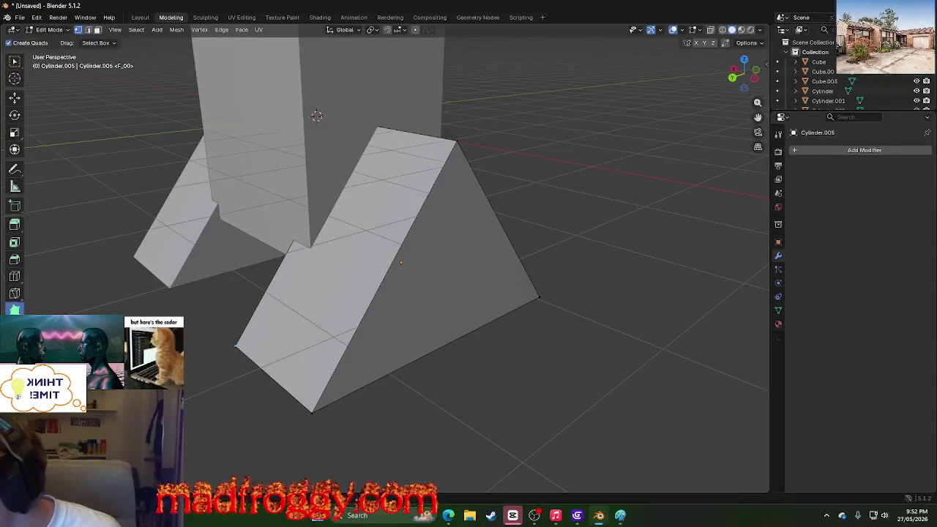
mouse_move(460, 141)
mouse_down()
mouse_move(456, 408)
mouse_move(674, 408)
mouse_move(278, 366)
mouse_up()
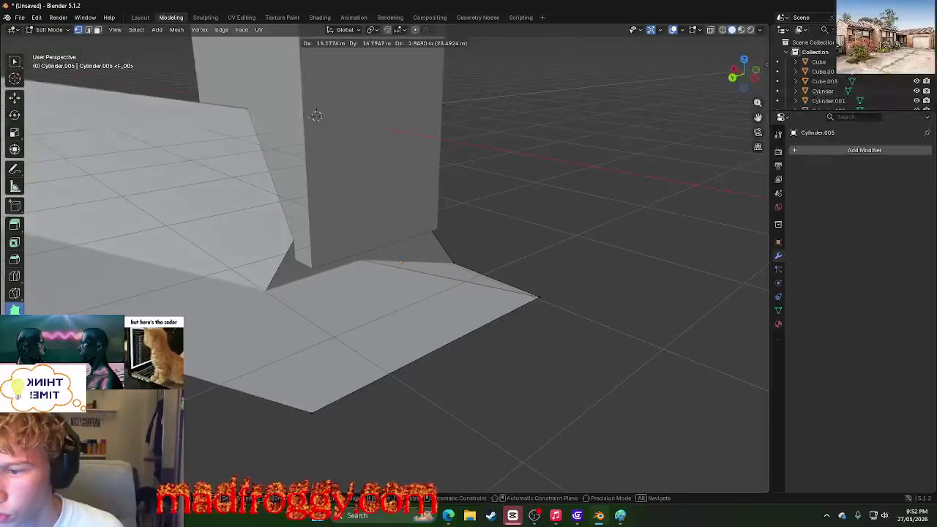
key(ctrl+z)
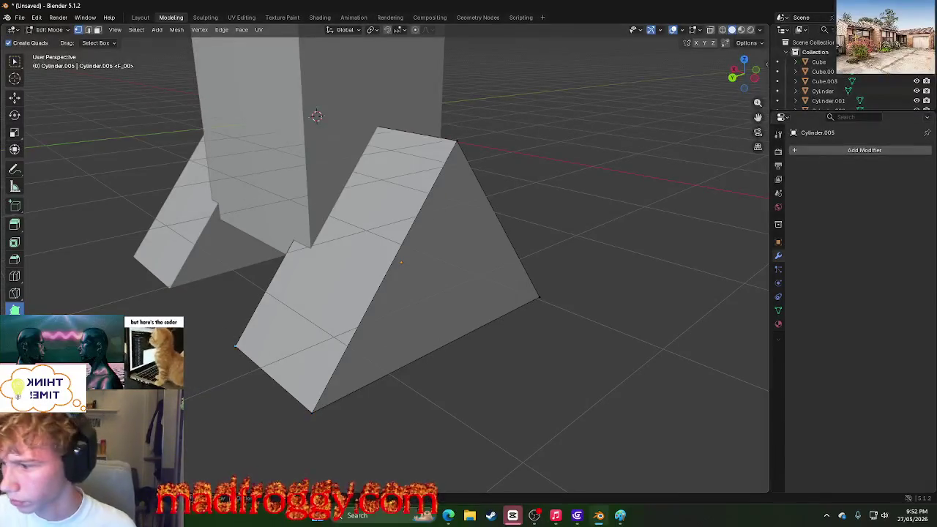
key(shift+space)
click(454, 138)
drag(490, 125, 525, 30)
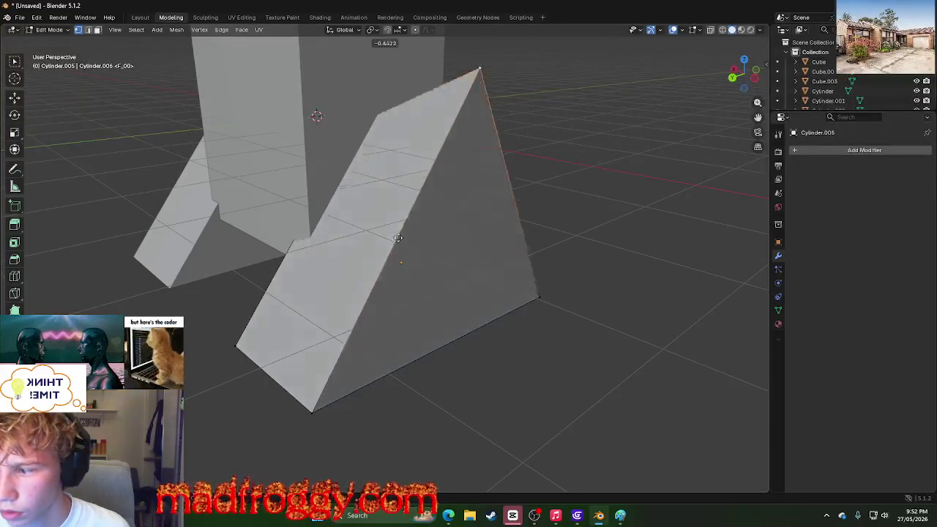
mouse_move(525, 30)
mouse_down()
mouse_move(732, 31)
mouse_move(794, 309)
mouse_up()
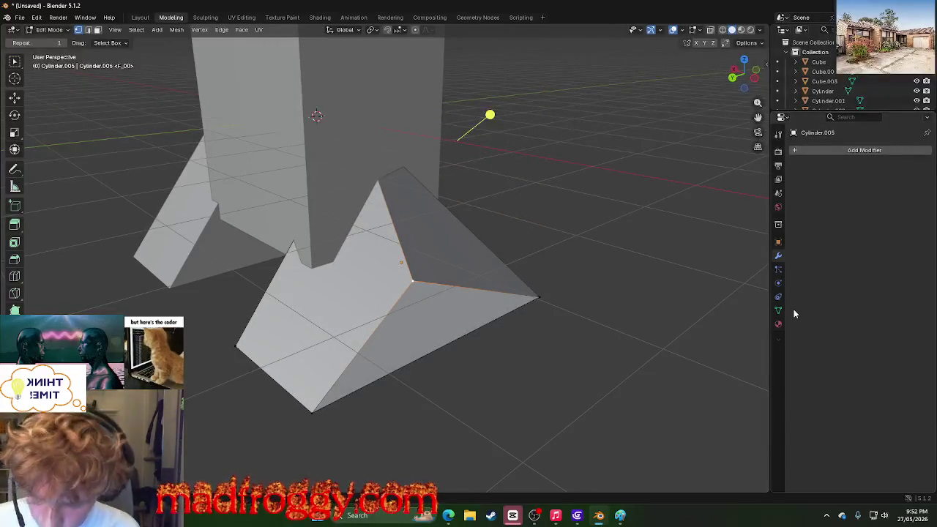
key(ctrl+z)
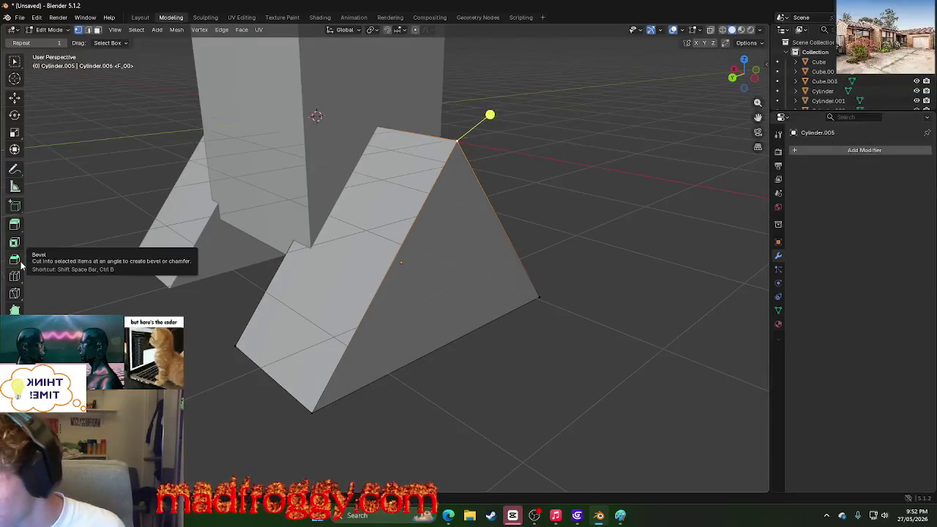
click(15, 246)
click(16, 260)
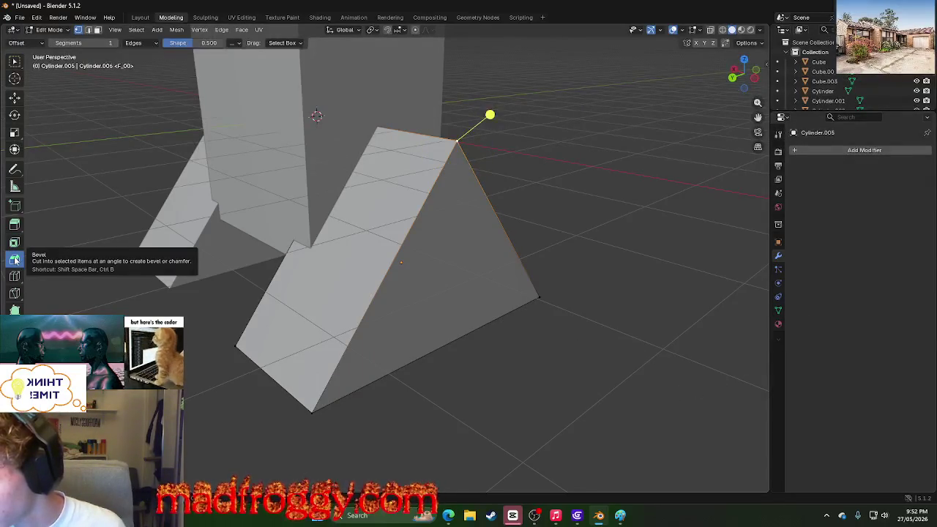
drag(490, 114, 551, 94)
drag(462, 356, 470, 186)
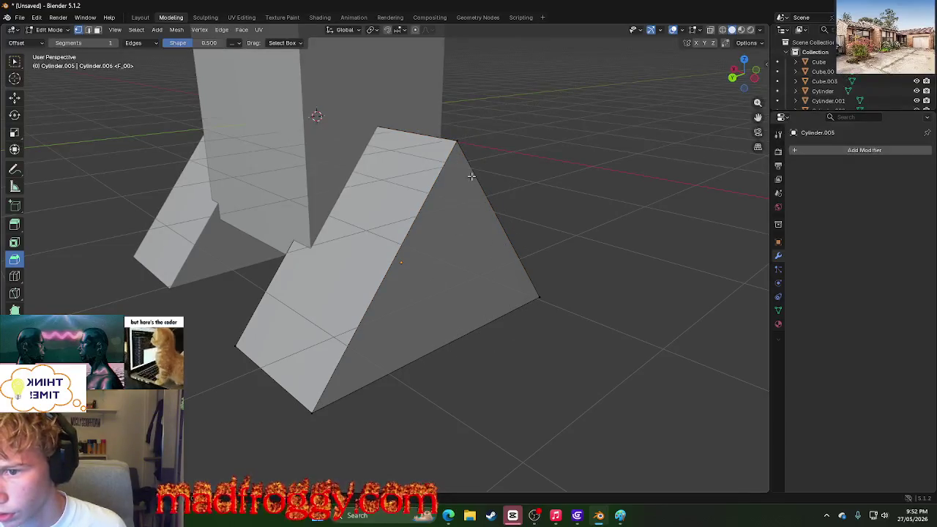
click(451, 139)
mouse_move(489, 115)
mouse_down()
mouse_move(475, 130)
mouse_move(535, 93)
mouse_up()
click(458, 137)
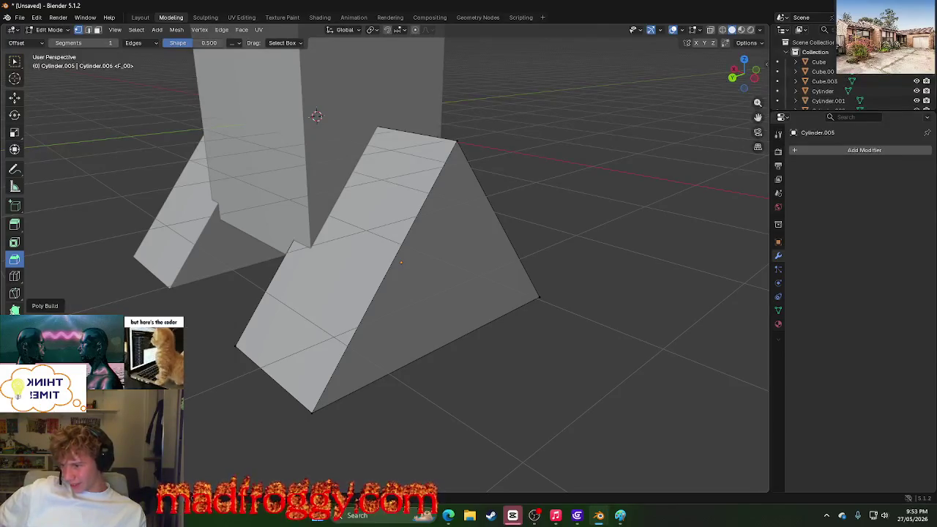
click(140, 17)
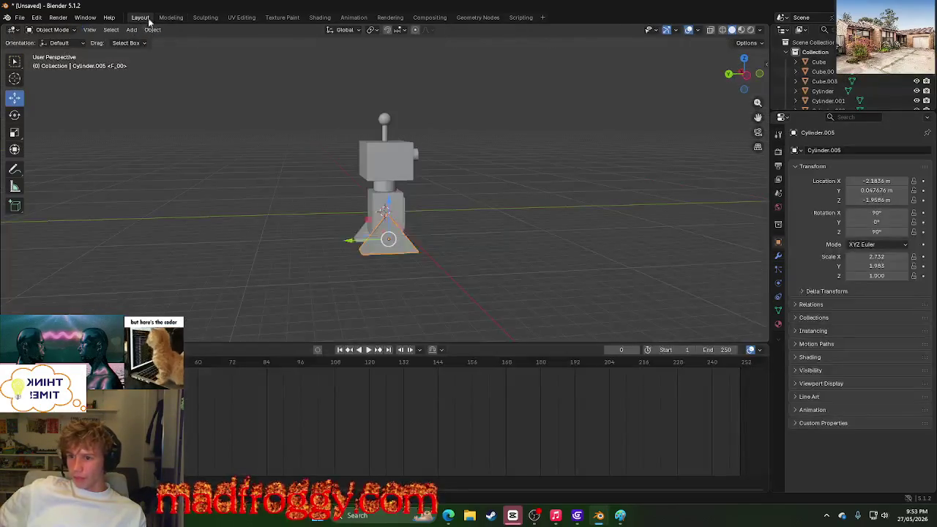
Step: Pass through the Modeling and Sculpting workspaces to reach UV Editing for the wedge foot
mouse_move(223, 161)
middle_down()
mouse_move(151, 171)
mouse_move(178, 130)
mouse_move(169, 167)
middle_up()
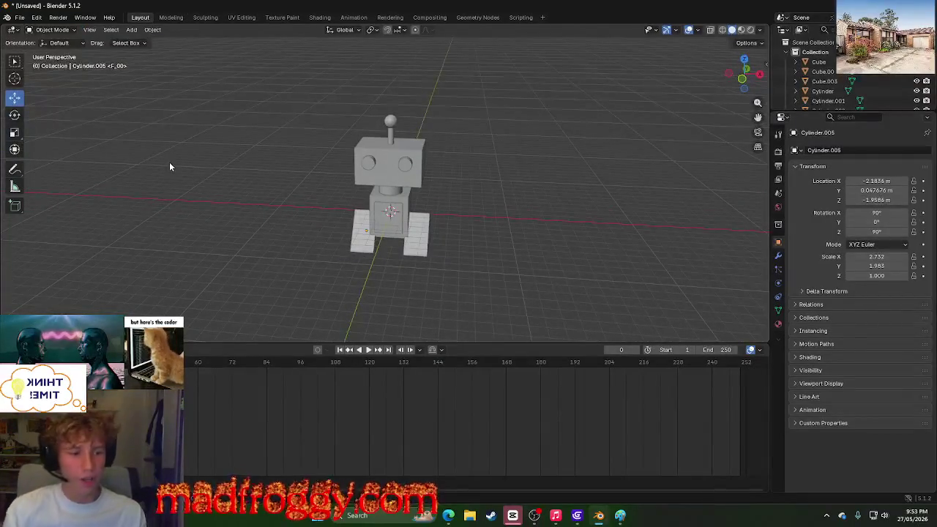
scroll(485, 251, up, 5)
scroll(485, 251, down, 2)
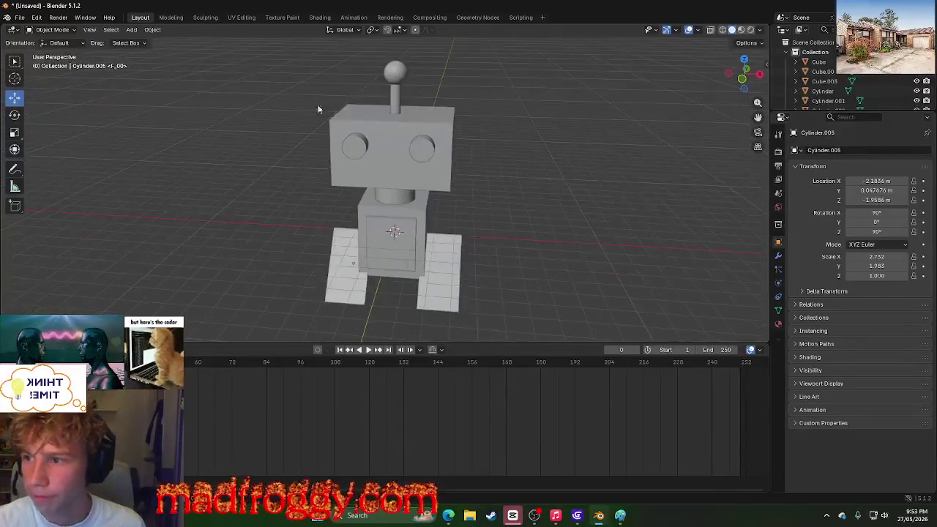
click(171, 17)
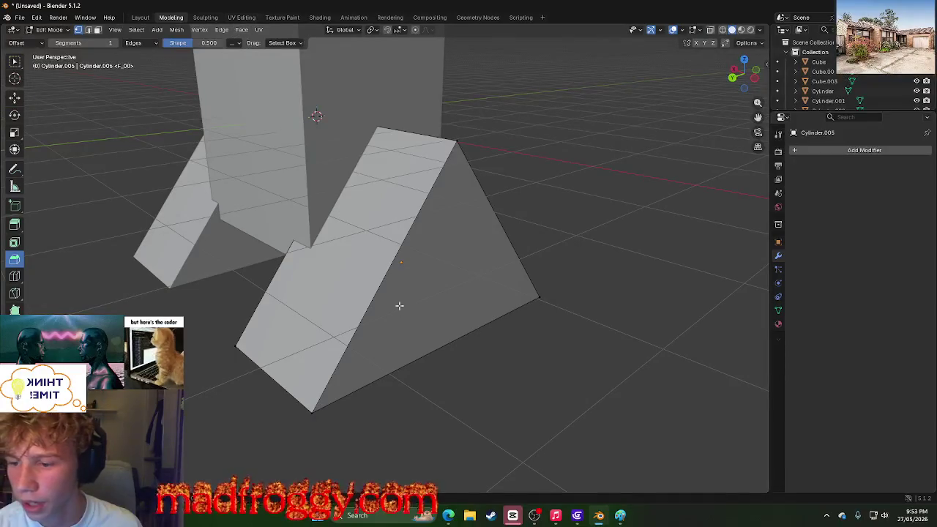
middle_drag(154, 274, 283, 307)
scroll(293, 322, down, 5)
middle_drag(519, 304, 395, 293)
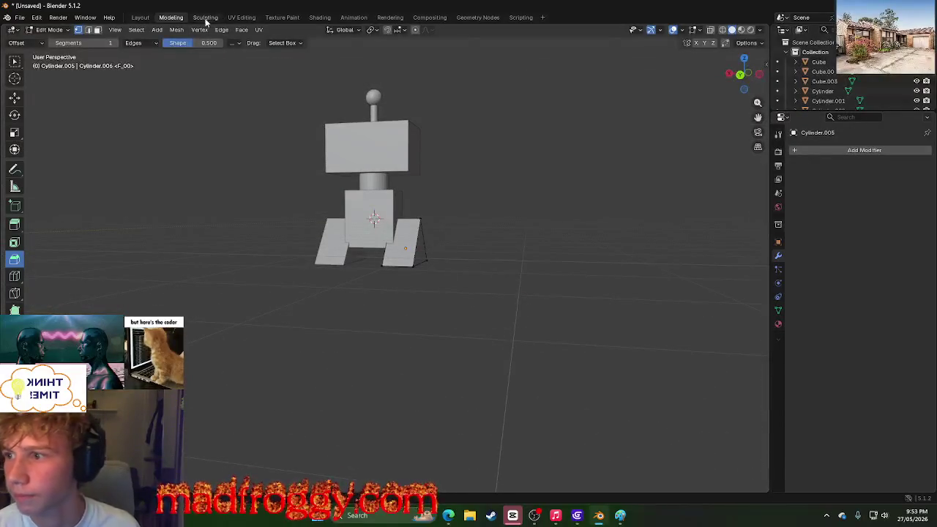
click(205, 17)
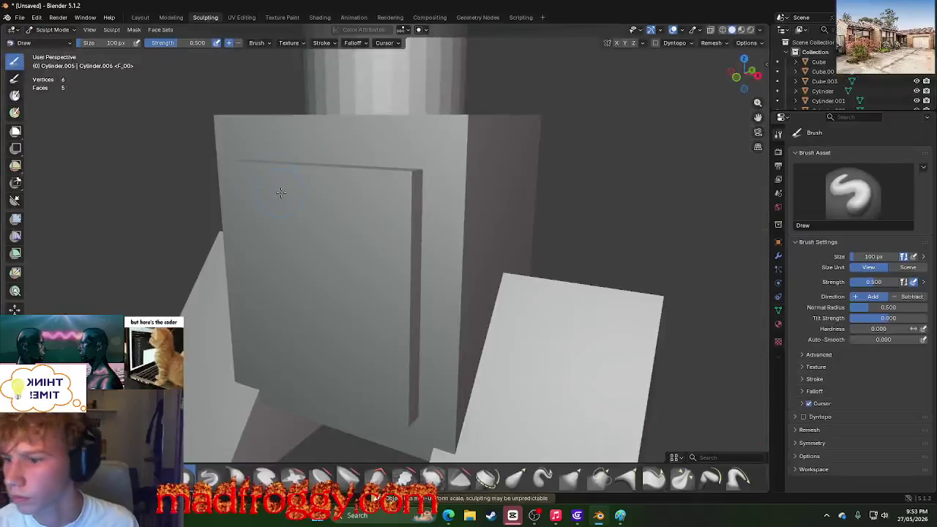
scroll(280, 192, down, 8)
scroll(146, 156, up, 5)
click(240, 17)
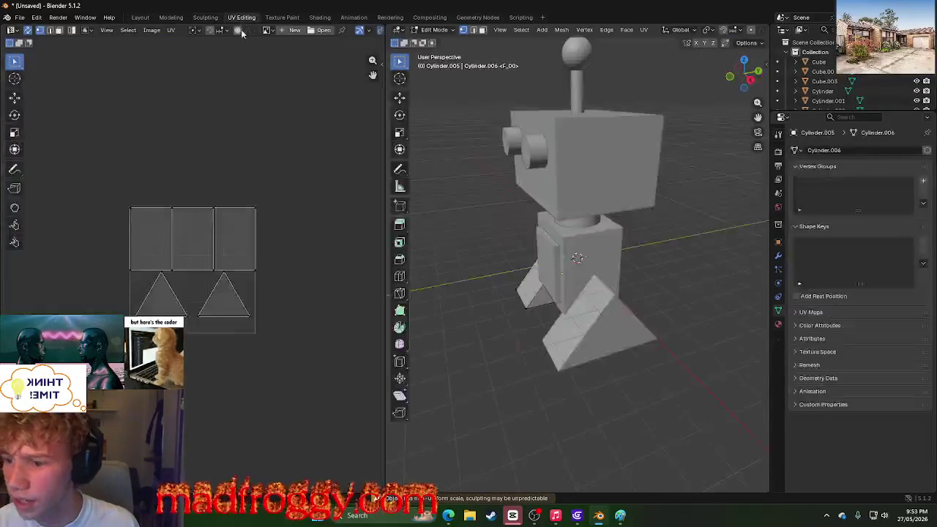
Step: Zoom the UV editor and open its Image menu for creating or loading an image
scroll(202, 293, up, 1)
scroll(205, 307, up, 3)
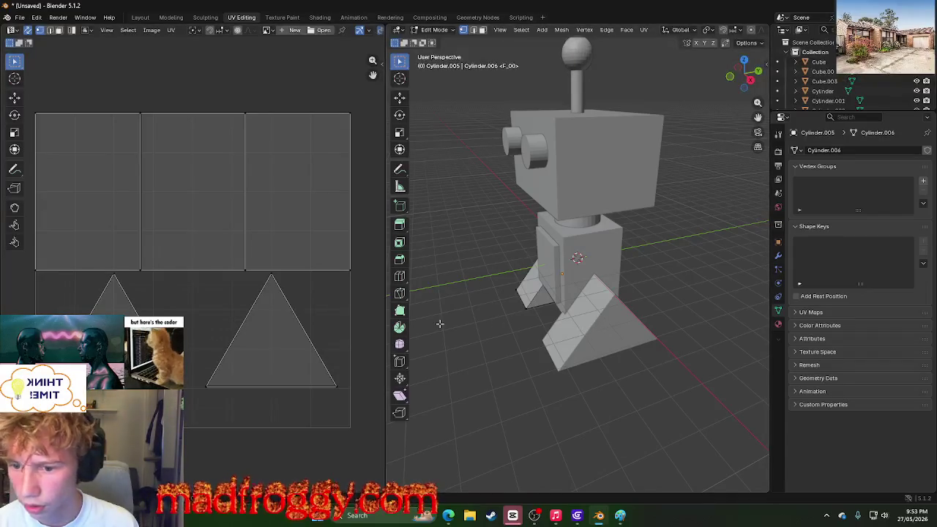
scroll(439, 323, down, 2)
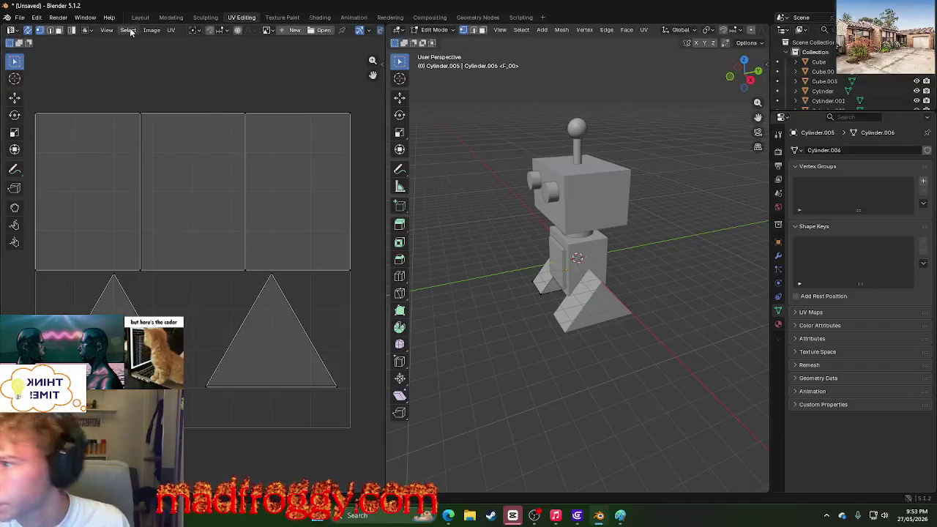
click(152, 30)
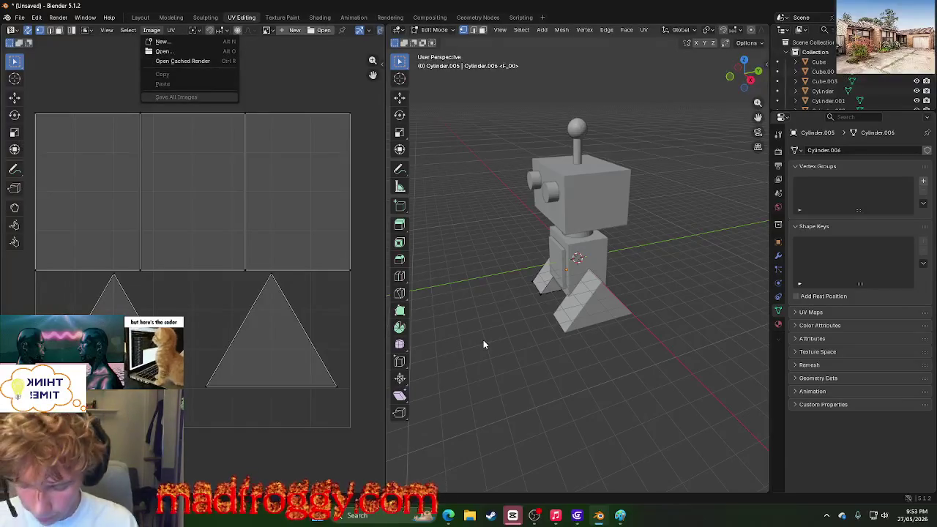
Step: Launch Piskel via a Start search for 'paint', giving a blank 32×32 sprite
key(super)
text(paint)
key(Return)
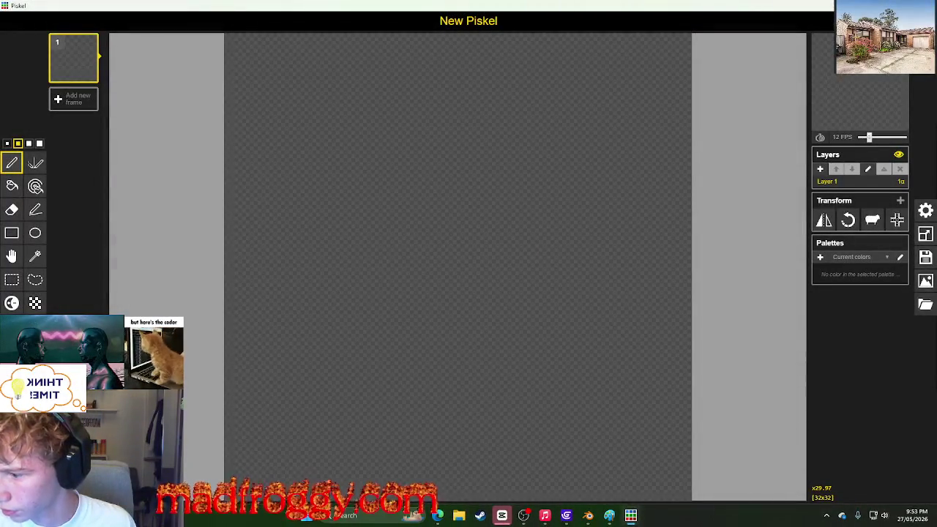
Step: Bucket-fill the canvas dark grey and resize it to 32×64 pixels
click(11, 185)
click(346, 260)
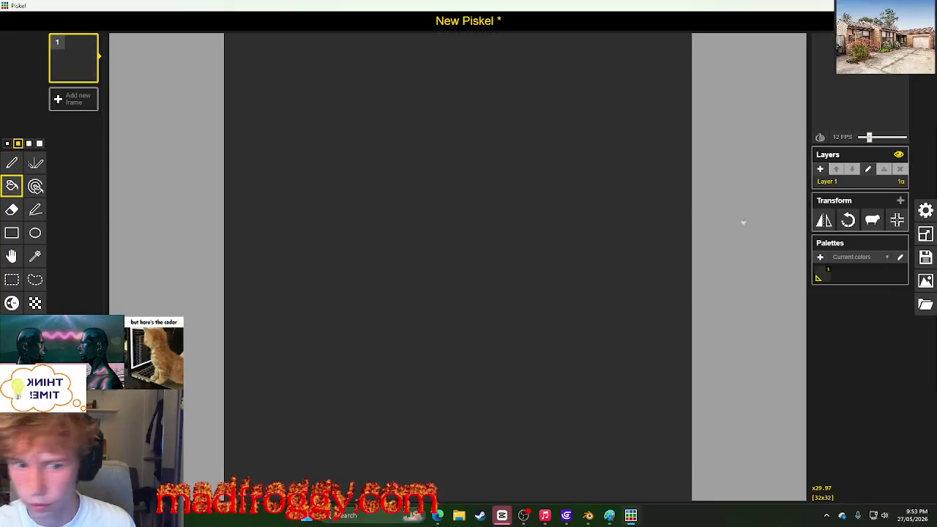
click(924, 234)
double_click(853, 153)
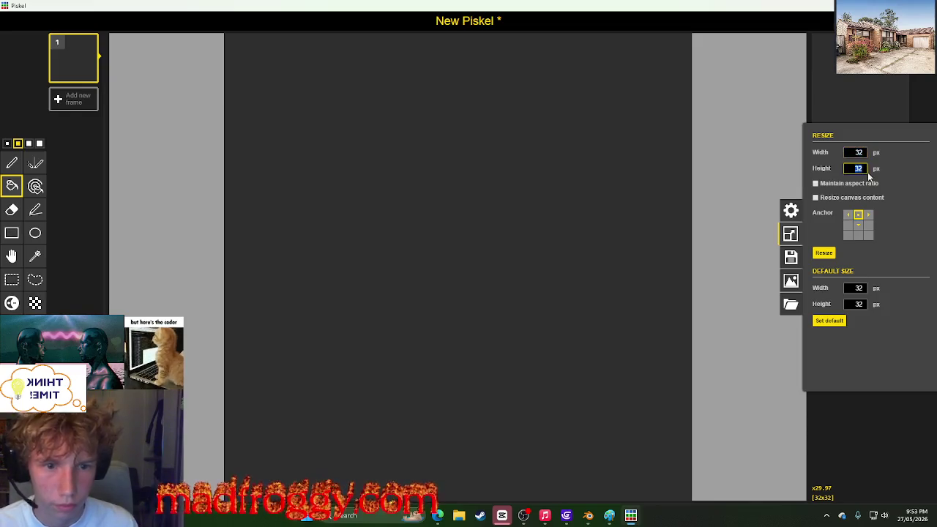
text(64)
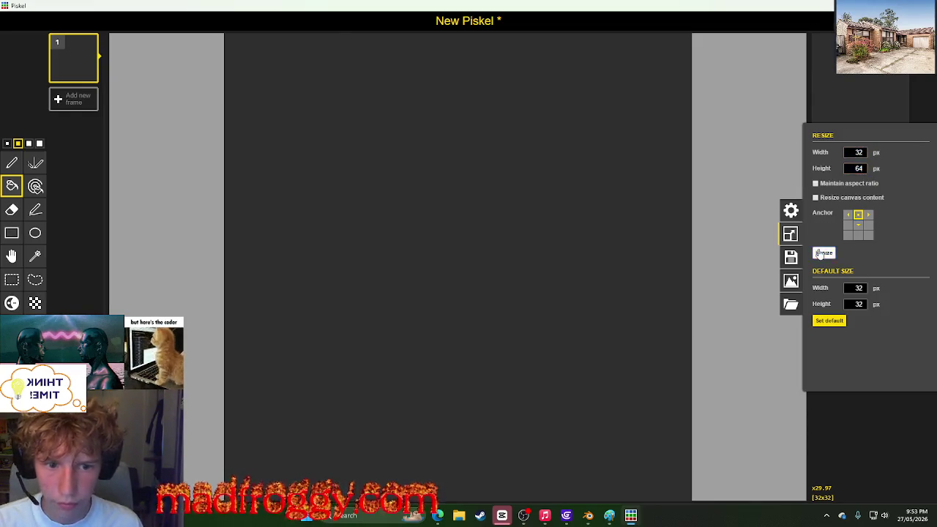
click(822, 253)
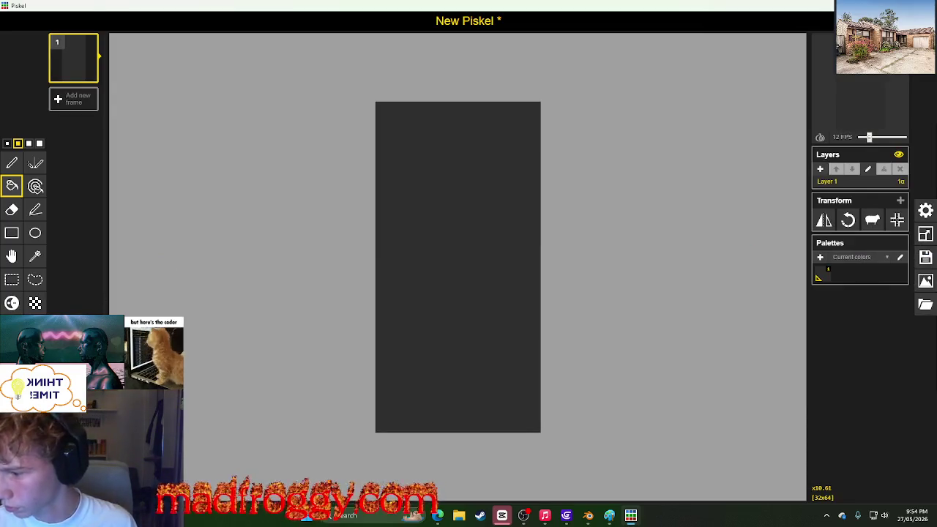
Step: Refill the canvas with lighter grey and select the pen at its largest size
click(456, 281)
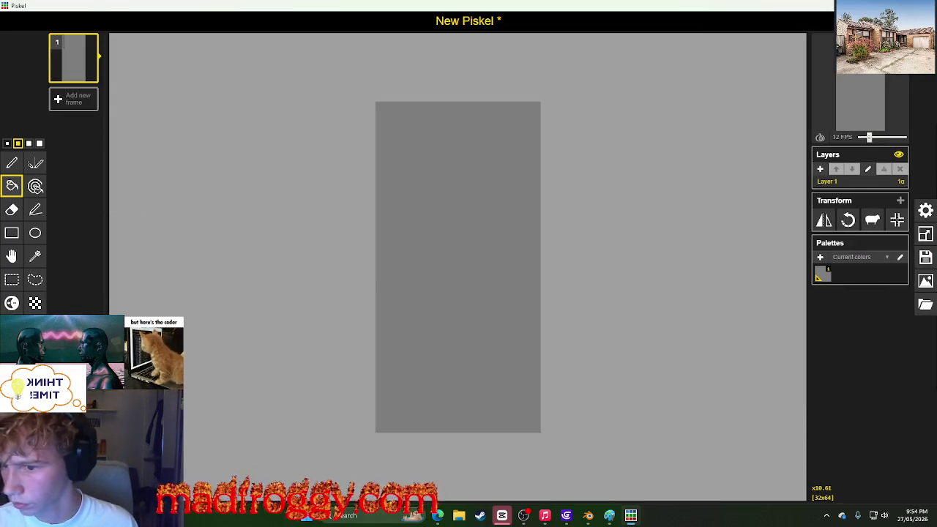
click(10, 162)
click(40, 144)
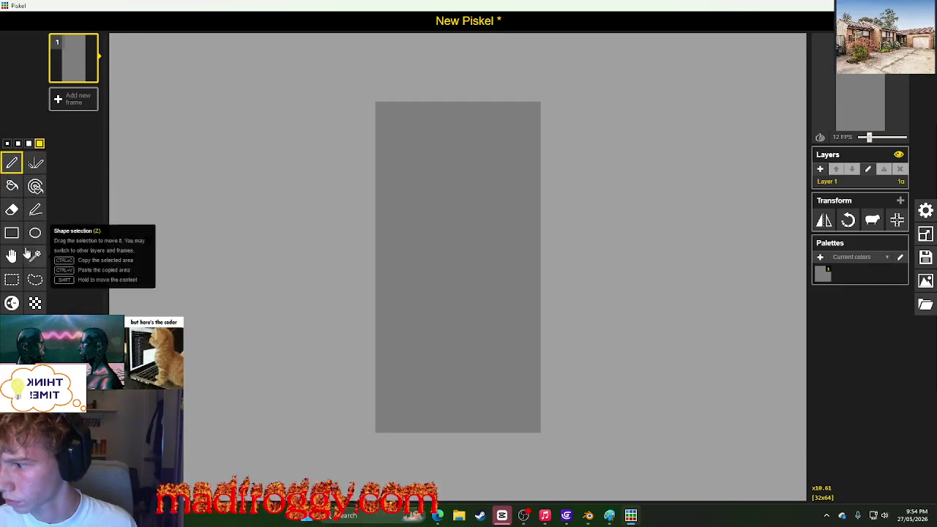
Step: Paint dark grey cells down the sprite's left side, repainting stray cells light grey
click(392, 111)
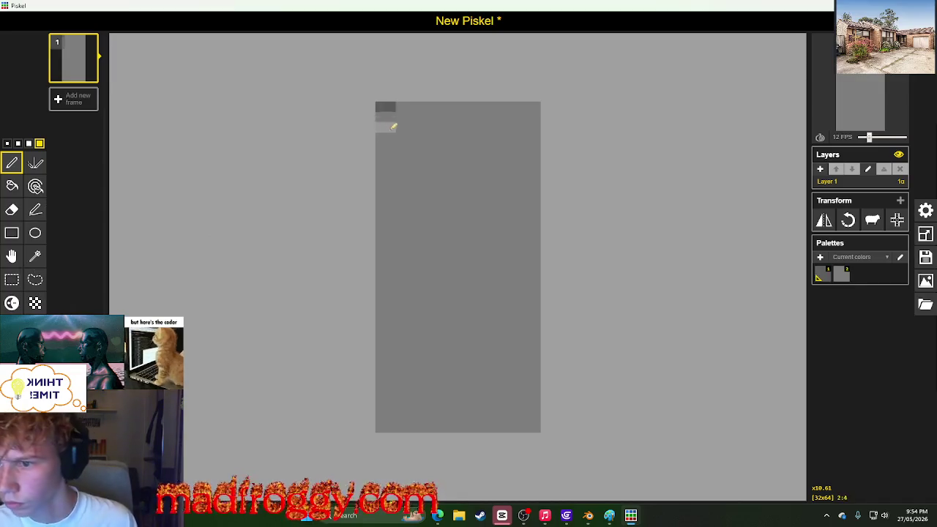
click(392, 131)
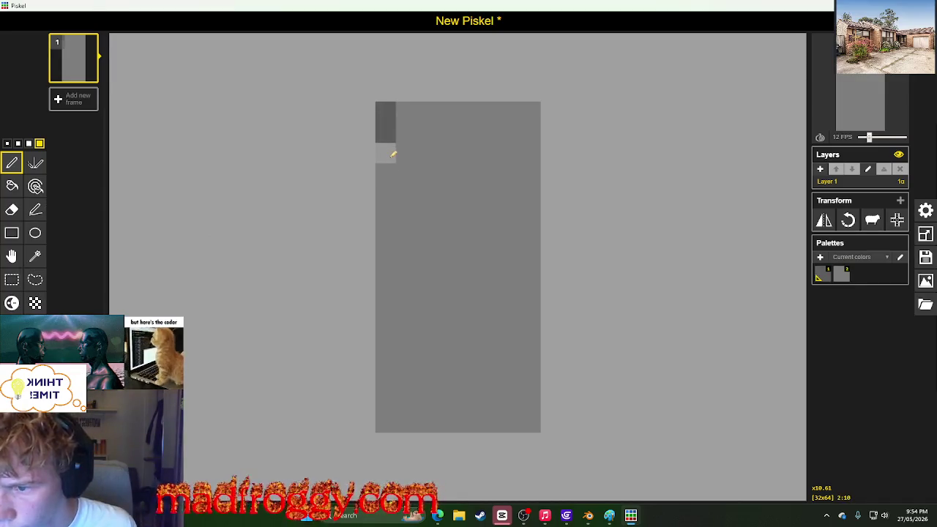
click(393, 163)
key(ctrl+z)
click(392, 173)
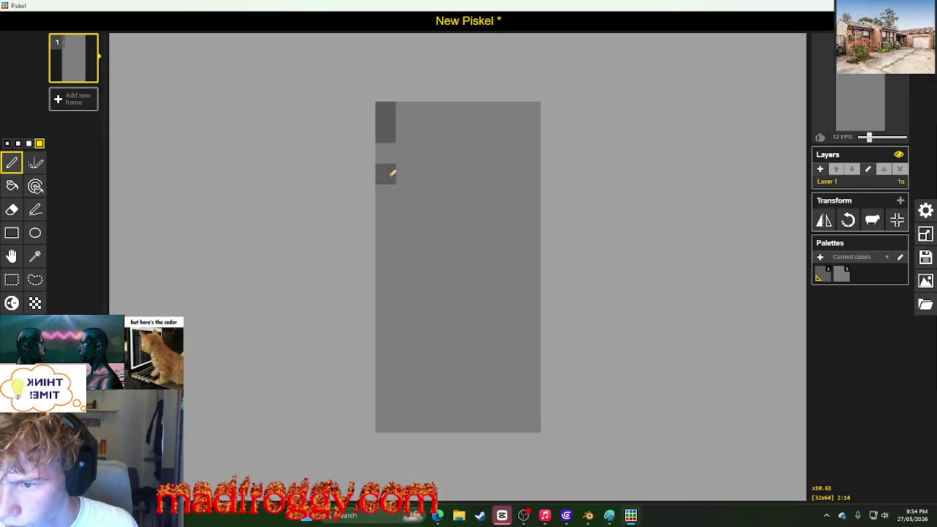
click(406, 174)
click(388, 195)
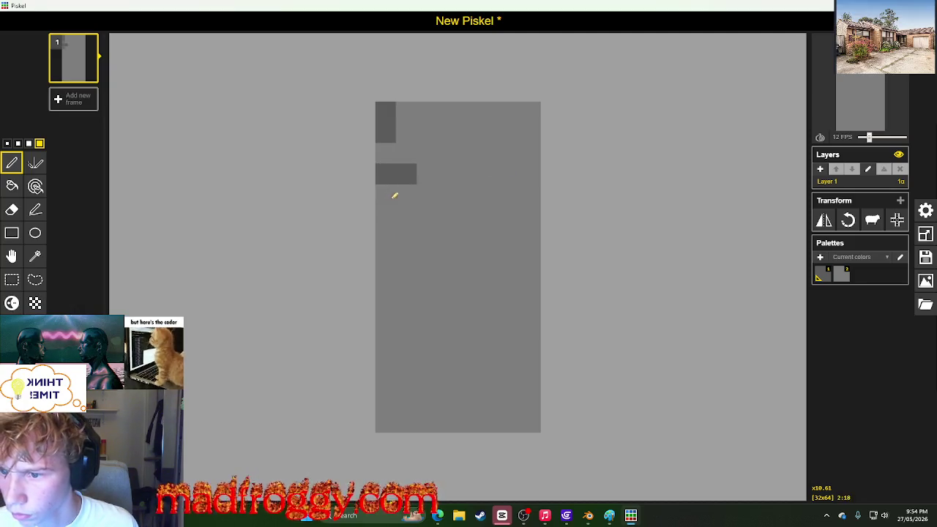
key(x)
click(410, 174)
click(389, 173)
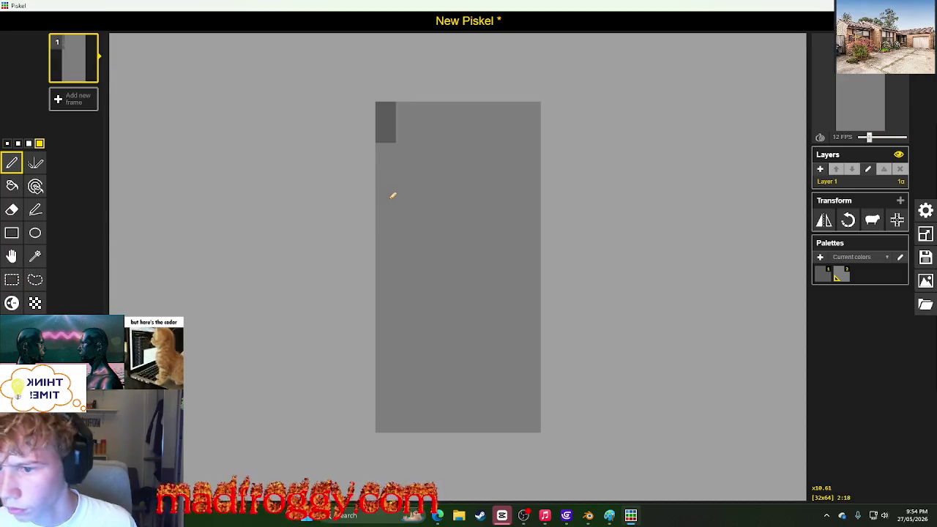
Step: Paint dark grey stripes across the full width of the sprite
key(x)
drag(401, 195, 538, 194)
drag(393, 216, 540, 210)
mouse_move(414, 137)
mouse_down()
mouse_move(409, 130)
mouse_move(541, 131)
mouse_up()
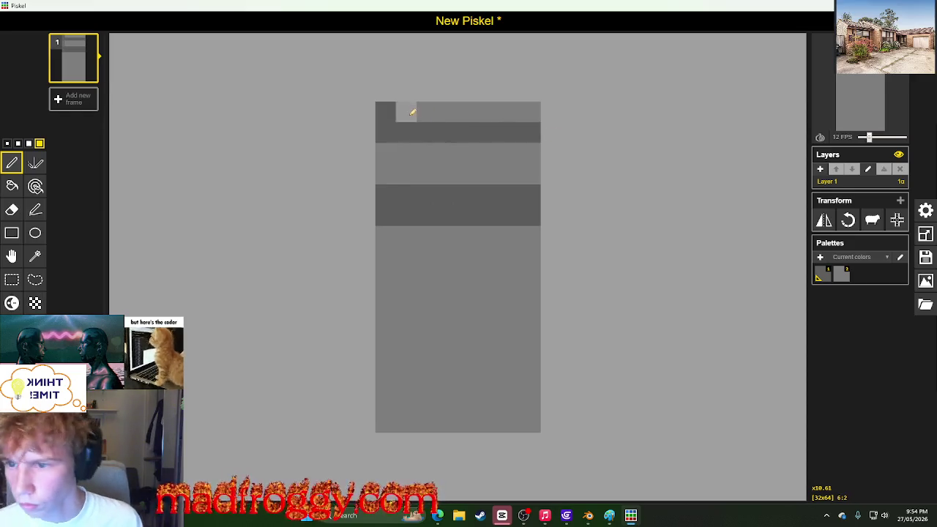
drag(412, 111, 641, 119)
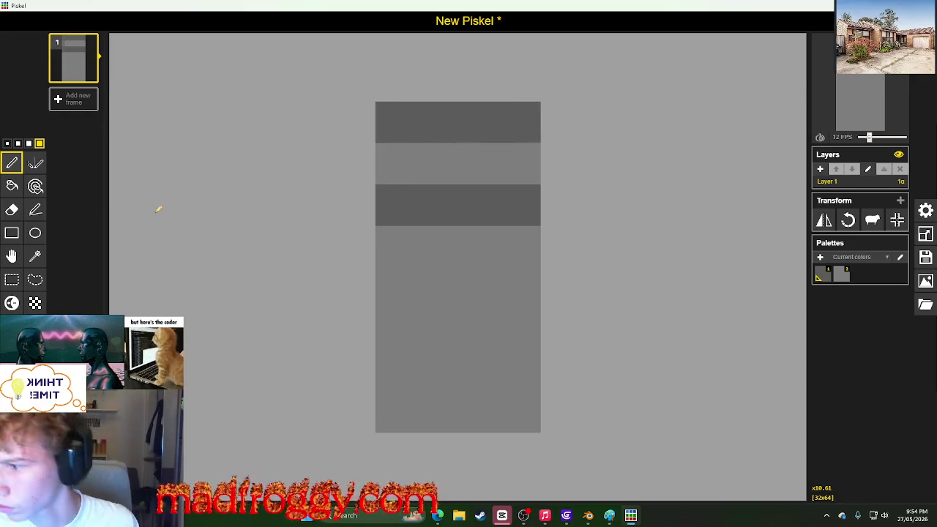
Step: Select one dark-and-light stripe pair and repeat it down to the canvas bottom
click(12, 279)
mouse_move(378, 223)
mouse_down()
mouse_move(470, 188)
mouse_move(538, 146)
mouse_up()
mouse_move(457, 181)
mouse_down()
mouse_move(452, 431)
mouse_move(453, 379)
mouse_move(450, 387)
mouse_up()
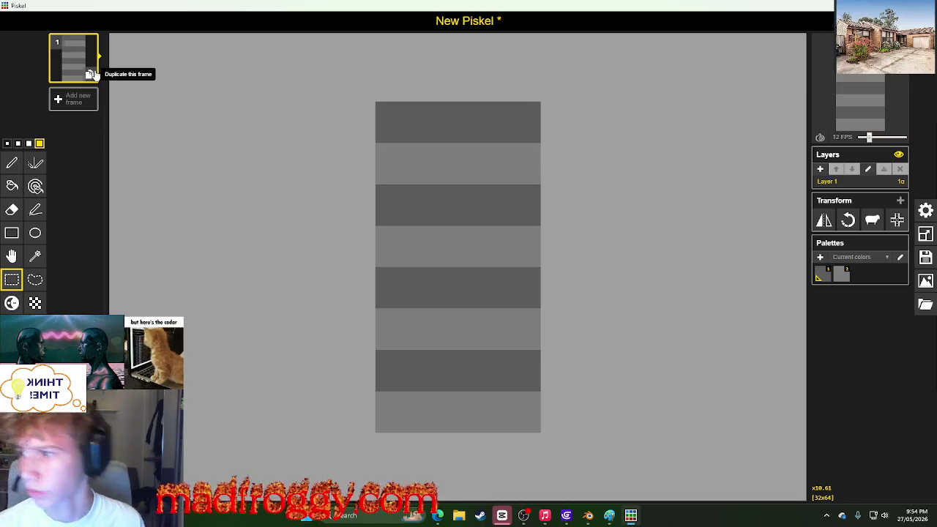
Step: Add a second frame carrying a copy of frame 1's horizontal stripes
click(90, 74)
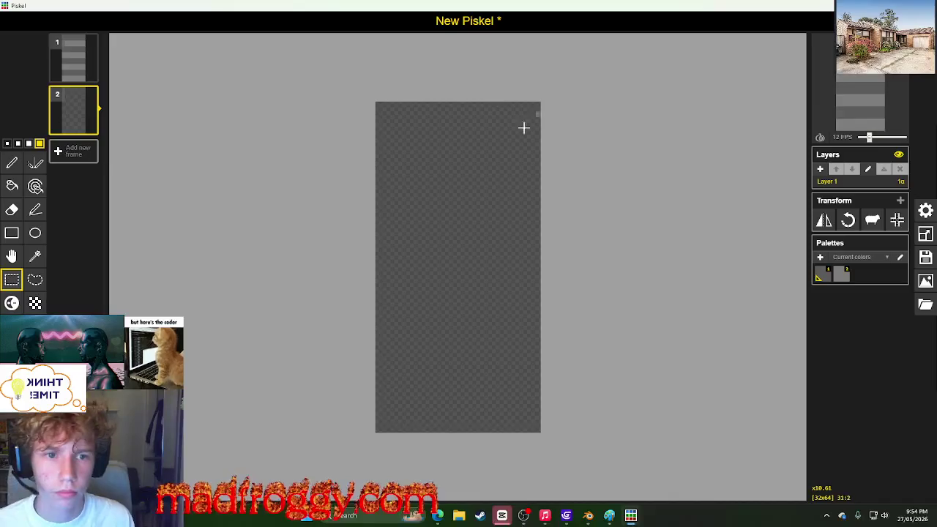
click(90, 74)
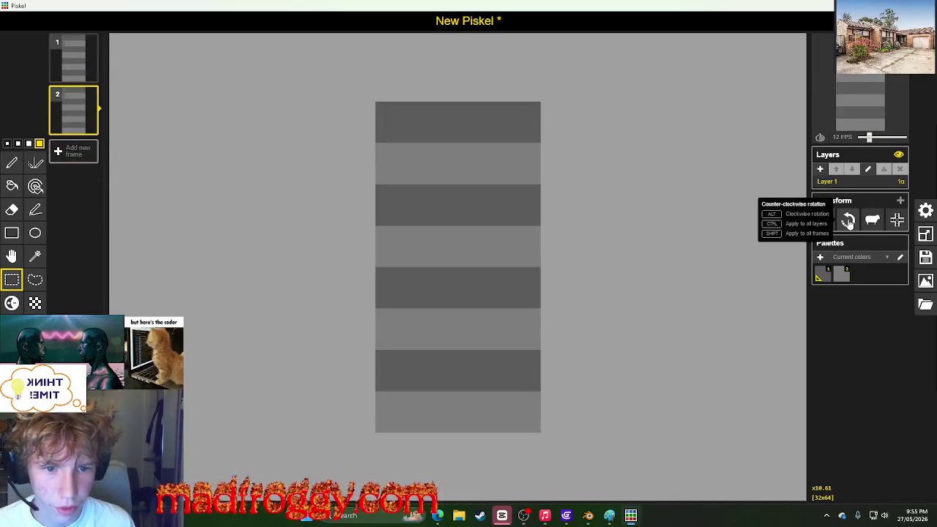
click(847, 221)
click(848, 221)
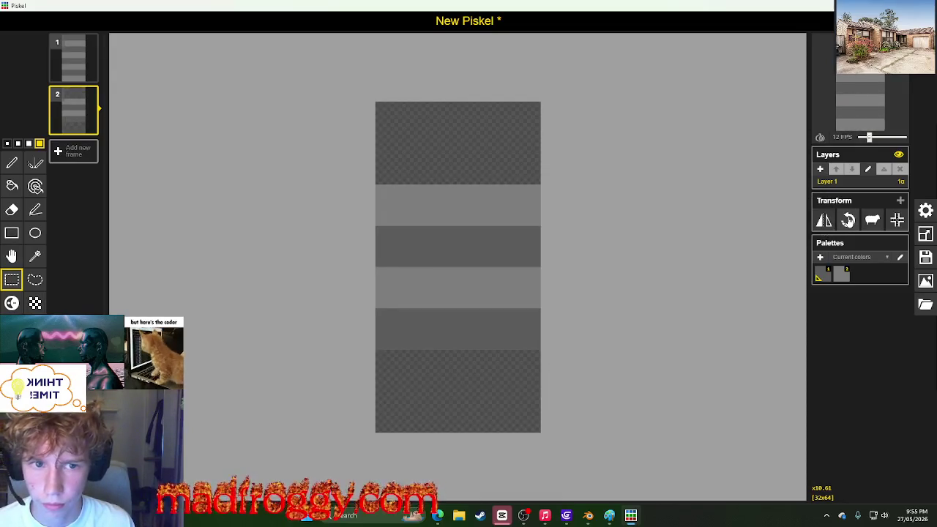
key(ctrl+z)
key(ctrl+z)
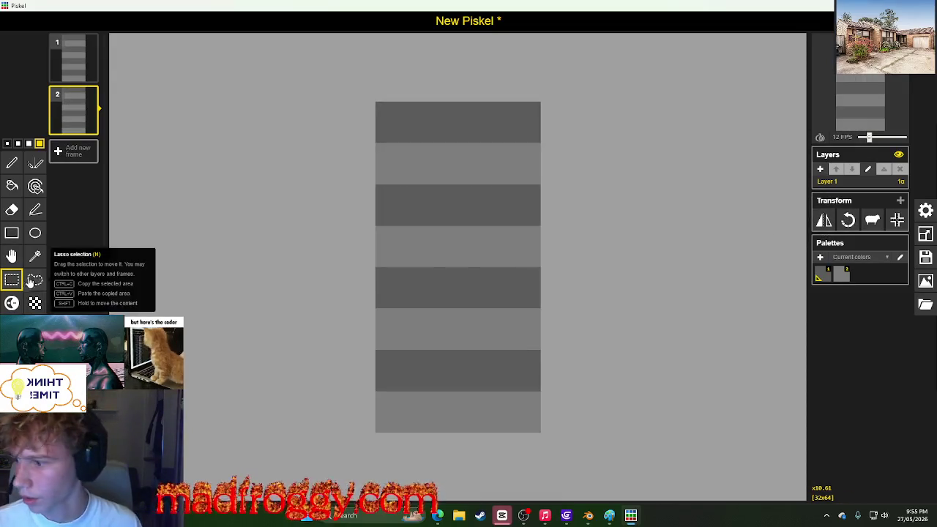
Step: Shift the stripes down one band and fill the empty top band light grey
drag(378, 106, 535, 392)
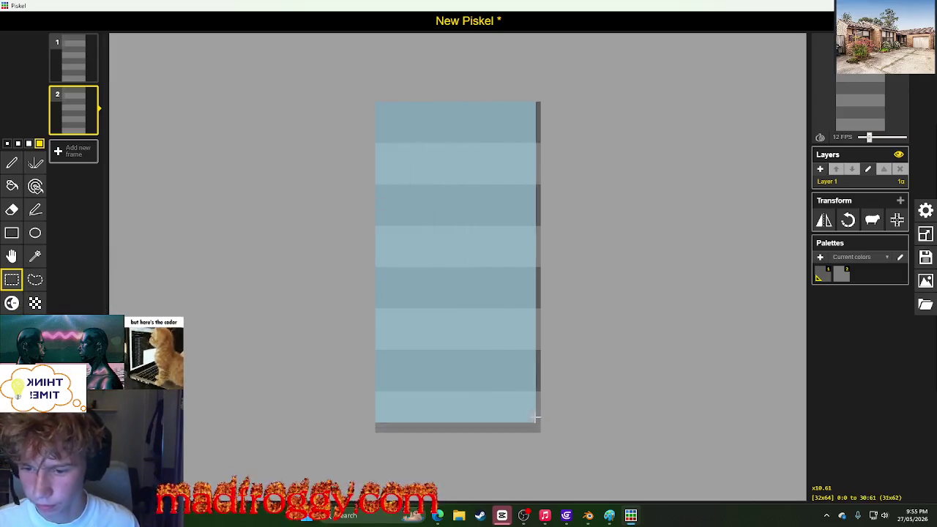
drag(470, 253, 470, 293)
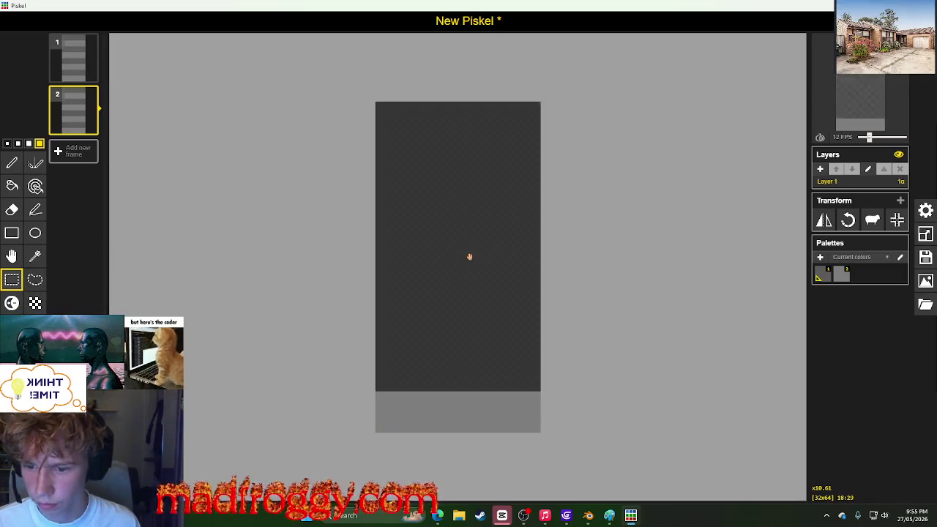
click(456, 121)
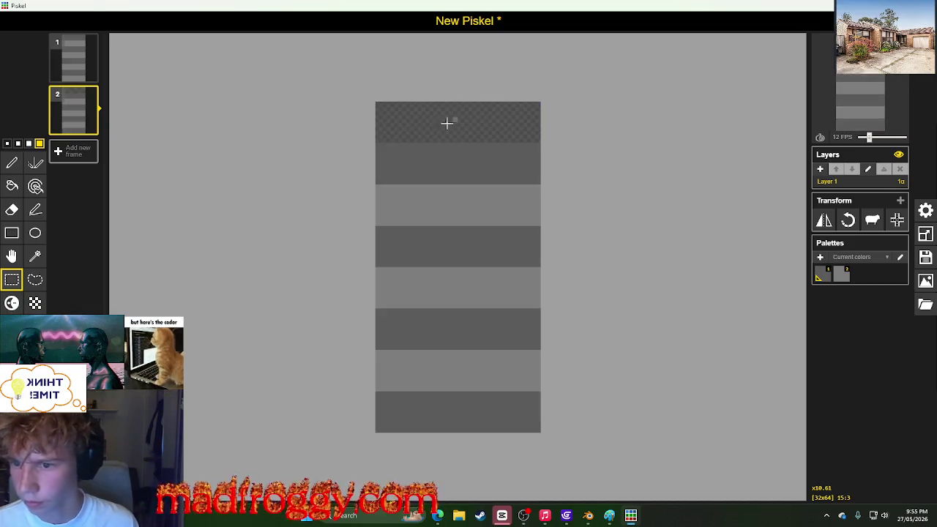
click(11, 186)
click(463, 121)
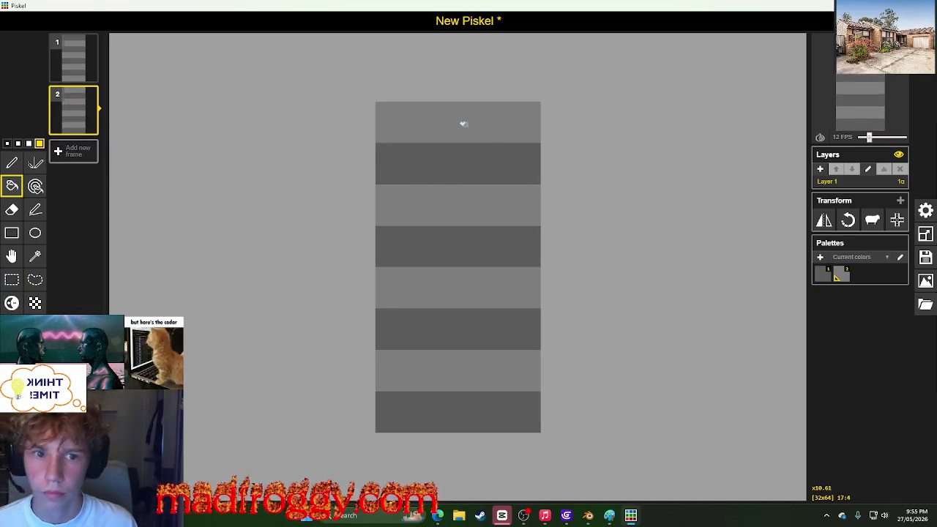
Step: Slow playback to 3 FPS and download the animation as a GIF
drag(869, 138, 862, 138)
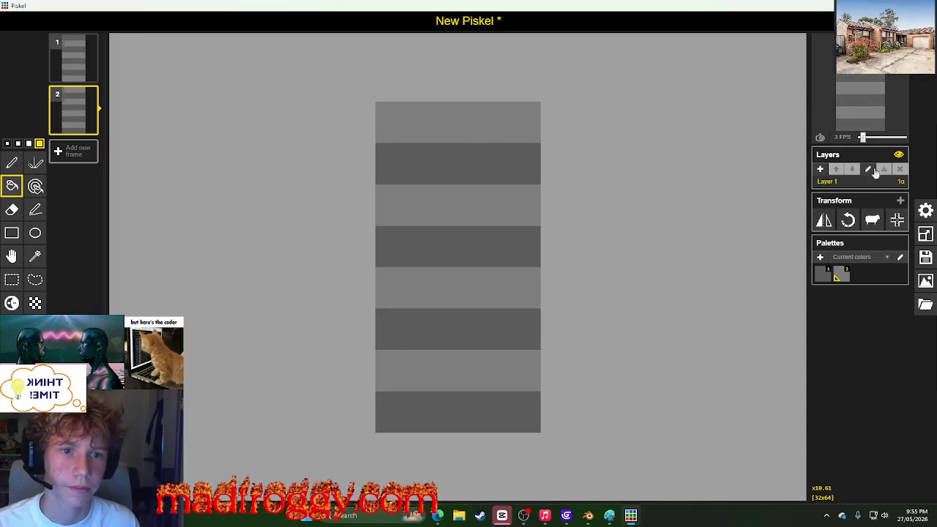
click(925, 303)
click(798, 279)
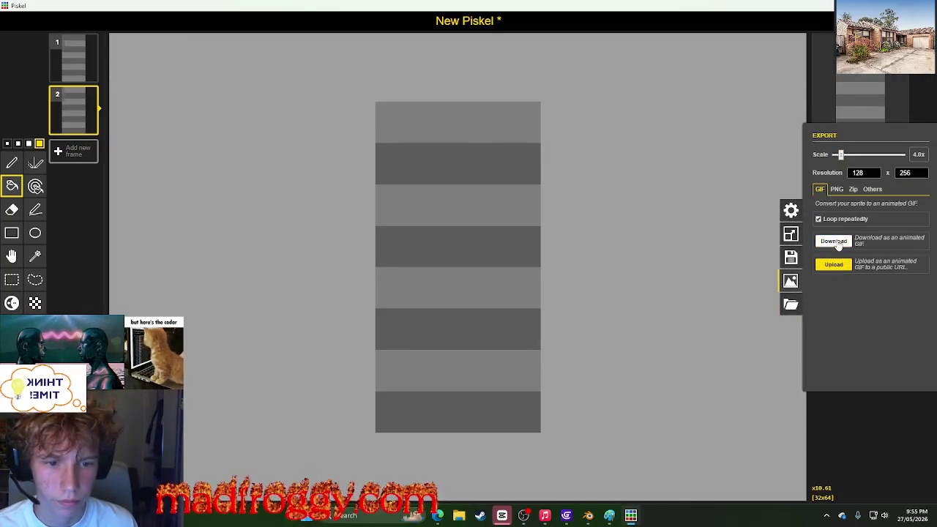
click(832, 241)
click(384, 256)
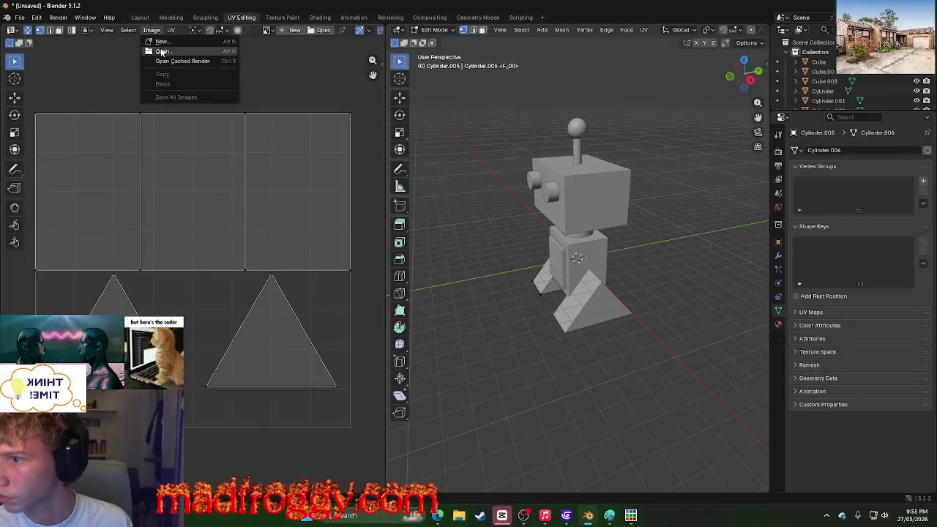
Step: Cancel the new image and open Blender's file browser to load an image instead
click(162, 42)
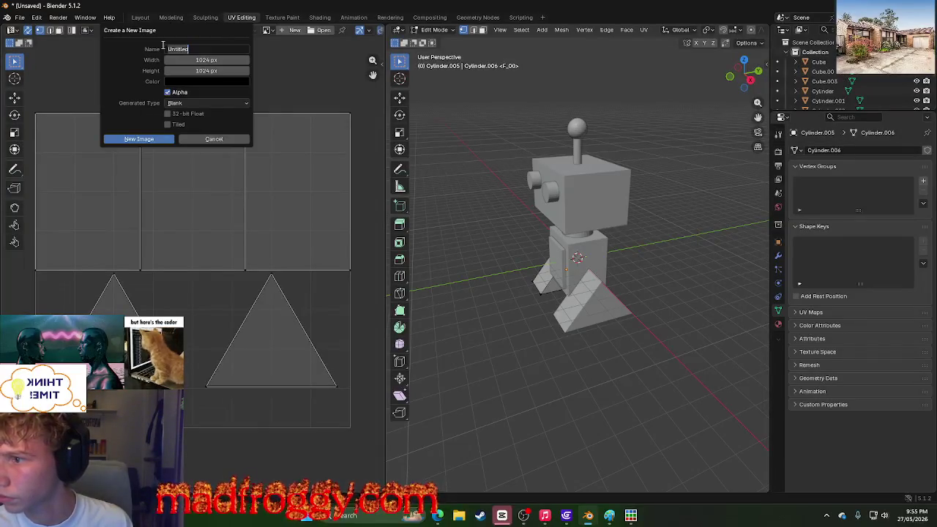
click(223, 146)
click(173, 19)
click(206, 18)
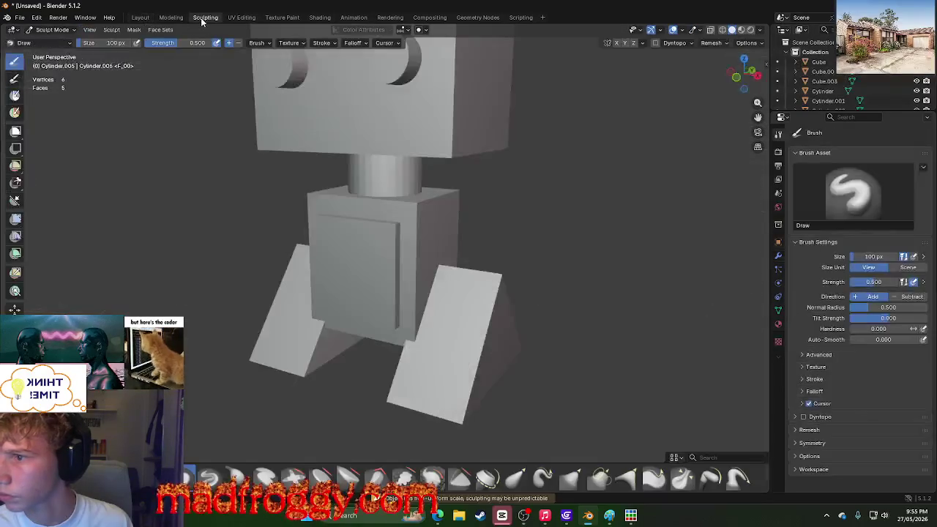
click(243, 18)
click(151, 30)
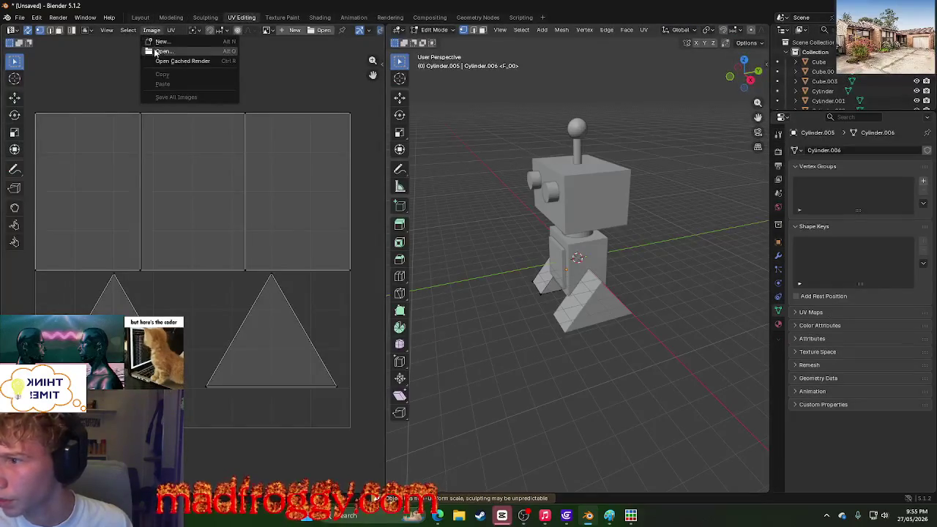
click(158, 52)
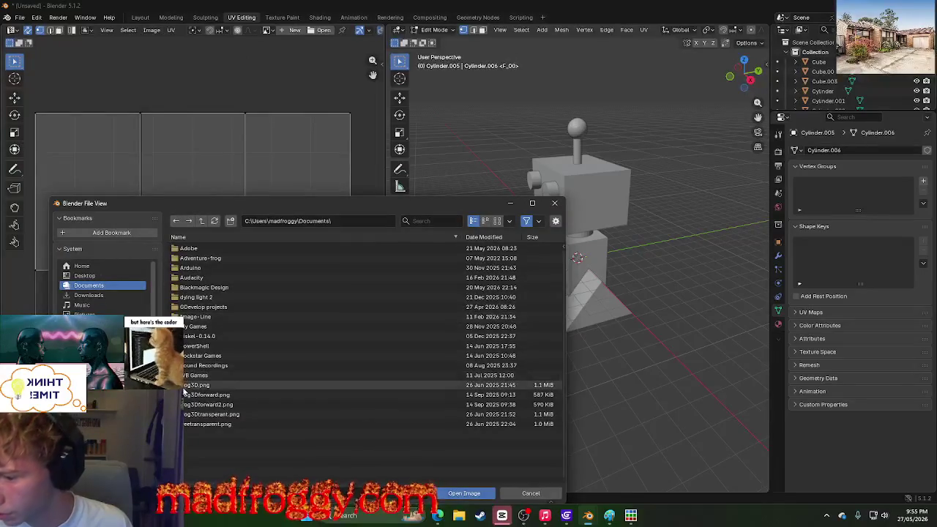
Step: Show the Downloads folder and sort its files by date modified
click(103, 295)
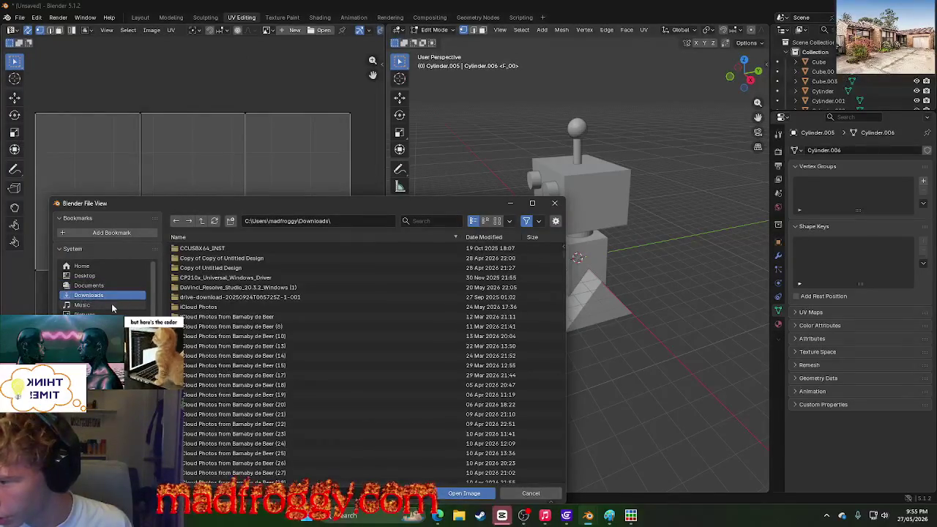
click(102, 295)
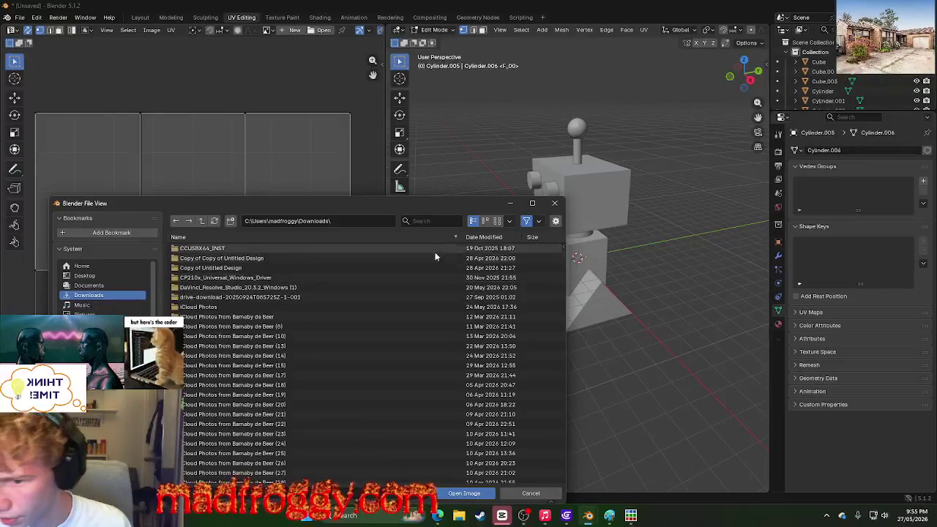
scroll(450, 249, down, 3)
scroll(450, 249, up, 3)
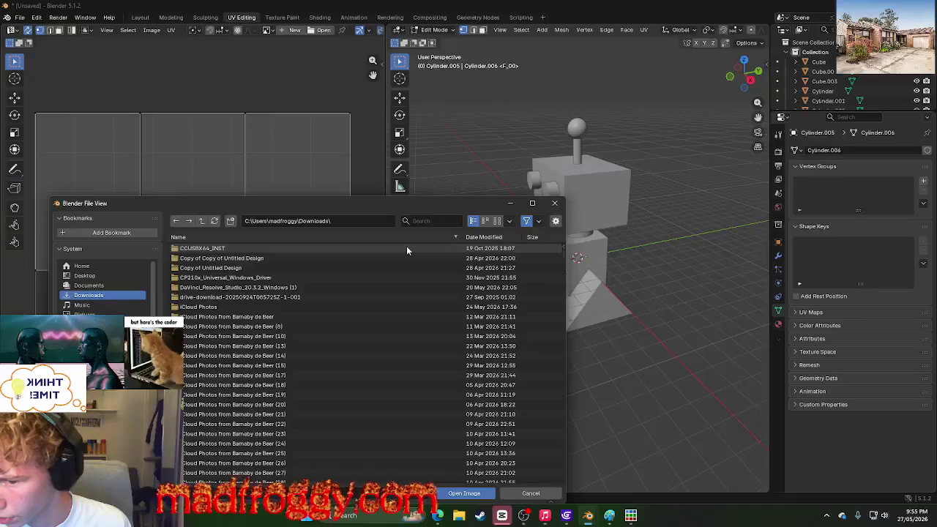
scroll(407, 250, down, 5)
scroll(406, 250, down, 3)
scroll(411, 256, down, 5)
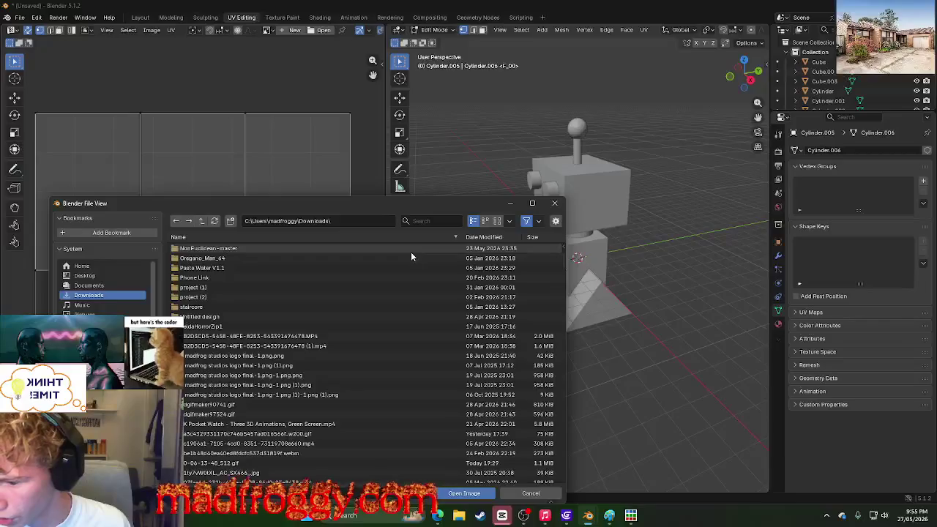
scroll(241, 289, up, 5)
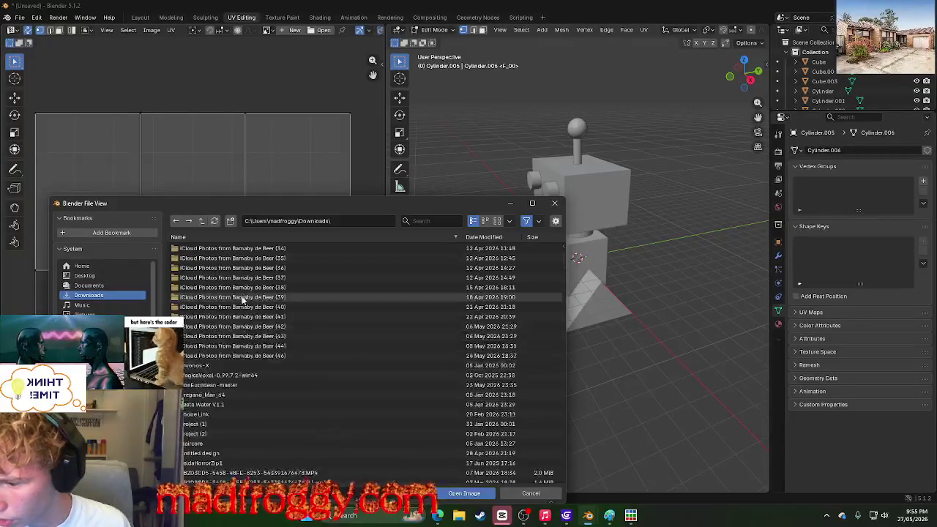
scroll(237, 291, up, 3)
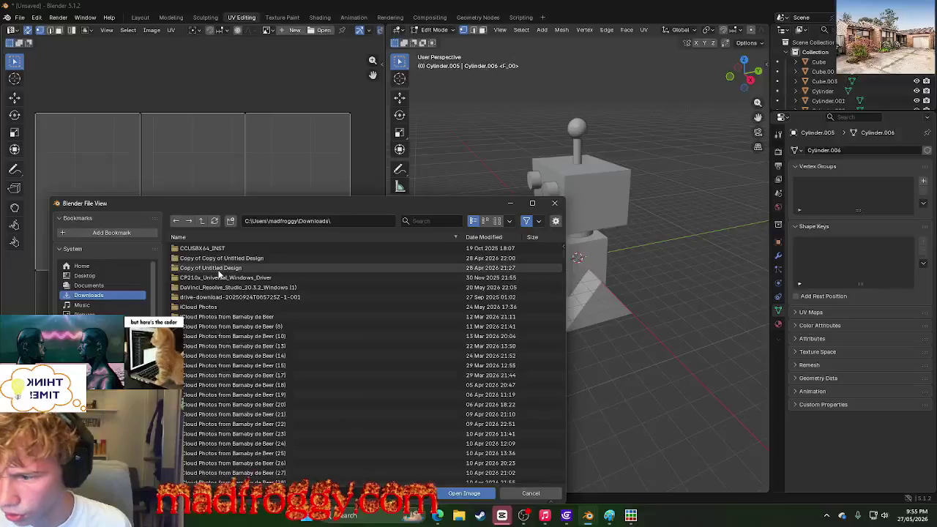
click(490, 237)
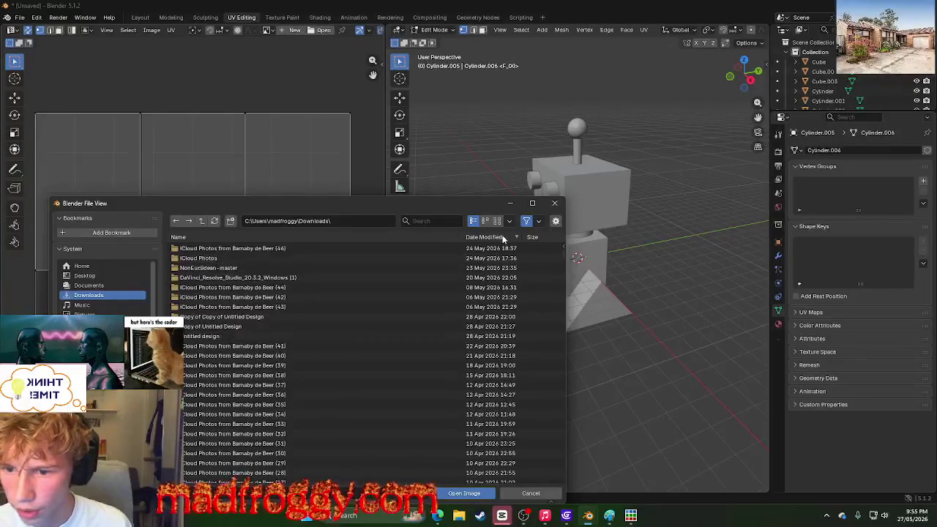
click(503, 238)
click(504, 238)
click(503, 238)
click(504, 238)
click(504, 237)
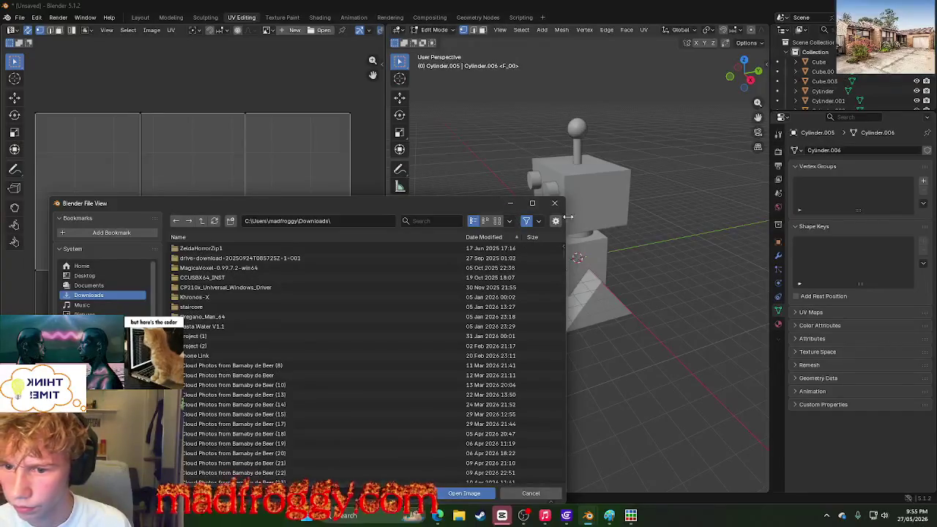
Step: Briefly check Downloads in File Explorer, then start a name filter in Blender's list
click(459, 515)
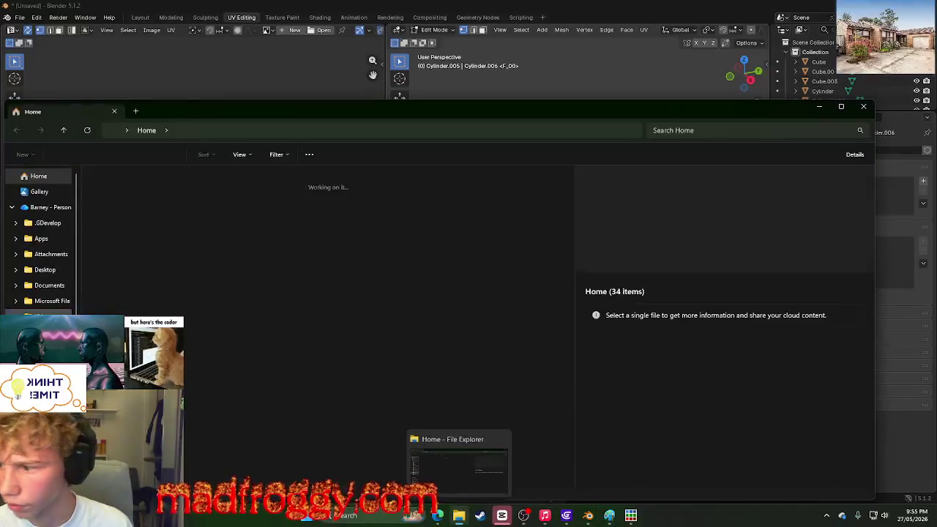
mouse_move(222, 106)
mouse_down()
mouse_move(438, 121)
mouse_move(213, 180)
mouse_up()
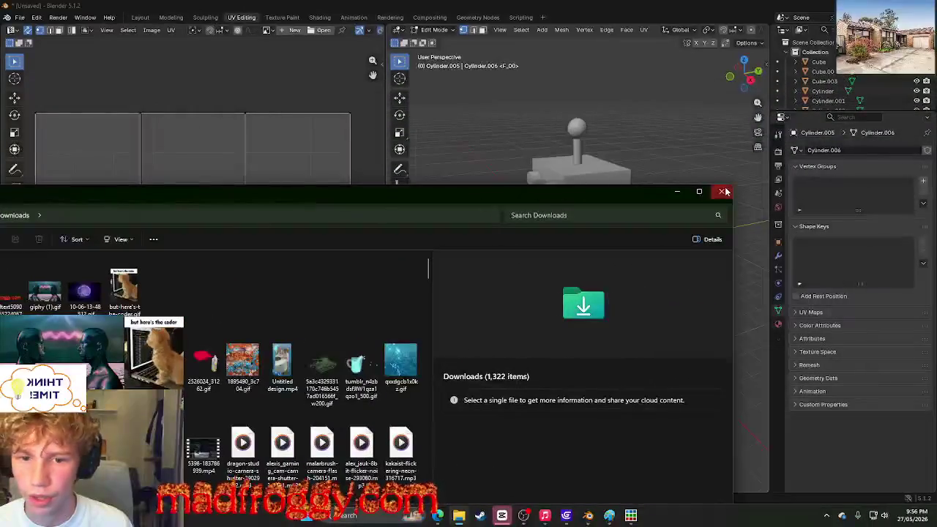
click(722, 190)
click(430, 220)
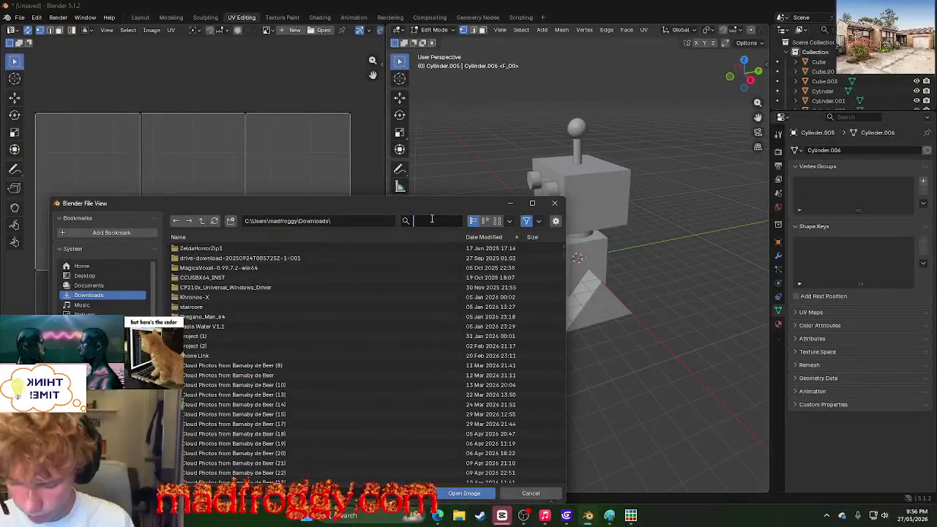
text(newpi)
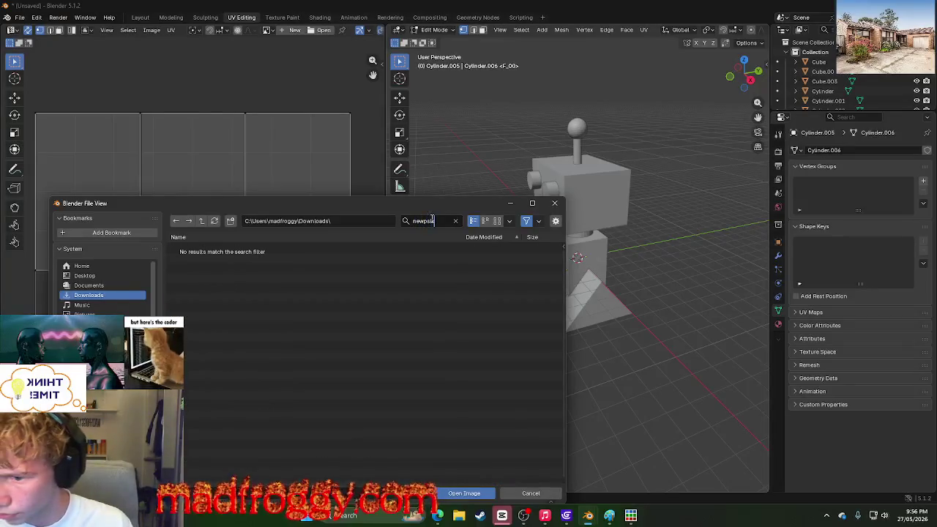
key(BackSpace)
key(BackSpace)
text(p)
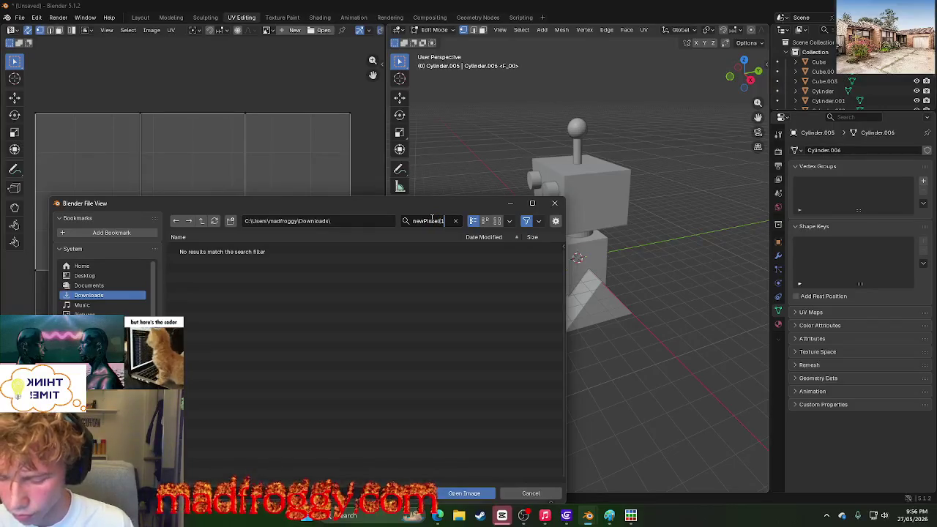
key(BackSpace)
key(BackSpace)
key(BackSpace)
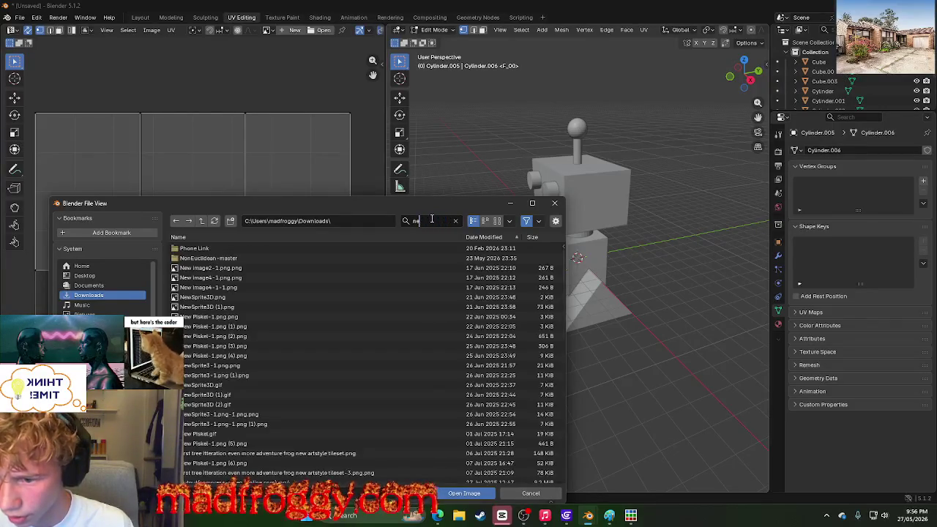
Step: Complete the 'newsprite' name filter, then cancel the image browser
key(alt+Tab)
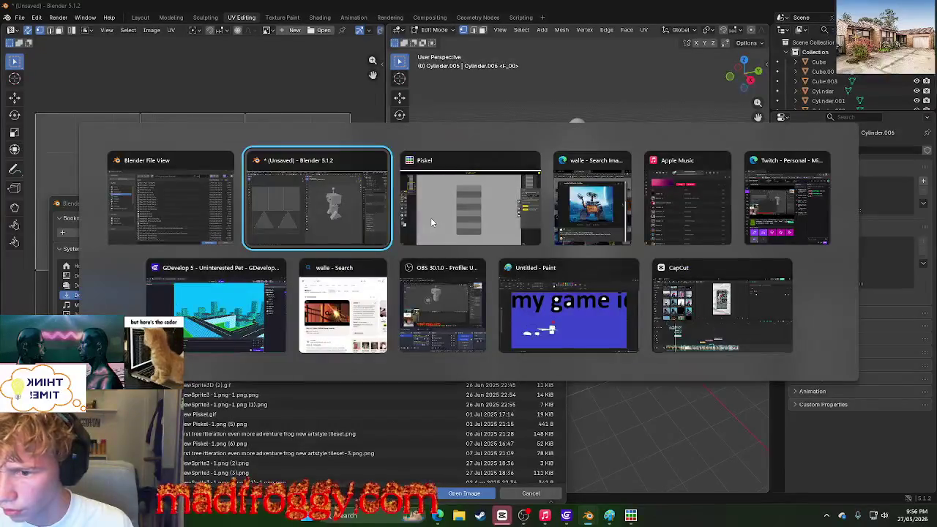
key(alt+shift+Tab)
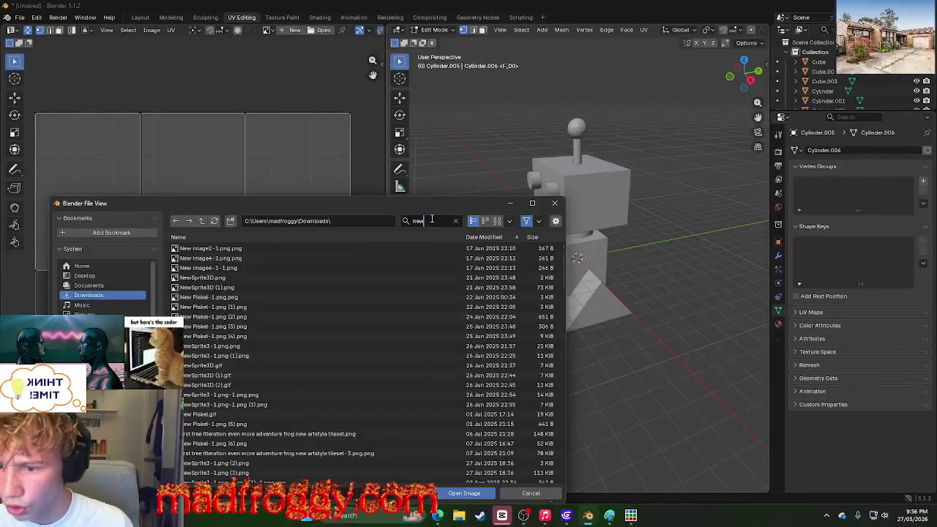
text(wsp)
text(a)
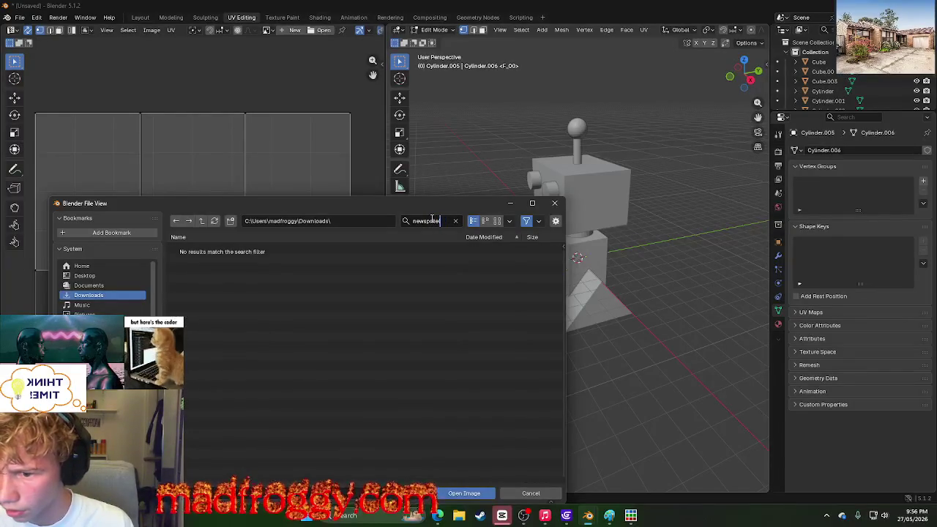
key(BackSpace)
text(r)
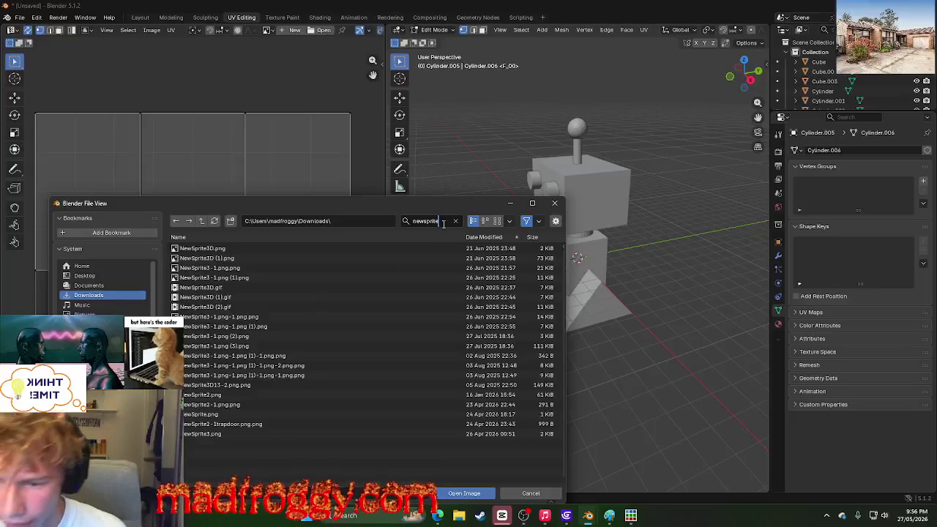
key(Return)
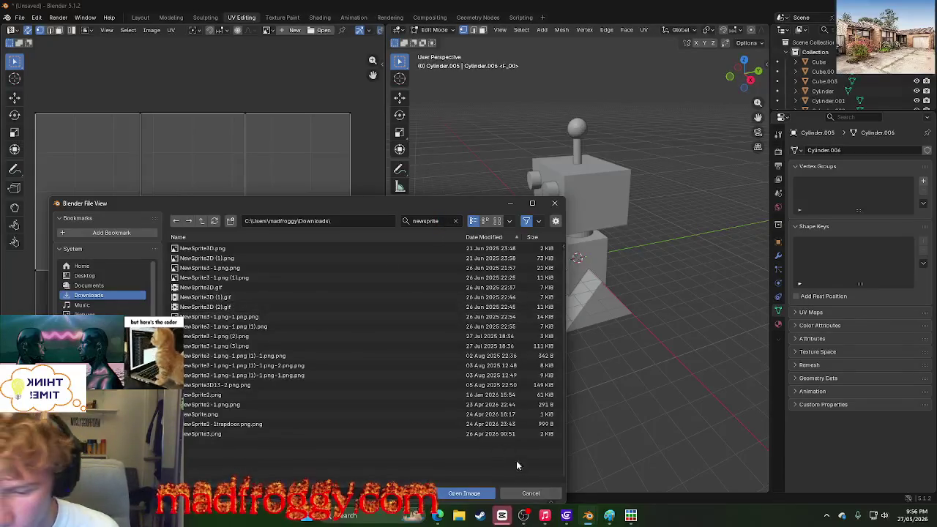
click(529, 494)
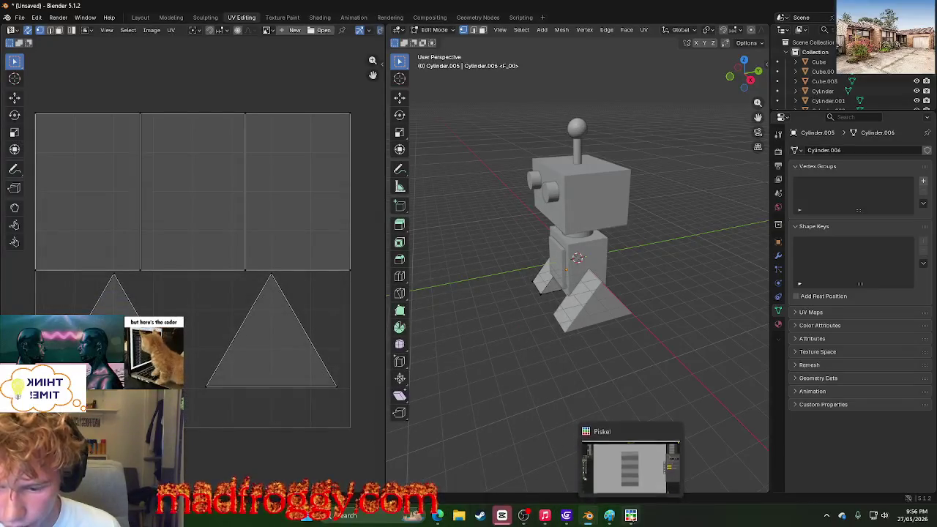
Step: Drag New Piskel (11).gif from Explorer's Downloads into the UV Editor, then minimize Explorer
click(631, 516)
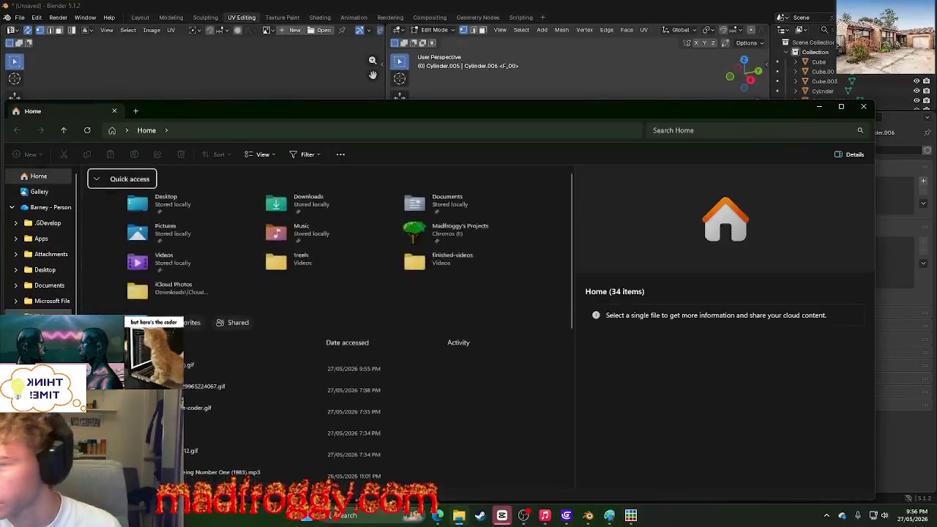
double_click(161, 202)
drag(246, 110, 700, 146)
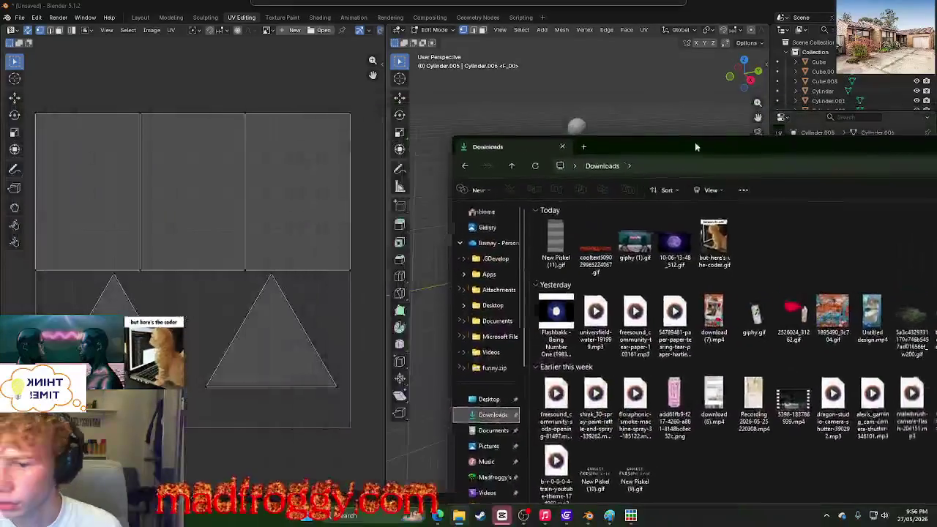
click(161, 179)
drag(160, 178, 163, 180)
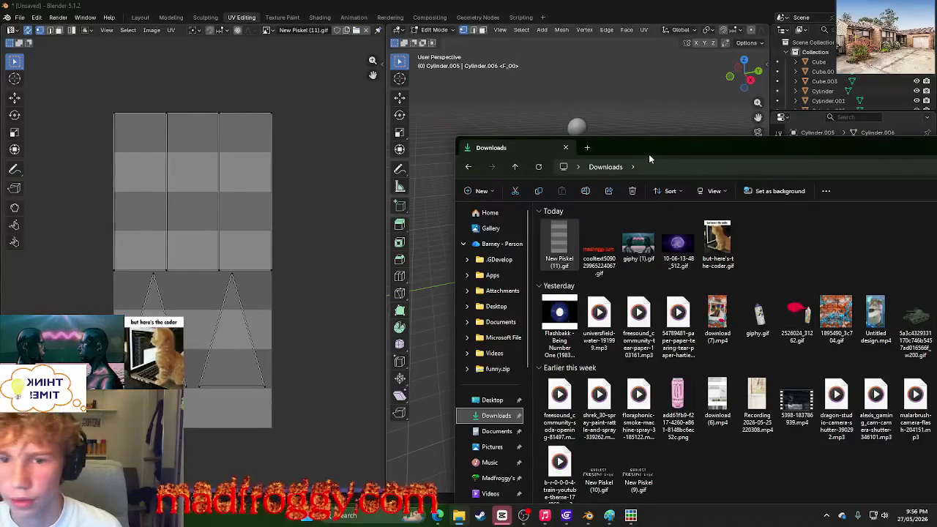
drag(648, 150, 293, 179)
click(916, 175)
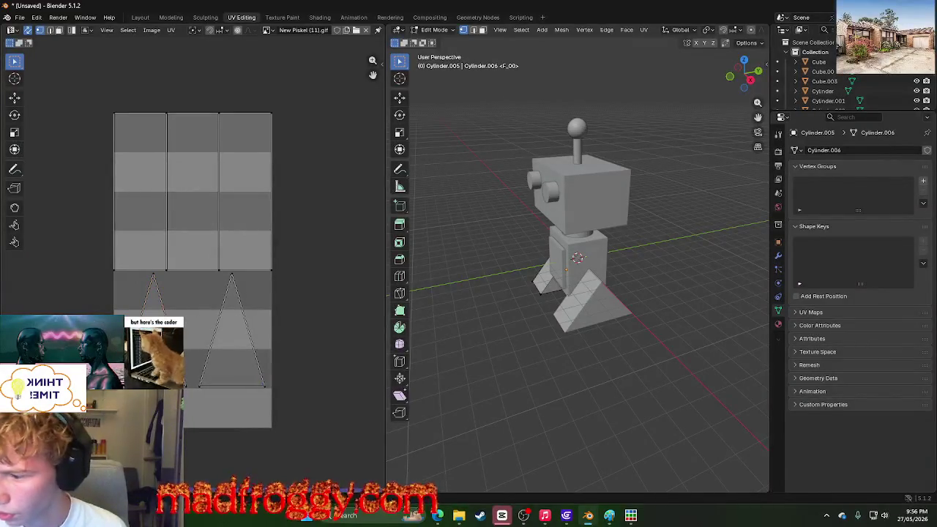
key(u)
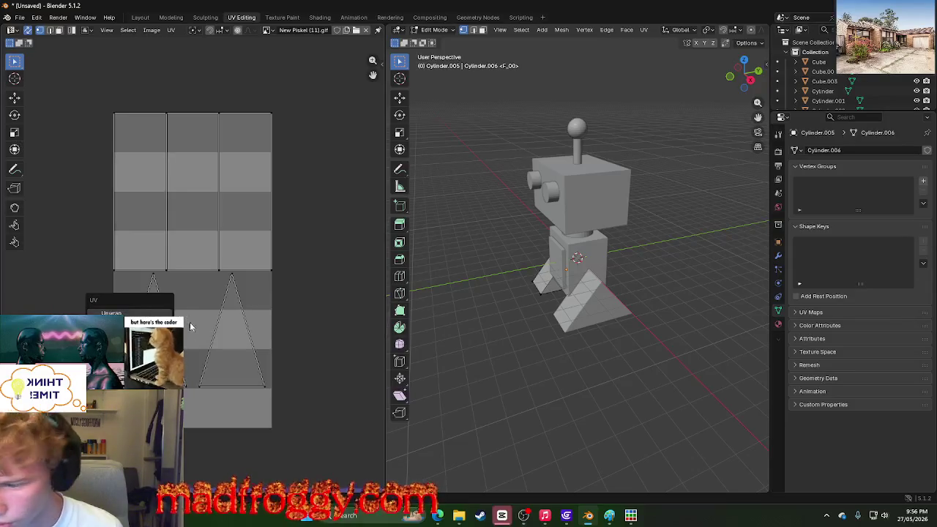
key(m)
click(204, 472)
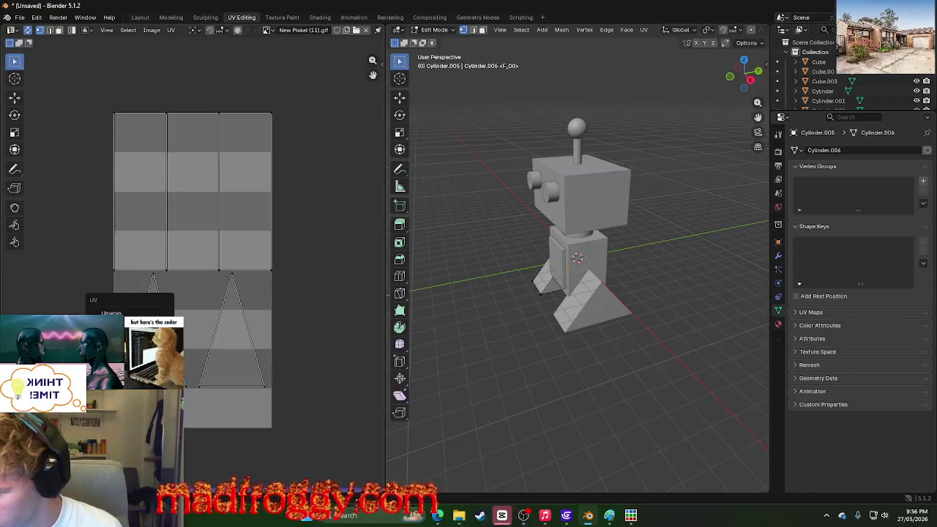
click(322, 372)
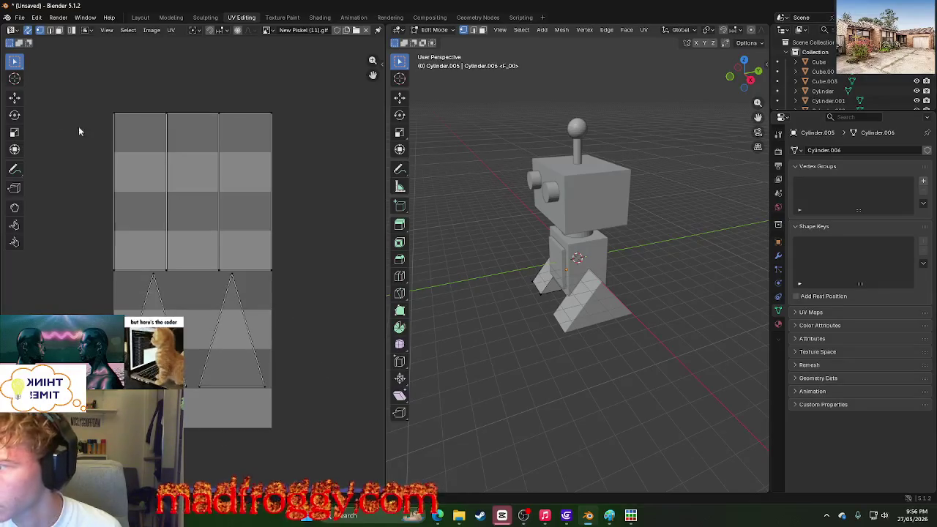
click(14, 97)
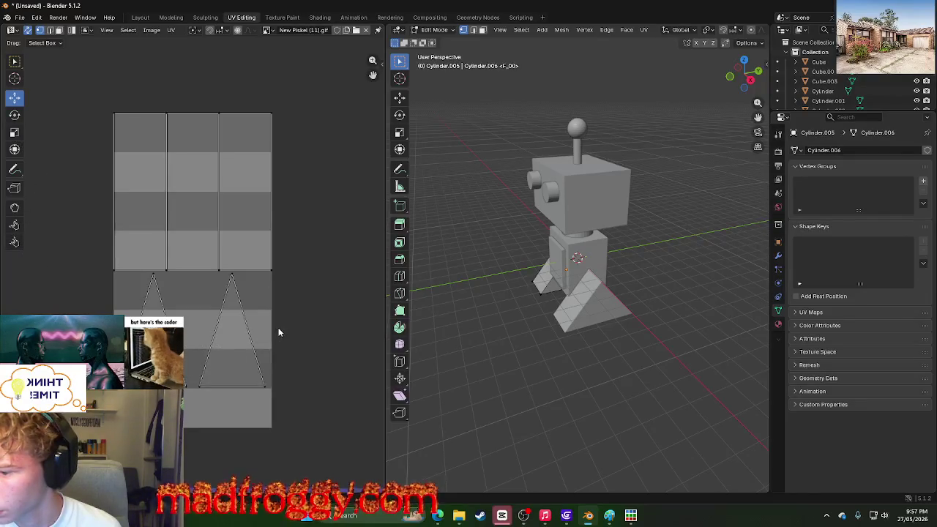
click(209, 386)
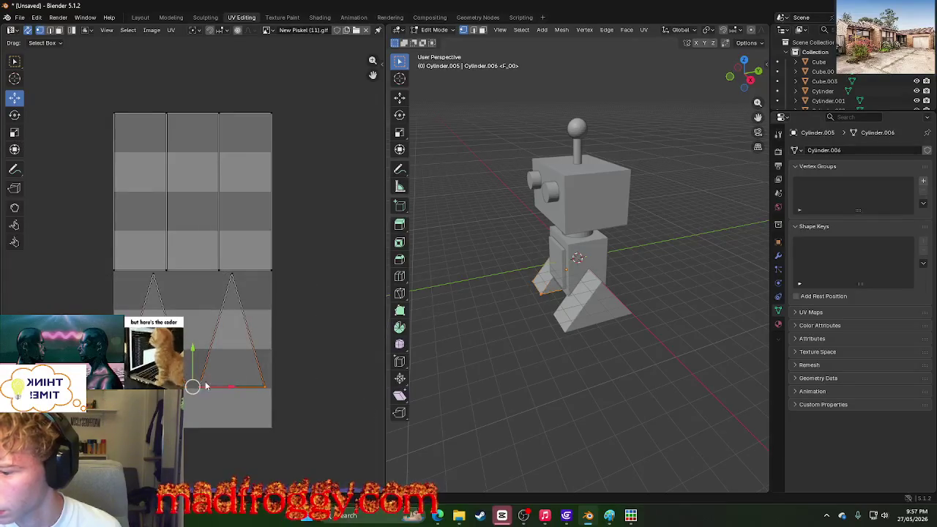
key(g)
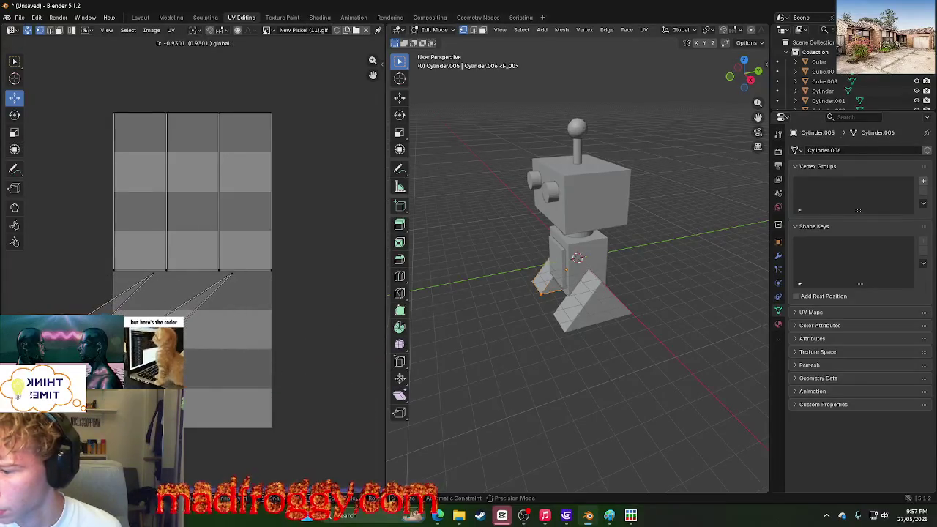
key(Escape)
click(301, 302)
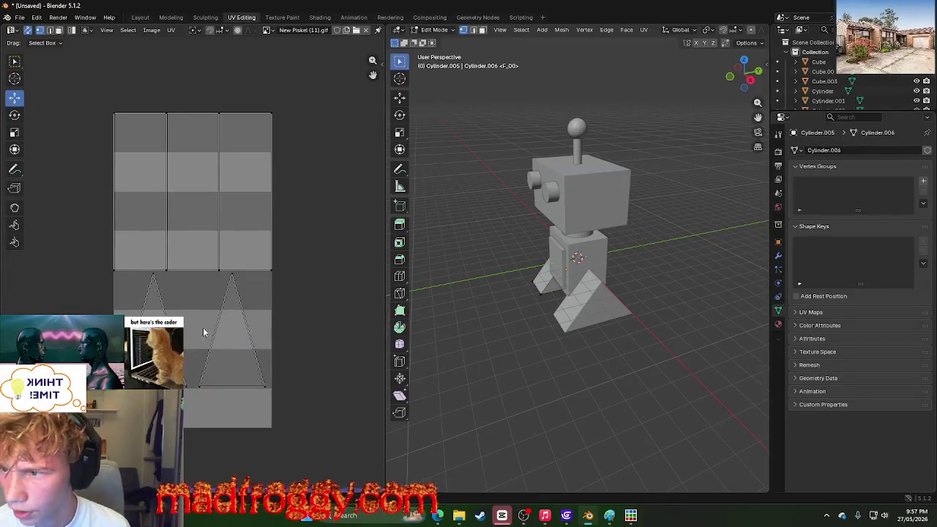
Step: Open the Shading workspace and enlarge the 3D view above the Shader Editor
click(284, 17)
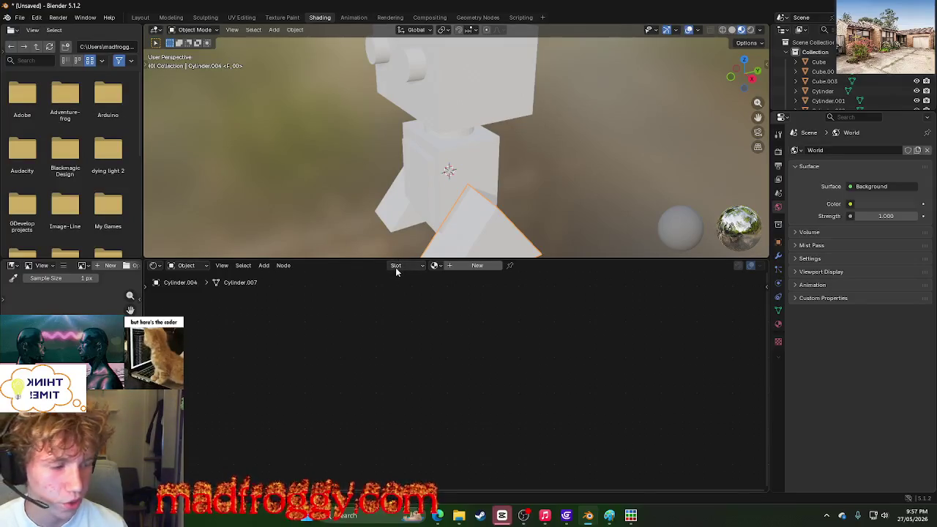
drag(234, 258, 234, 480)
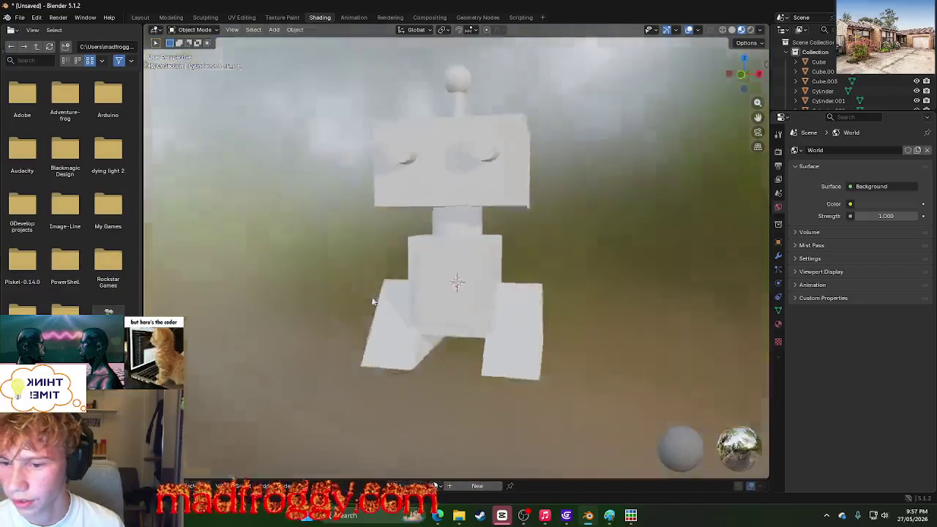
mouse_move(372, 302)
middle_down()
mouse_move(445, 277)
mouse_move(647, 318)
mouse_move(301, 300)
mouse_move(298, 316)
mouse_move(483, 278)
middle_up()
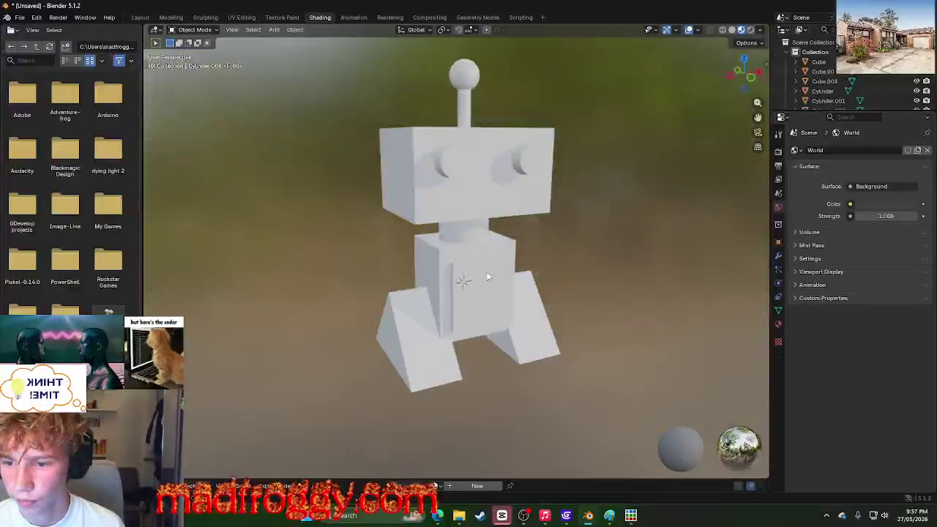
click(483, 278)
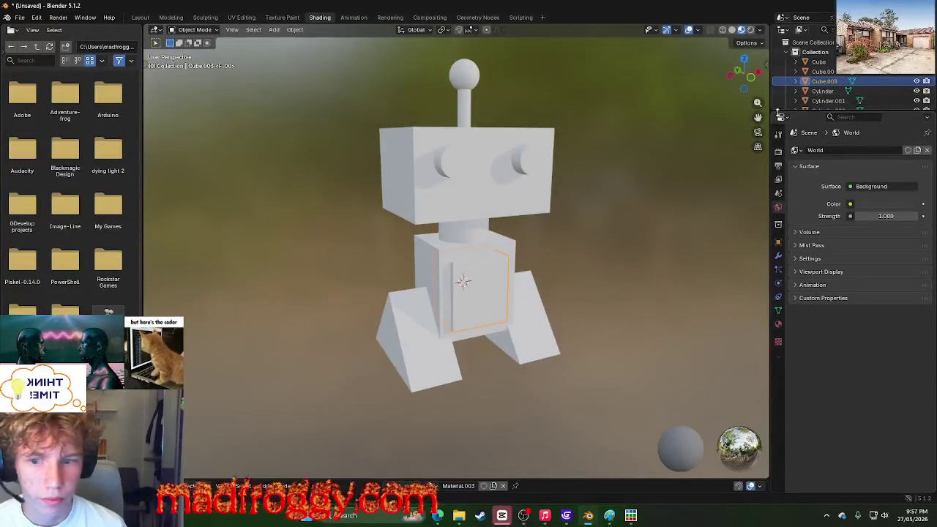
click(429, 242)
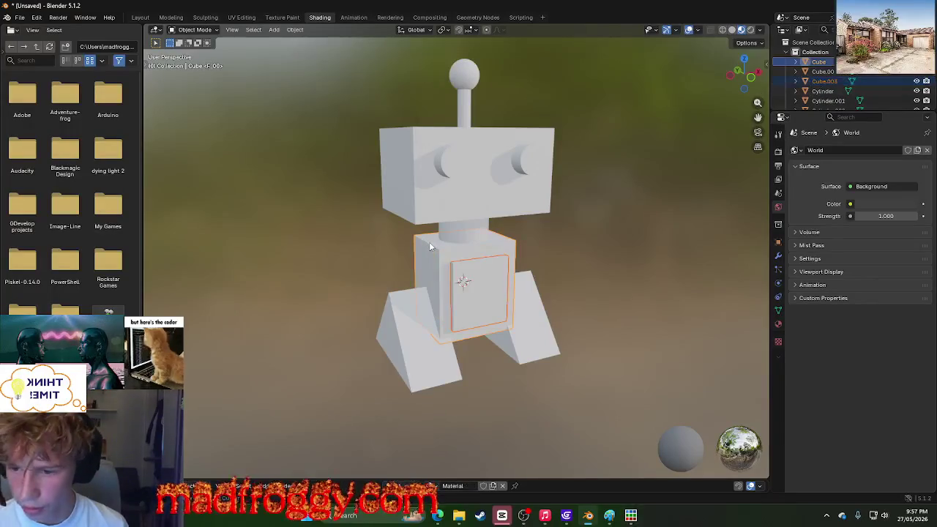
right_click(442, 232)
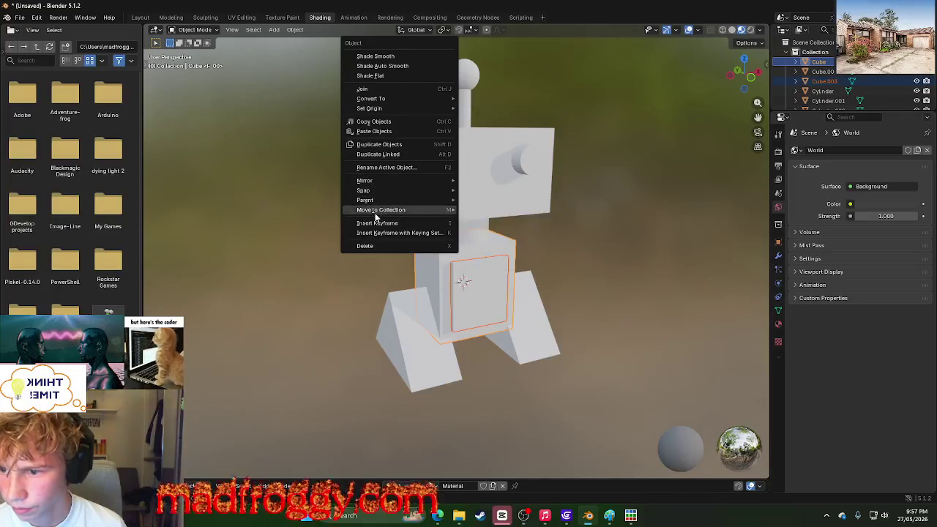
click(394, 87)
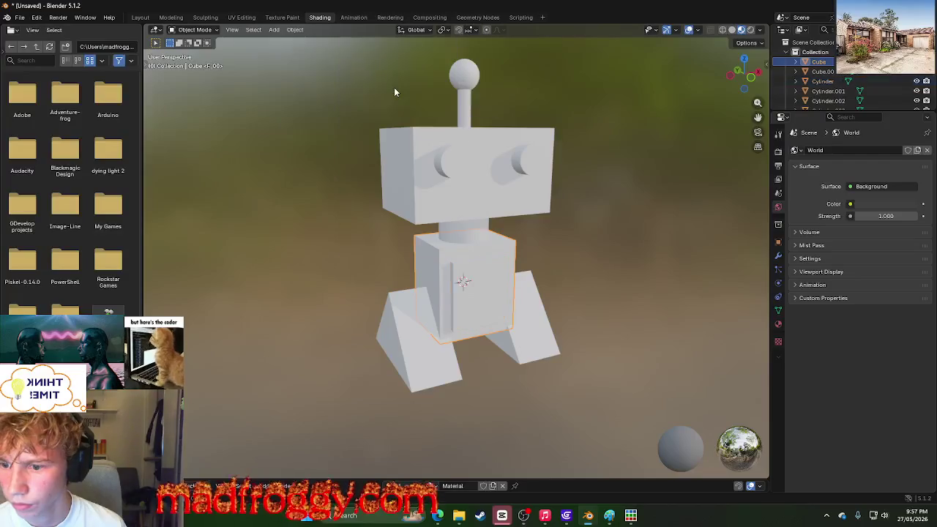
click(461, 230)
shift+click(458, 261)
shift+click(469, 194)
shift+click(455, 173)
shift+click(516, 167)
shift+click(467, 113)
shift+click(464, 79)
shift+click(417, 322)
shift+click(525, 322)
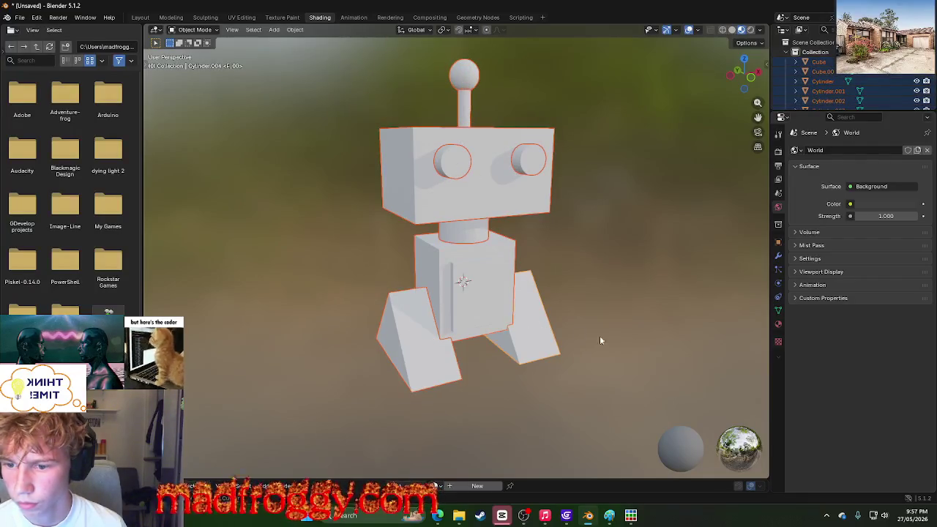
click(622, 341)
mouse_move(622, 341)
middle_down()
mouse_move(441, 344)
mouse_move(481, 364)
middle_up()
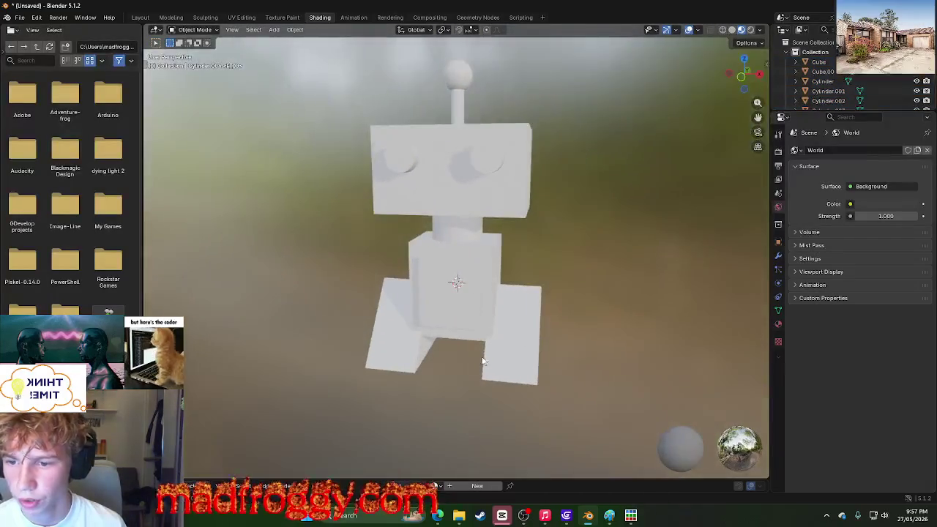
mouse_move(394, 252)
middle_down()
mouse_move(368, 224)
mouse_move(423, 251)
mouse_move(428, 276)
middle_up()
key(a)
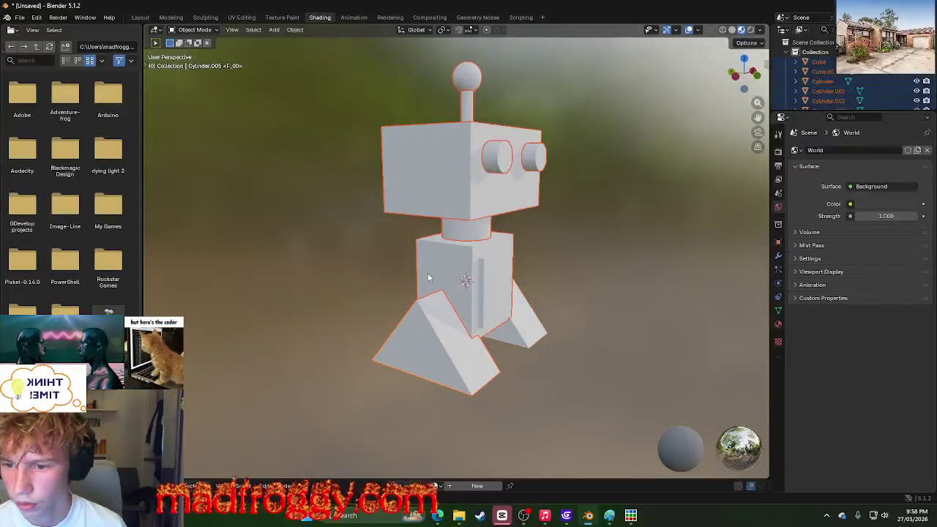
shift+click(410, 265)
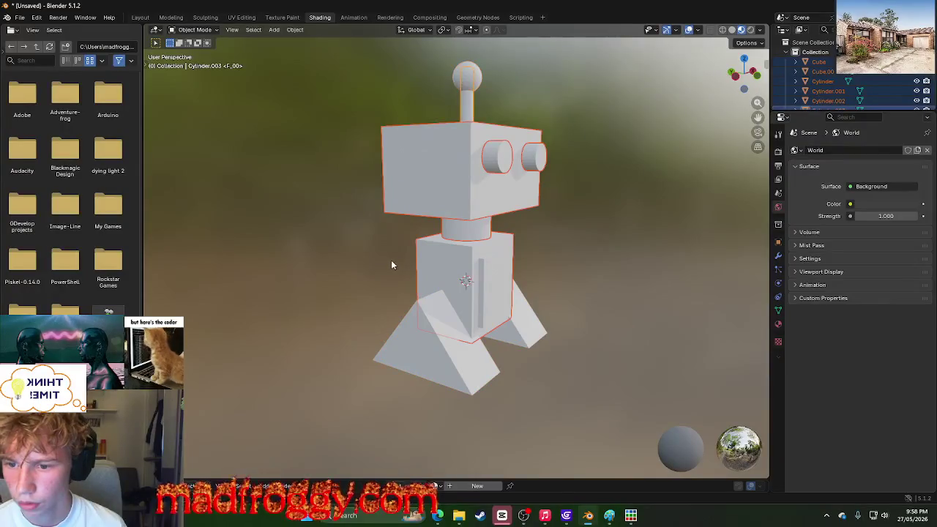
shift+click(385, 264)
shift+click(383, 264)
shift+click(382, 264)
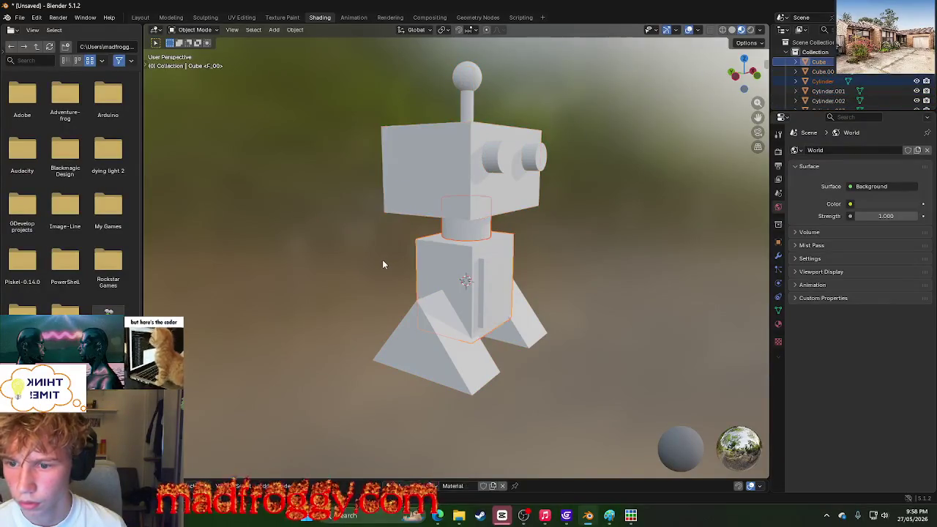
shift+click(382, 262)
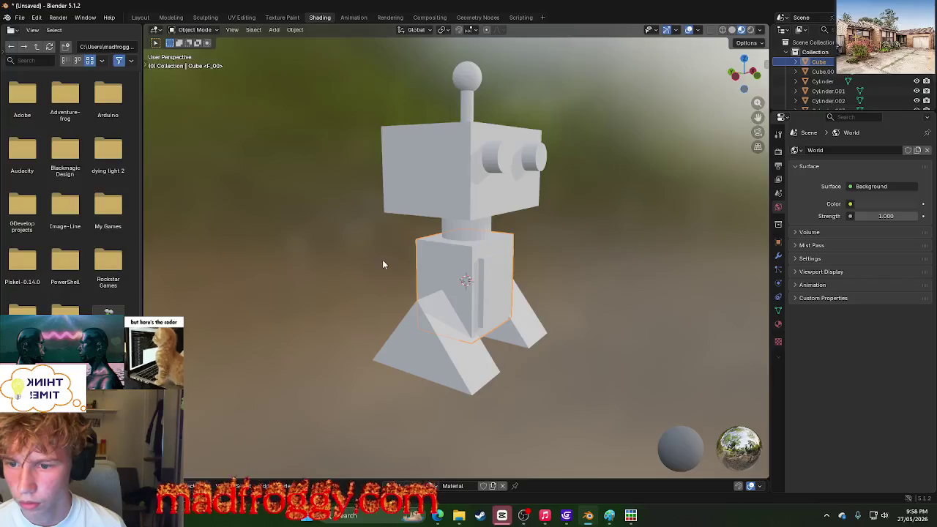
click(483, 275)
click(560, 260)
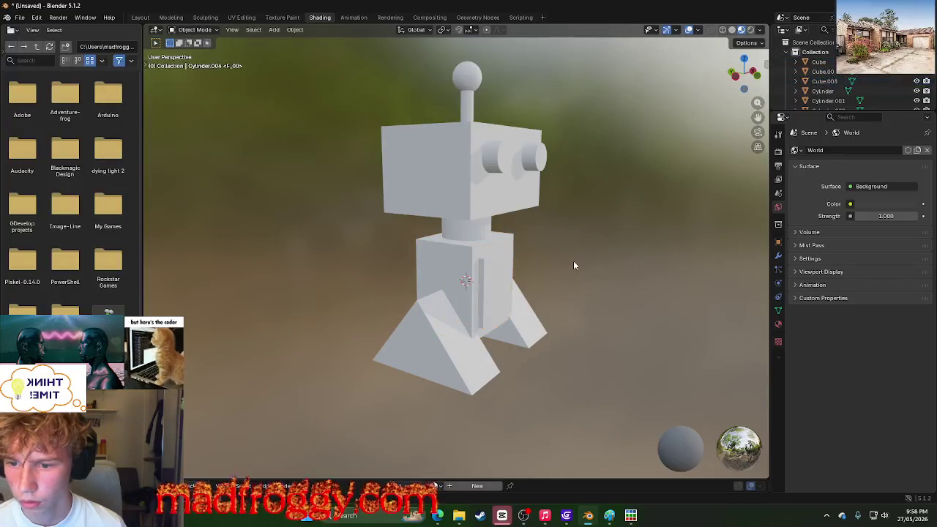
click(490, 271)
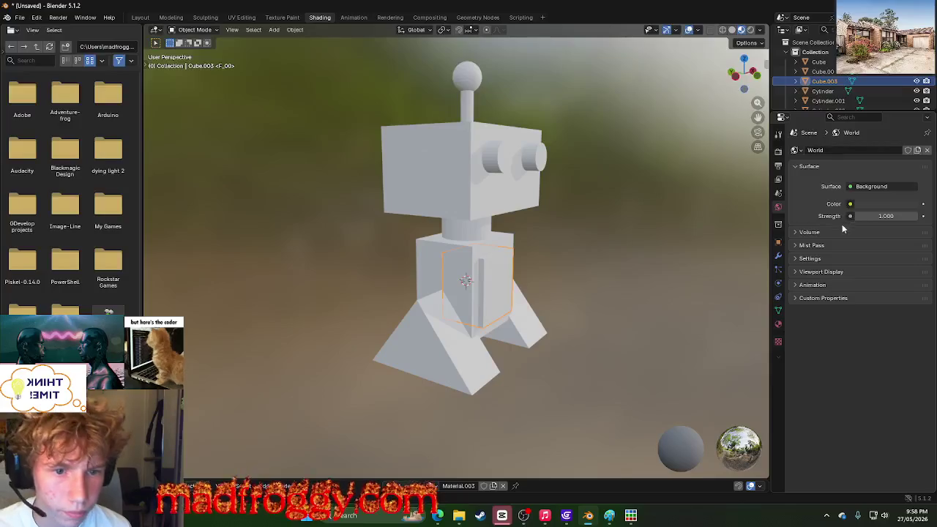
Step: Drive the World colour with a Brick Texture whose first colour is light blue
click(849, 203)
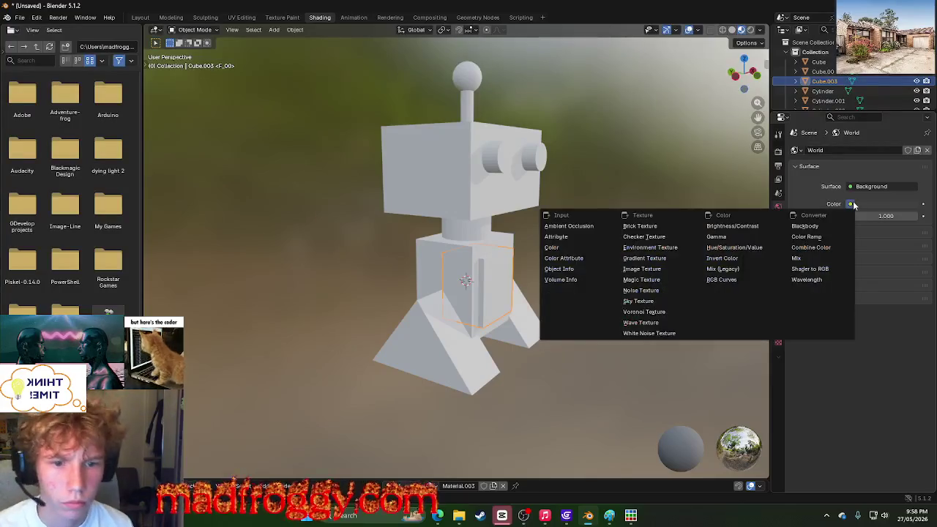
click(647, 226)
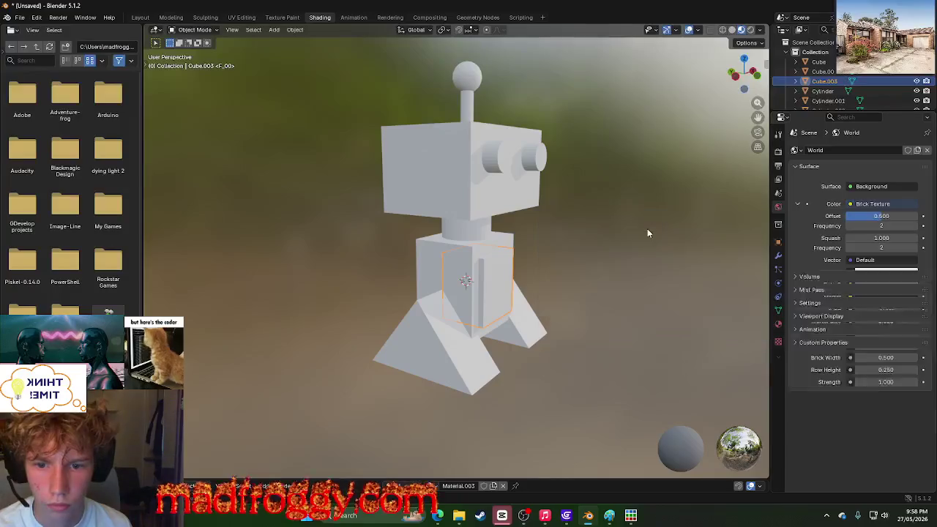
click(871, 275)
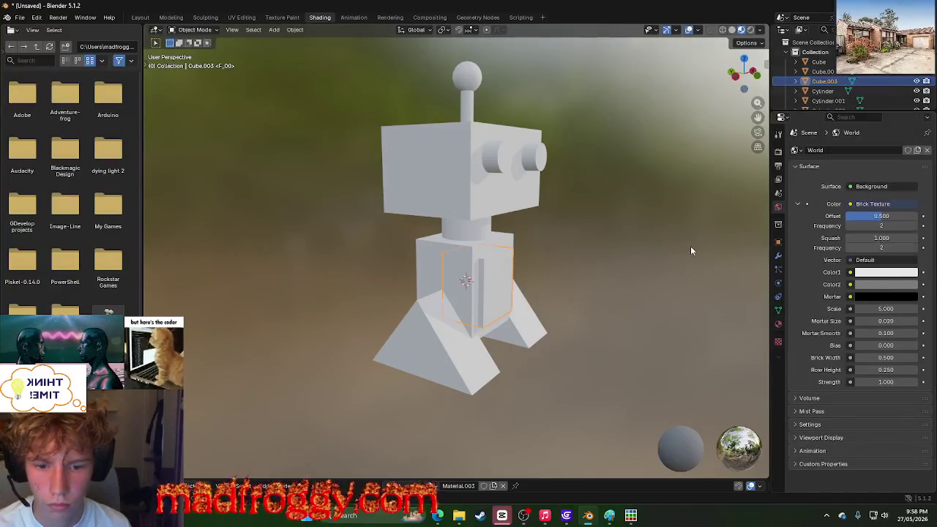
scroll(696, 247, down, 7)
scroll(648, 259, up, 8)
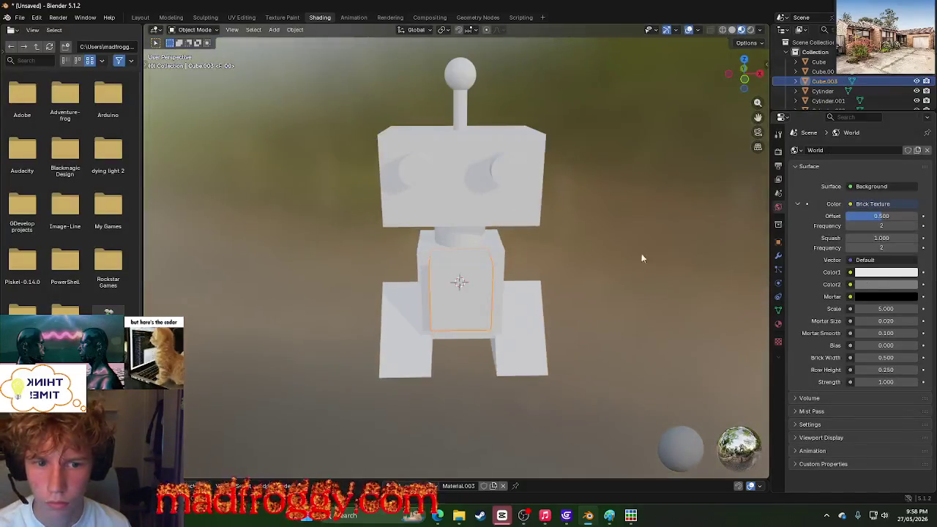
click(867, 273)
click(865, 223)
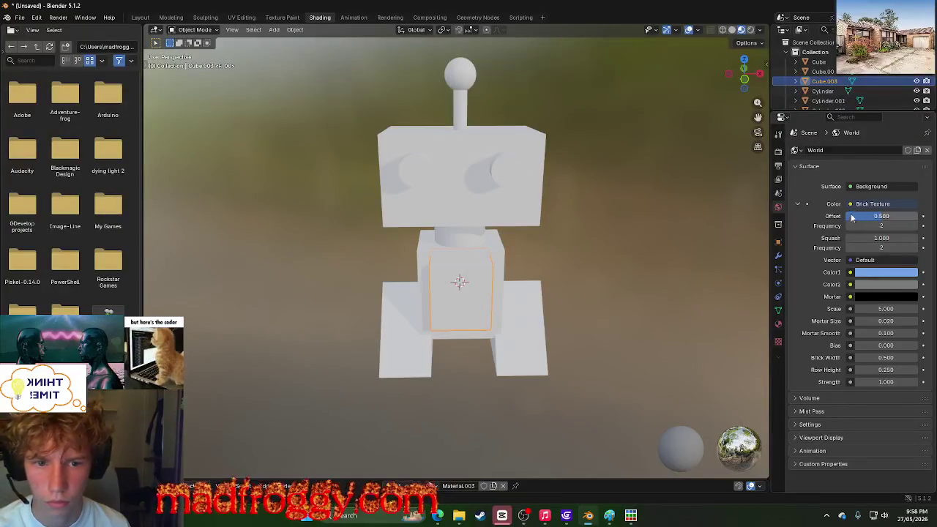
Step: Unlink the World and browse to the front panel's modifier and material tabs
click(928, 150)
click(778, 224)
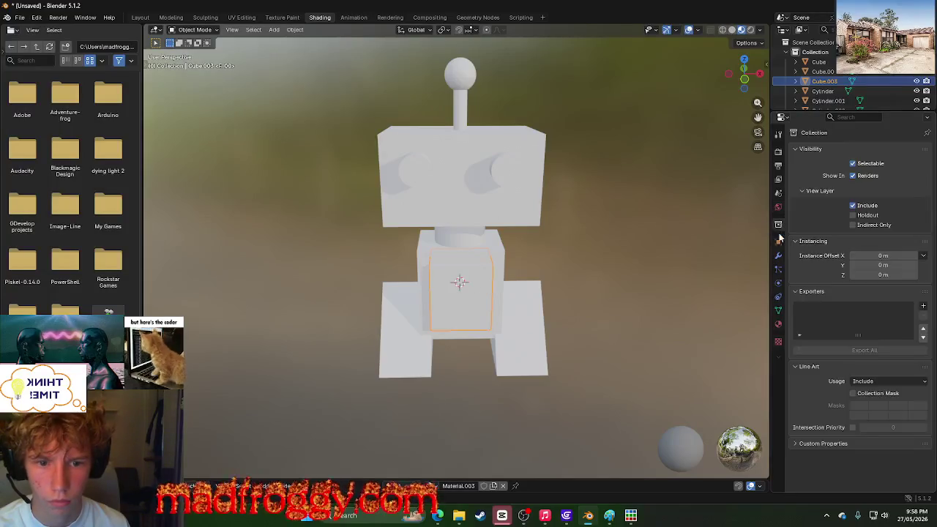
click(778, 241)
click(778, 255)
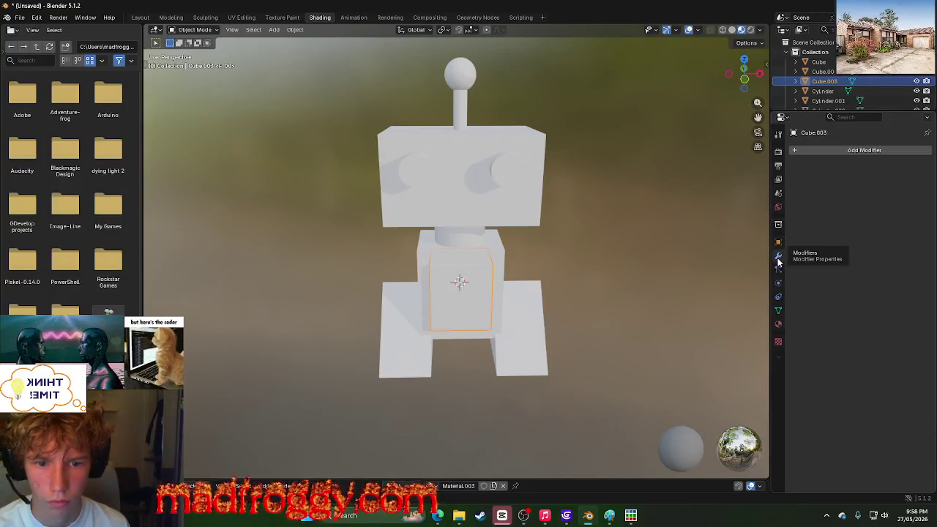
click(778, 165)
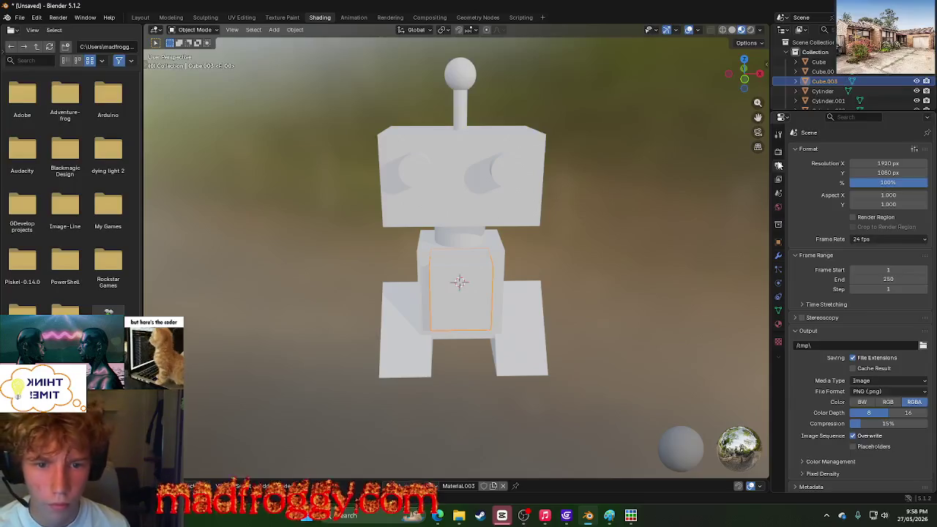
click(778, 324)
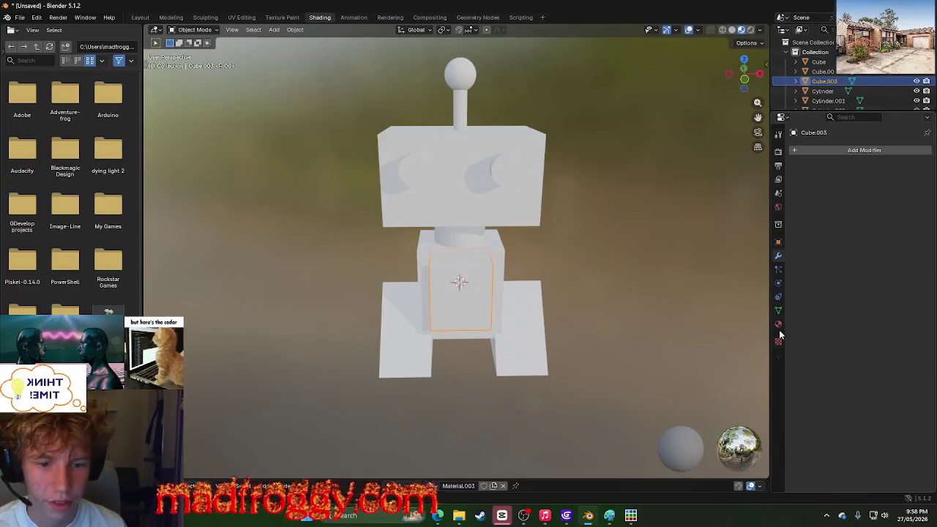
click(778, 324)
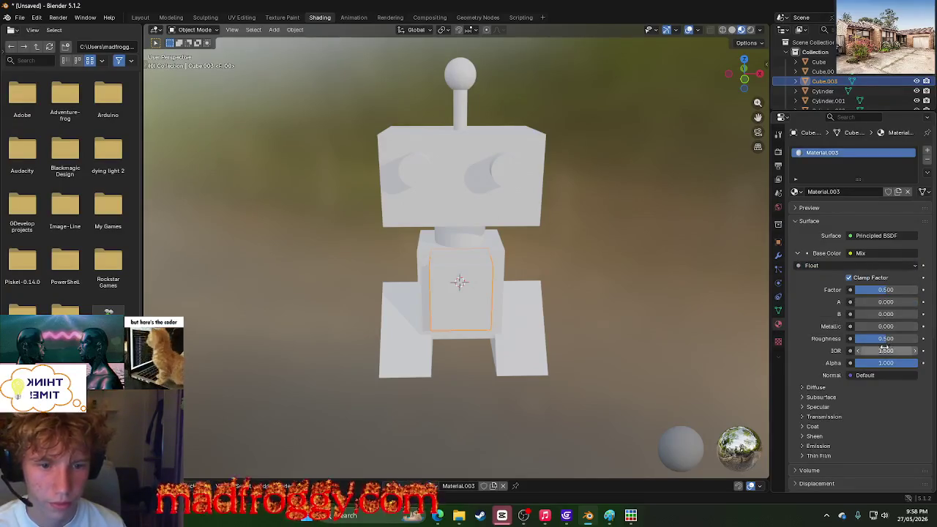
Step: Preview Material.003 on a sphere and glance at texture settings before returning
scroll(859, 336, down, 4)
scroll(859, 315, up, 4)
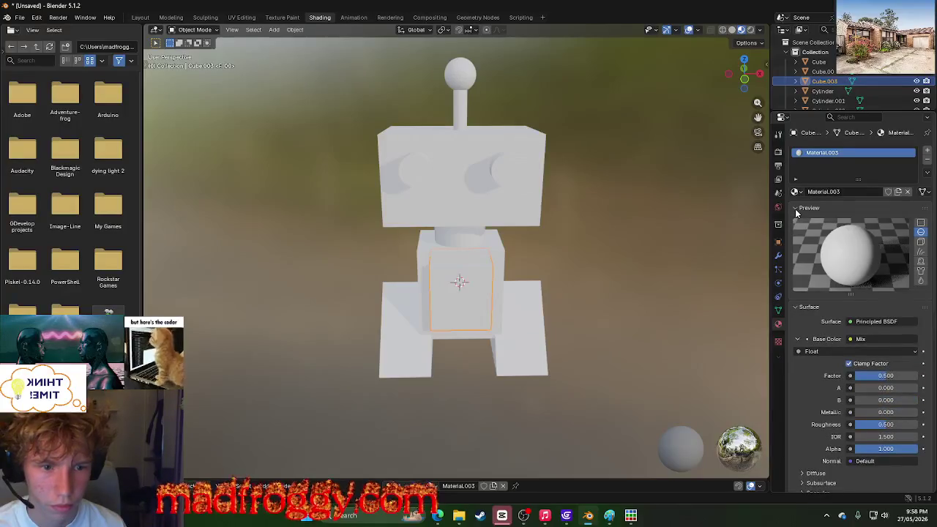
click(795, 209)
scroll(849, 326, down, 5)
scroll(849, 326, down, 3)
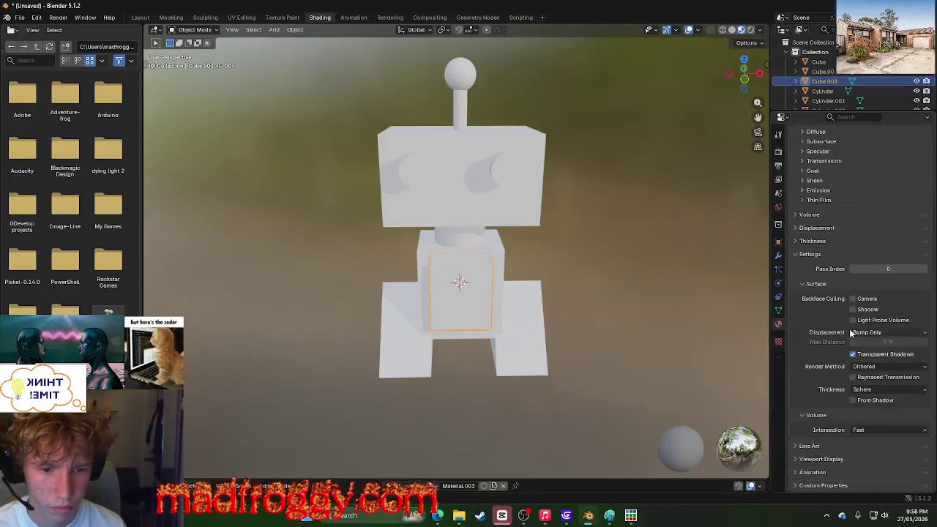
click(777, 342)
click(775, 327)
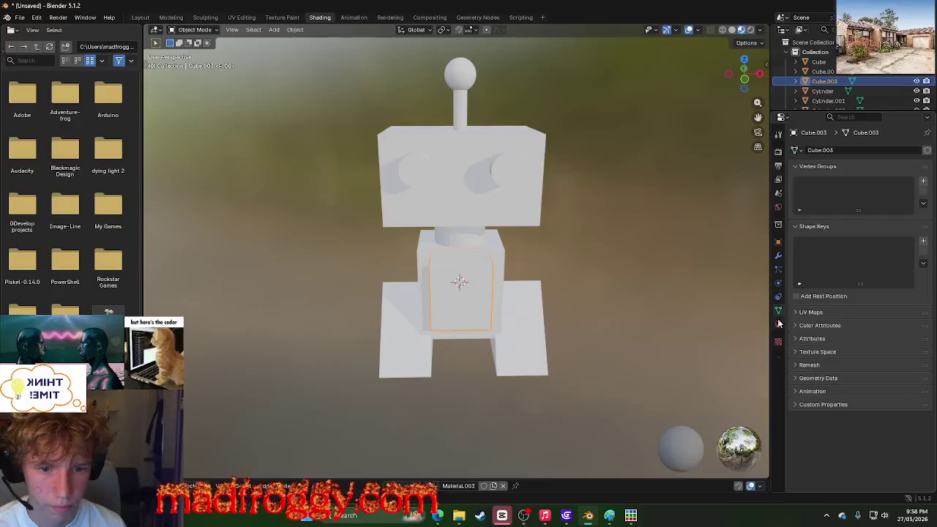
Step: Expand and collapse the Surface, Thickness and Settings panels, then toggle the preview
scroll(842, 256, down, 2)
scroll(886, 219, down, 3)
scroll(886, 220, up, 1)
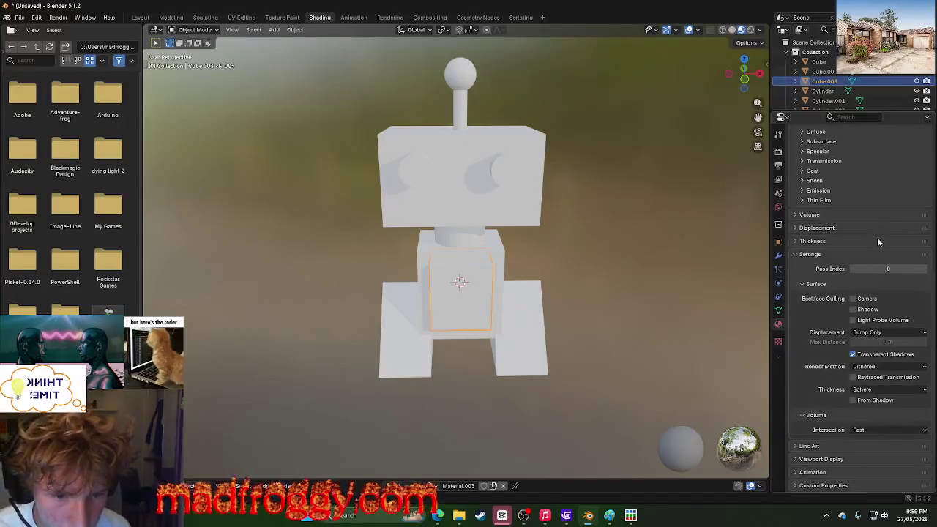
scroll(877, 238, up, 2)
scroll(849, 313, up, 2)
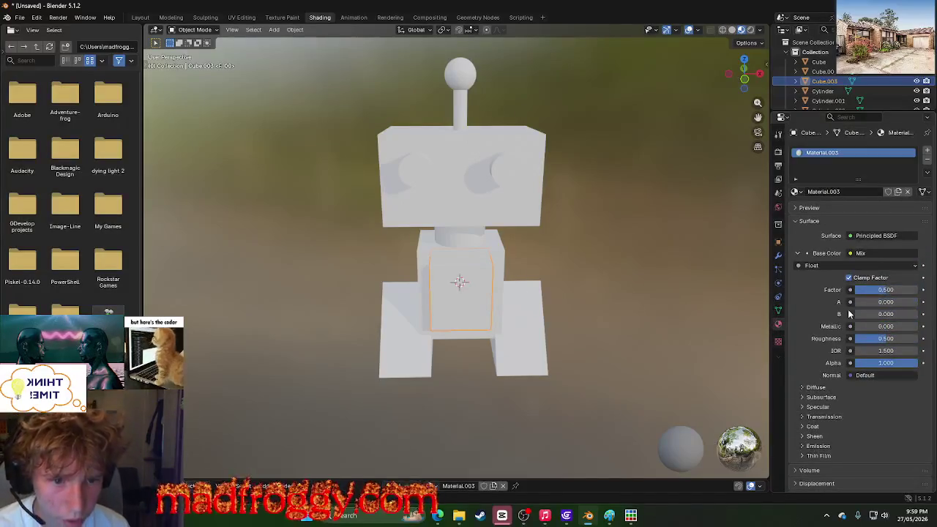
click(796, 221)
click(797, 261)
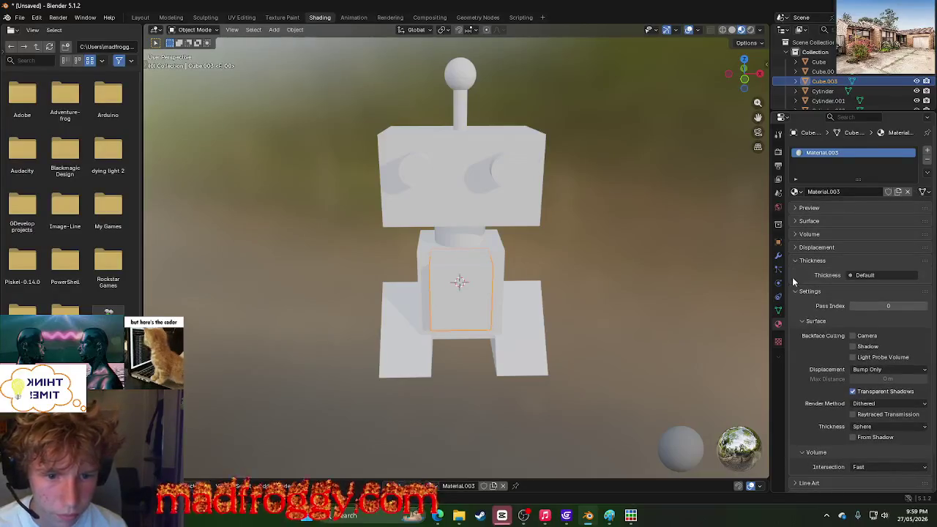
click(795, 291)
click(794, 260)
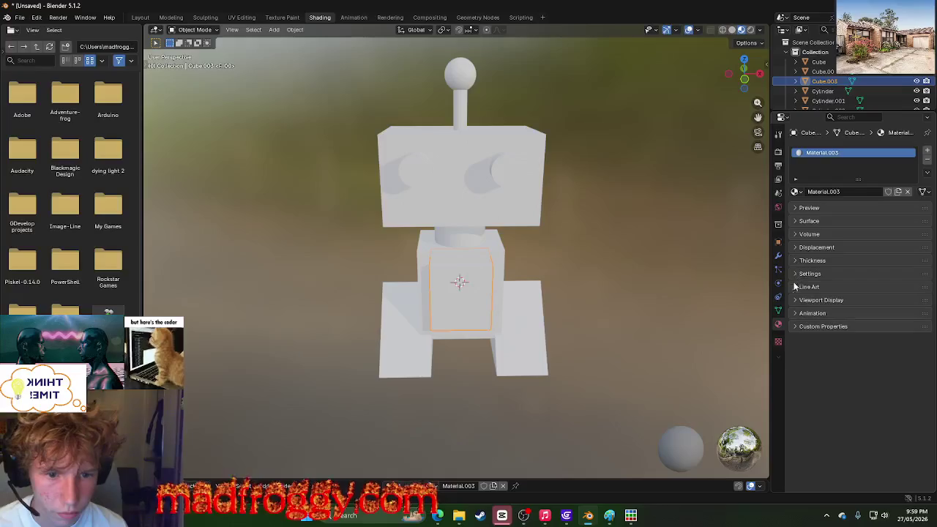
click(793, 210)
click(796, 206)
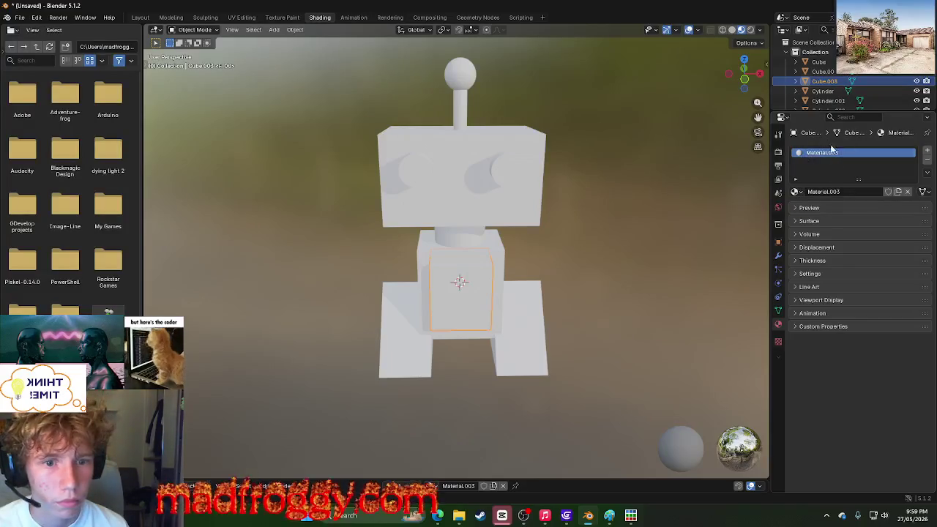
Step: Assign the shared material 'Material' to the front panel and create a new texture
click(796, 192)
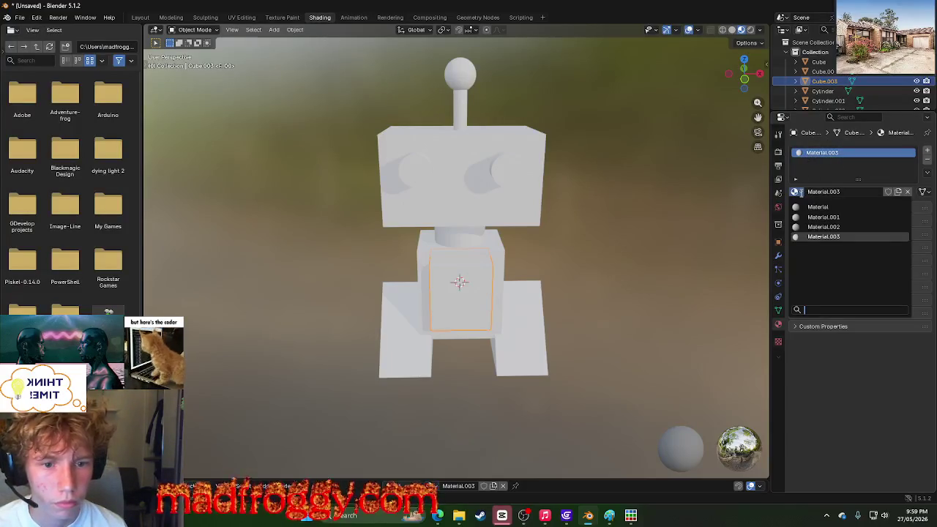
click(820, 208)
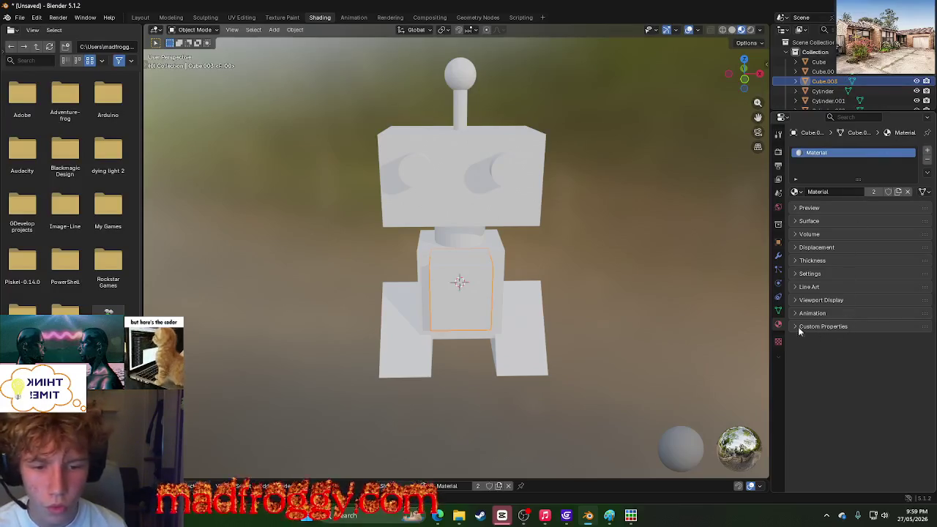
click(778, 343)
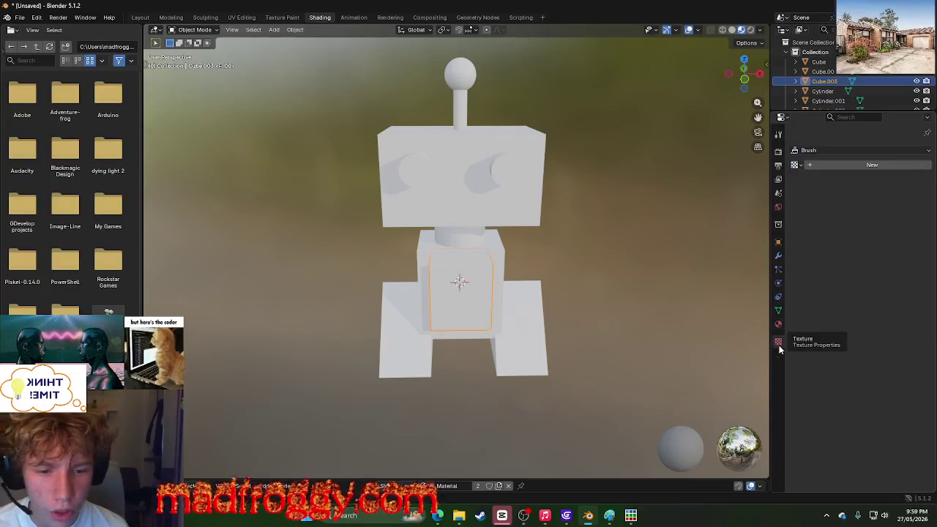
click(840, 167)
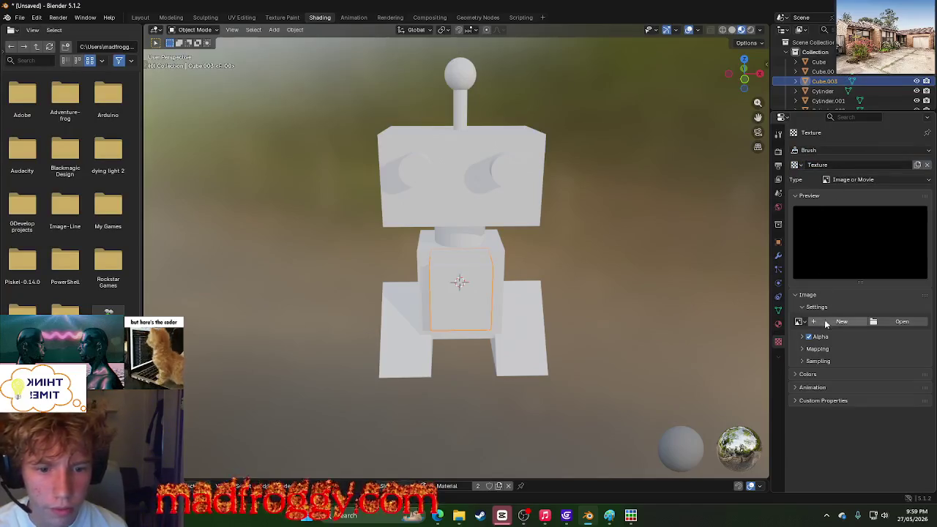
click(797, 375)
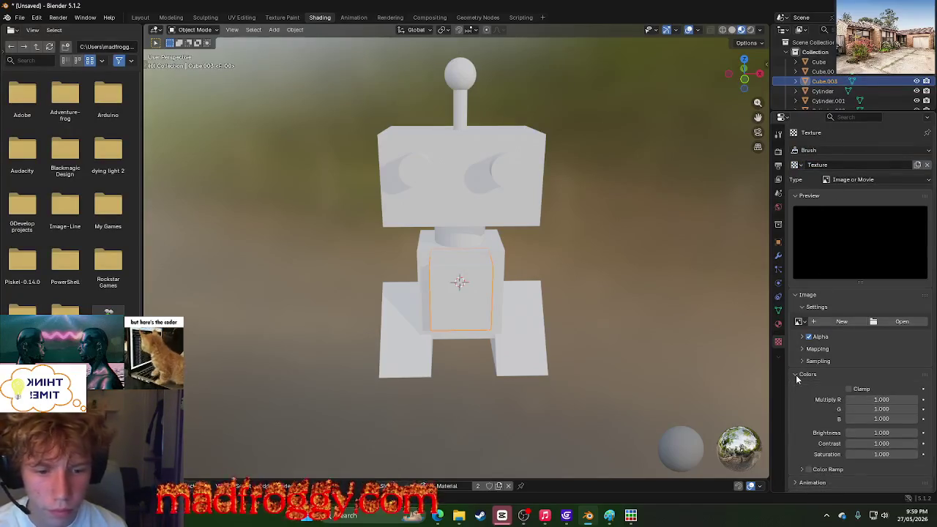
click(797, 375)
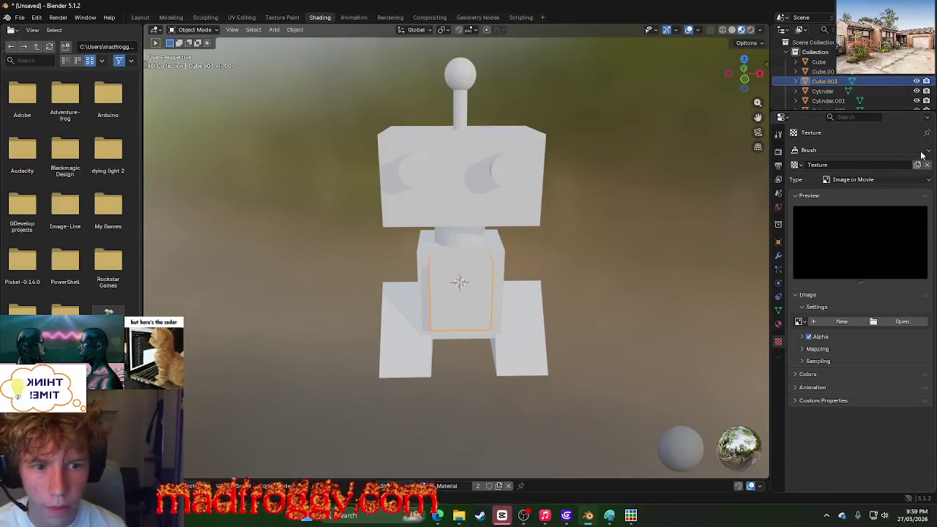
Step: Return to the material settings, toggle the preview sphere and browse available materials
click(778, 323)
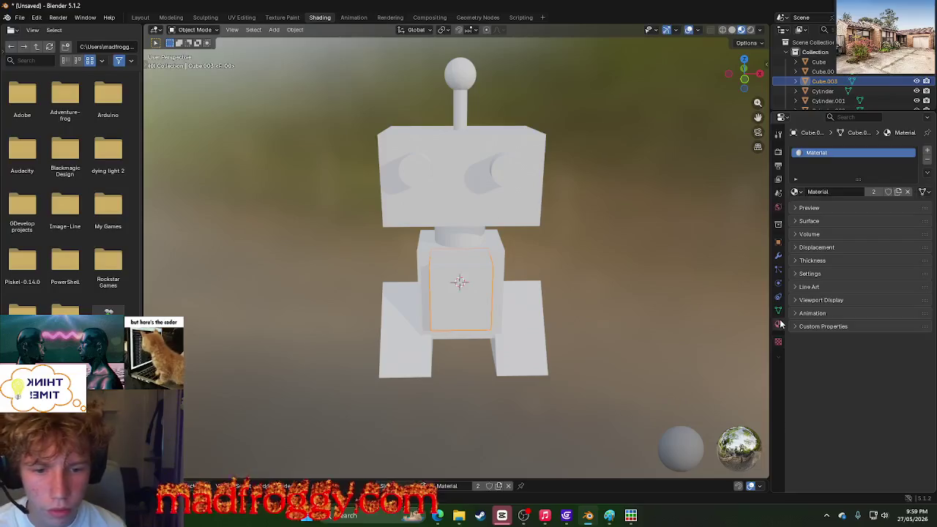
click(798, 209)
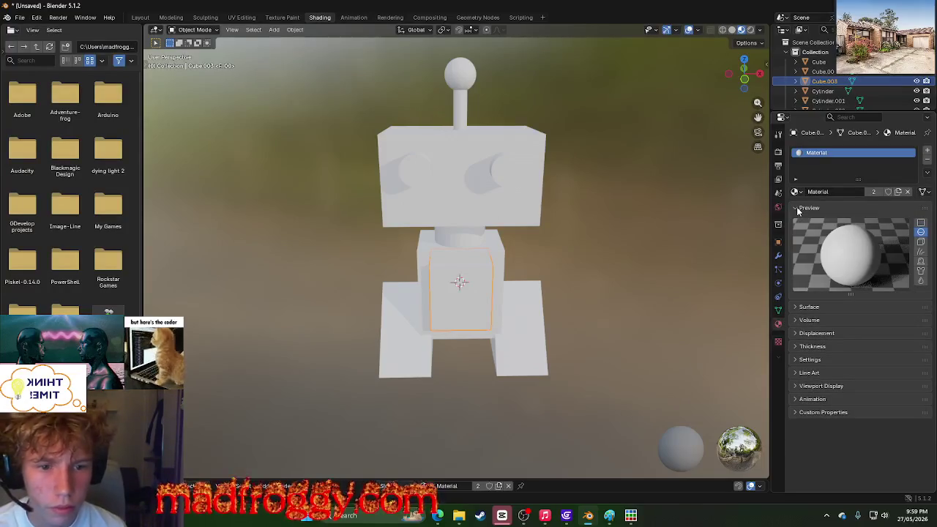
click(796, 210)
click(798, 193)
click(800, 194)
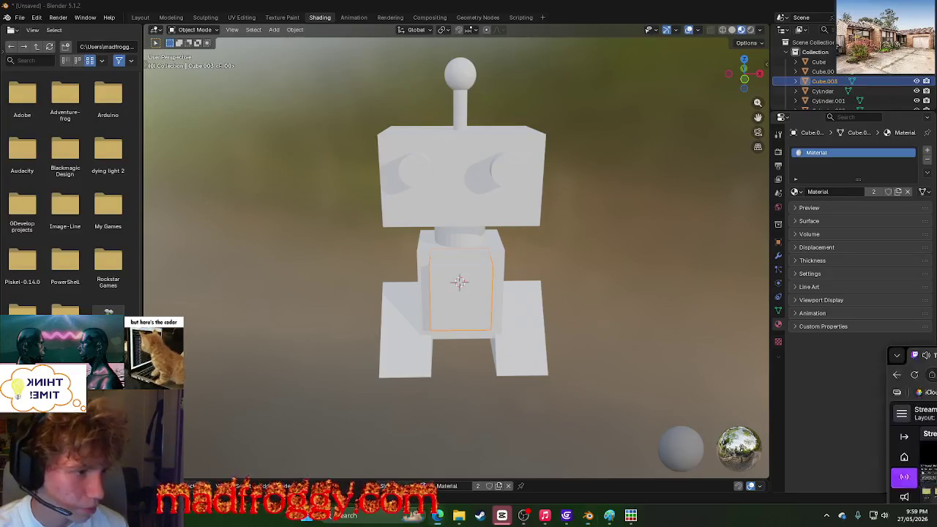
key(alt+Tab)
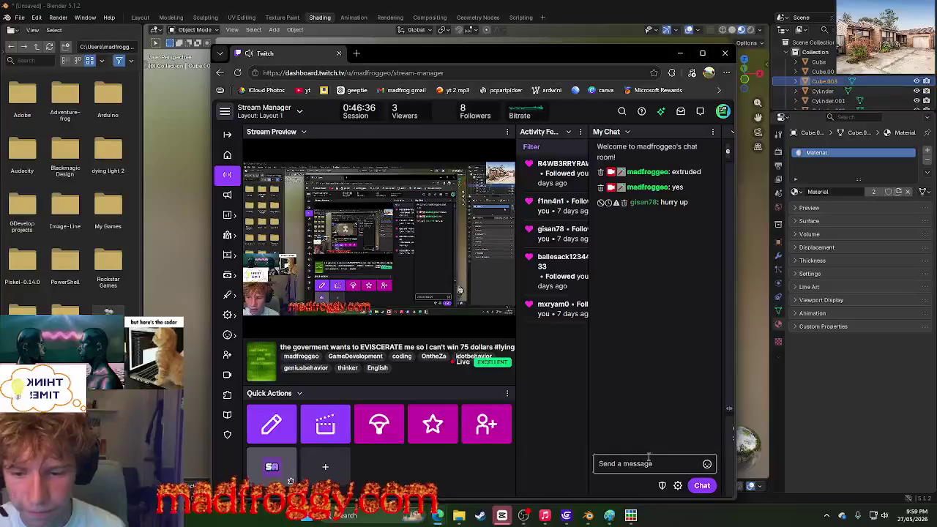
drag(571, 55, 936, 122)
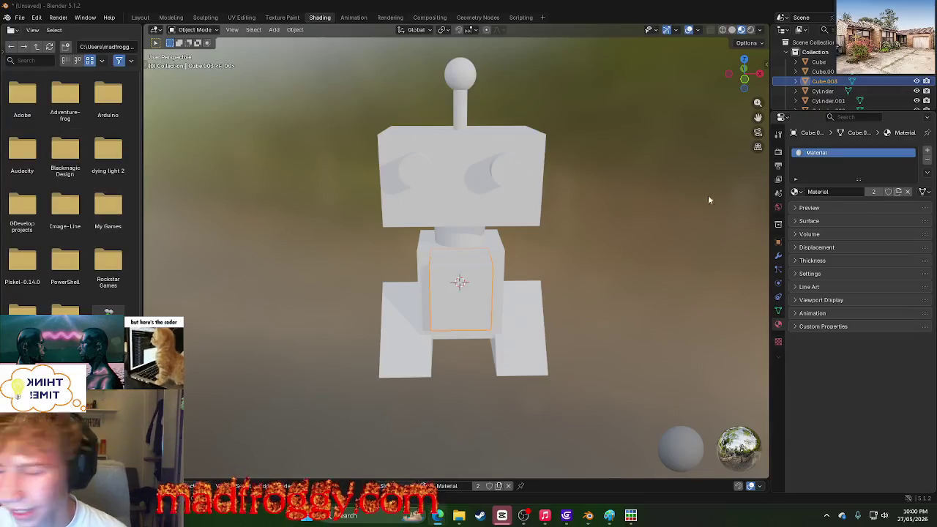
Step: Set Material.003's Base Color to bright red, undoing an accidental green first
click(796, 211)
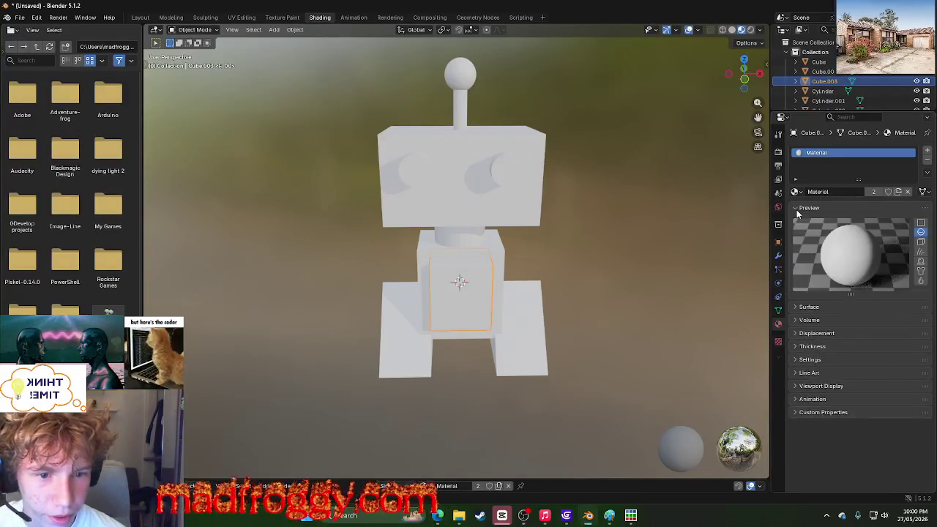
click(796, 212)
click(795, 220)
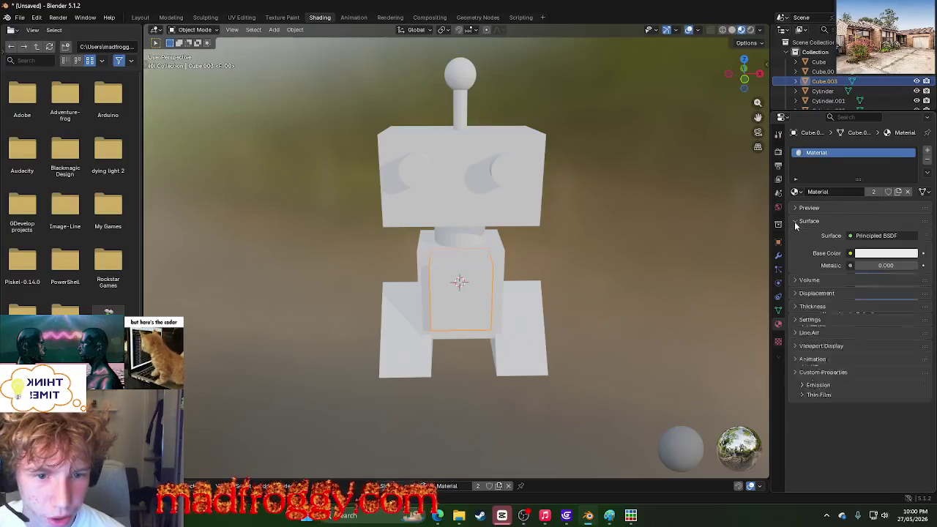
click(851, 253)
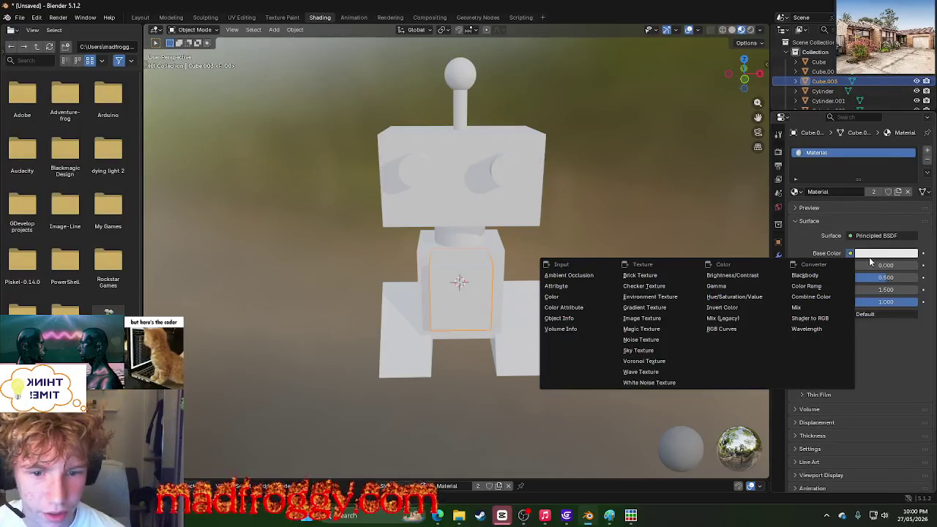
click(871, 254)
drag(847, 126, 850, 114)
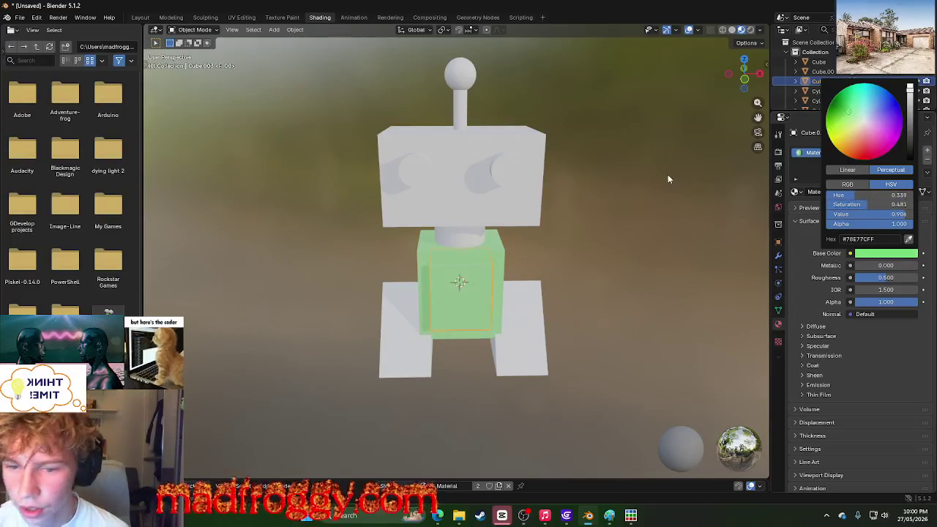
key(ctrl+z)
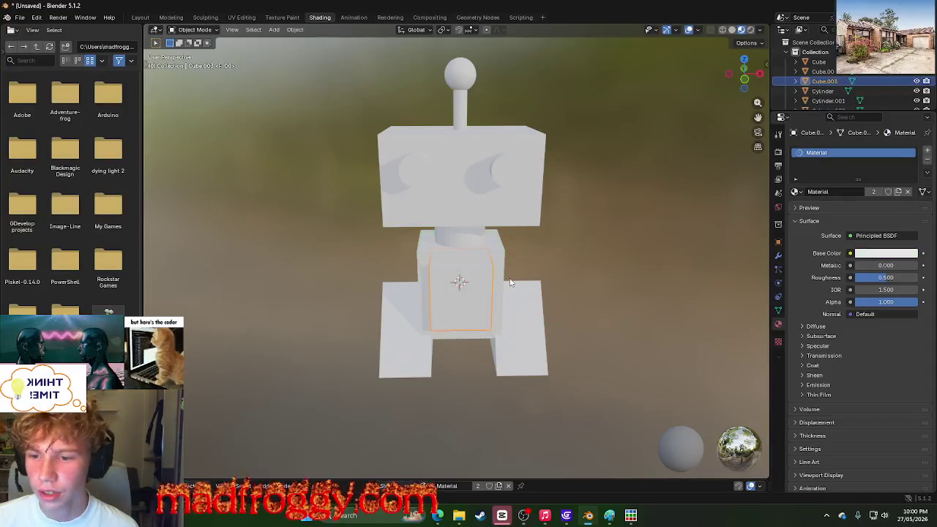
key(ctrl+z)
key(ctrl+z)
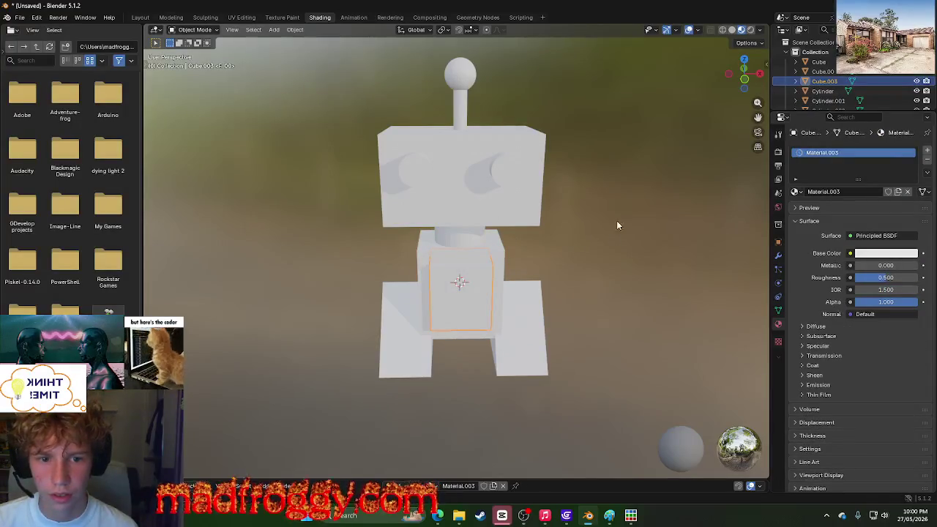
click(881, 255)
mouse_move(841, 114)
mouse_down()
mouse_move(833, 108)
mouse_move(863, 160)
mouse_up()
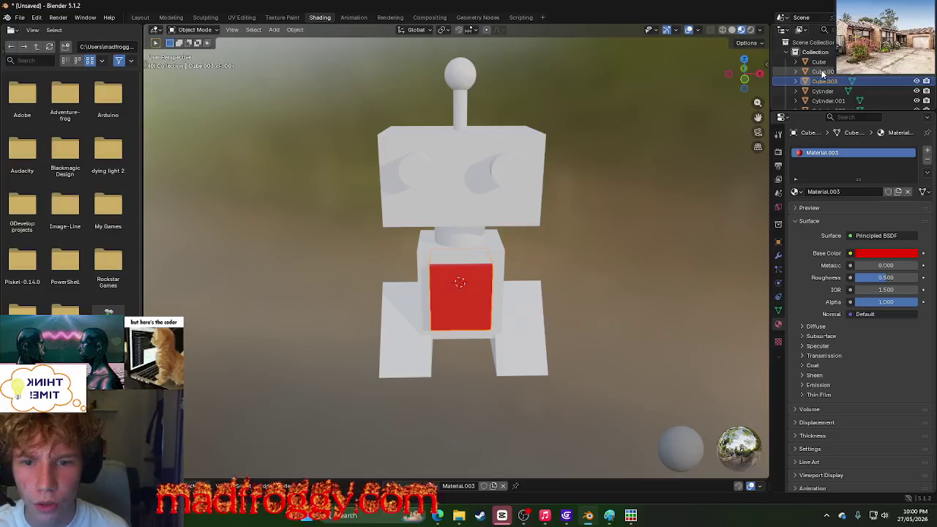
Step: Darken the robot body cube's base colour to a dark grey
click(826, 71)
click(818, 62)
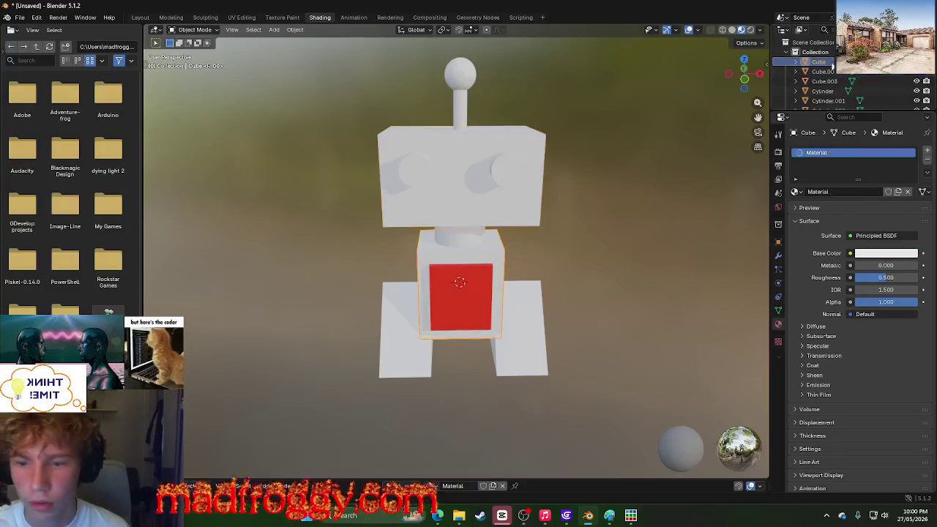
click(876, 254)
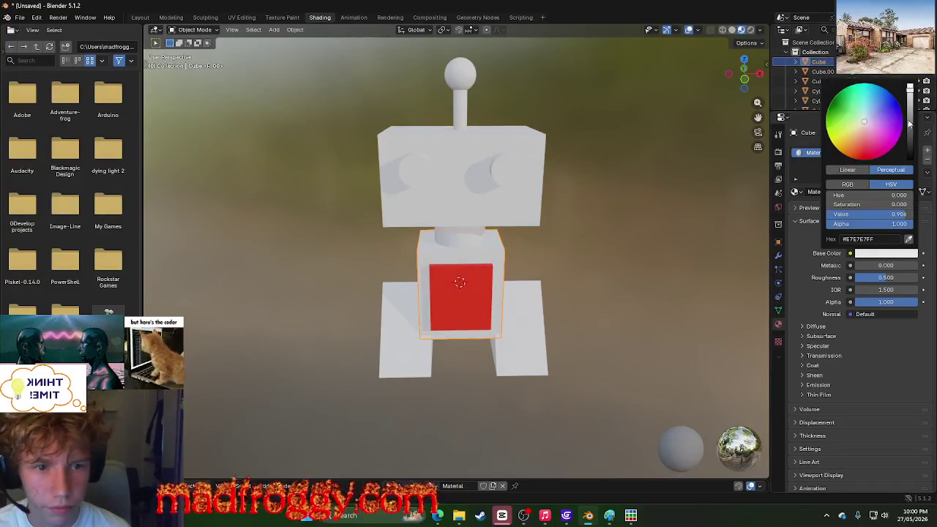
drag(910, 123, 910, 144)
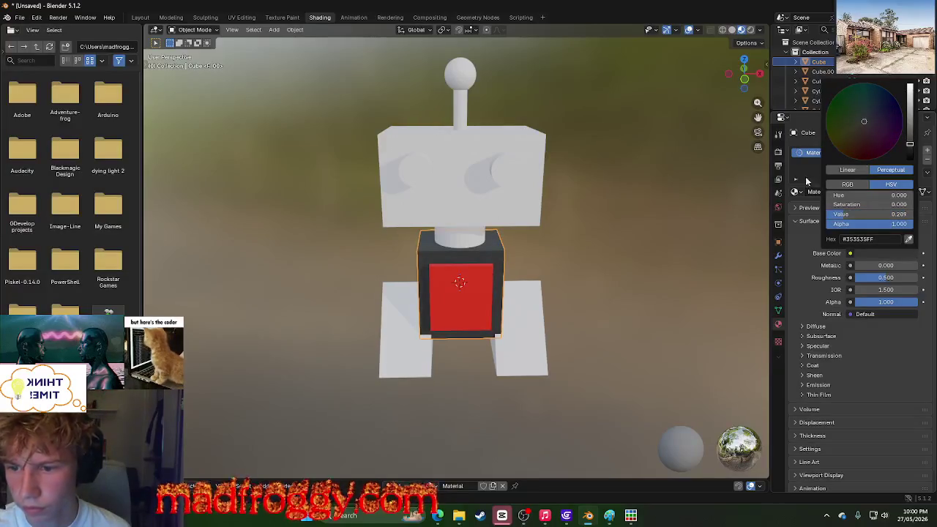
Step: Make the head grey (#717171) and lighten the body to mid grey (#6C6C6C)
click(822, 71)
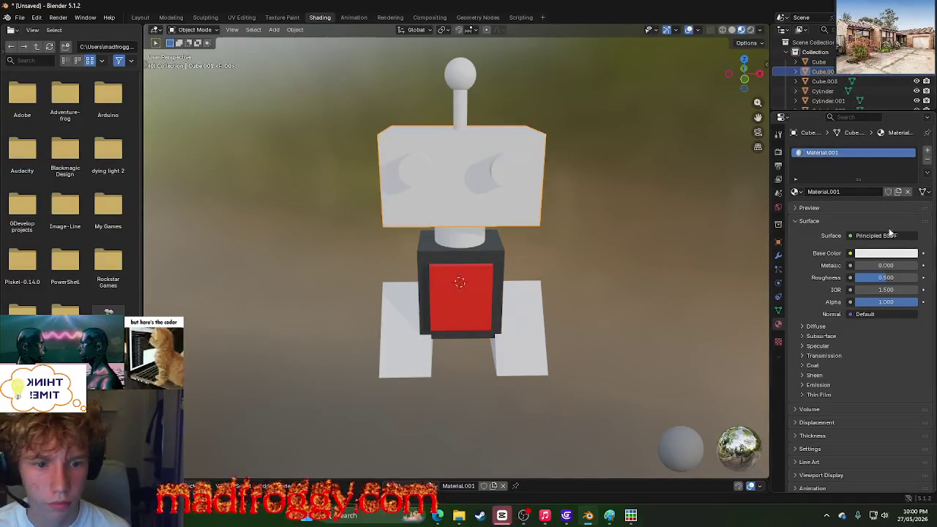
click(886, 256)
click(909, 128)
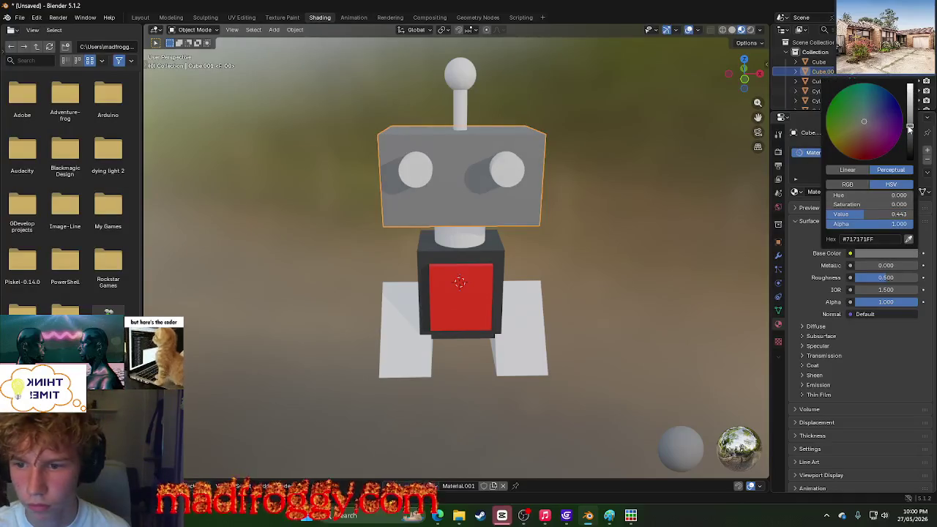
click(495, 249)
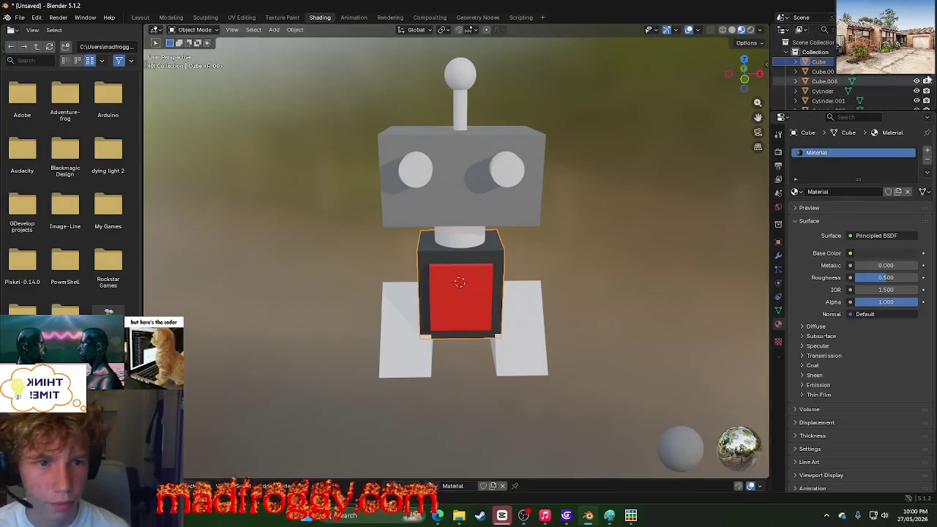
click(888, 253)
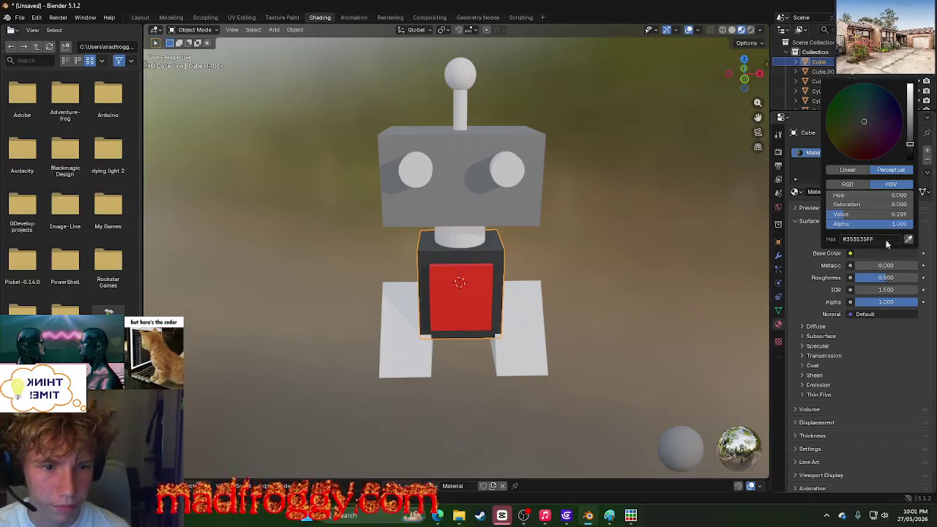
click(910, 130)
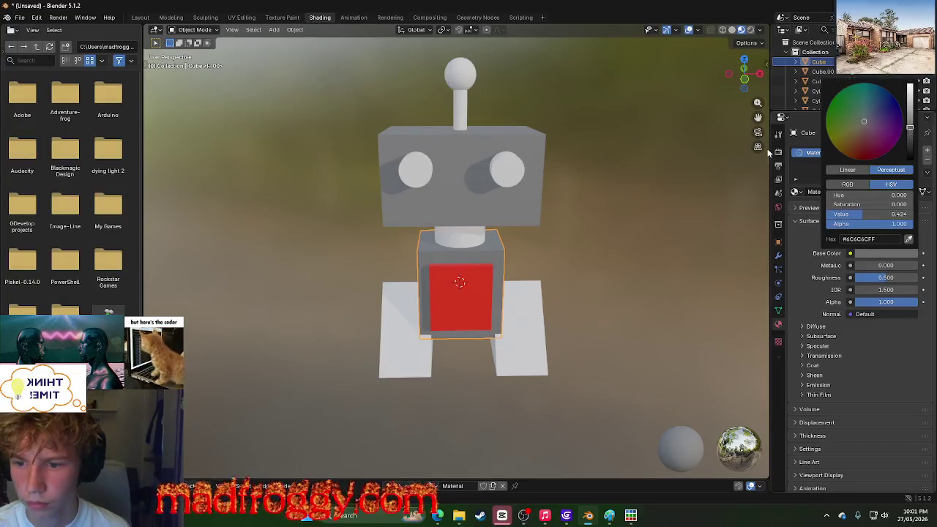
click(453, 235)
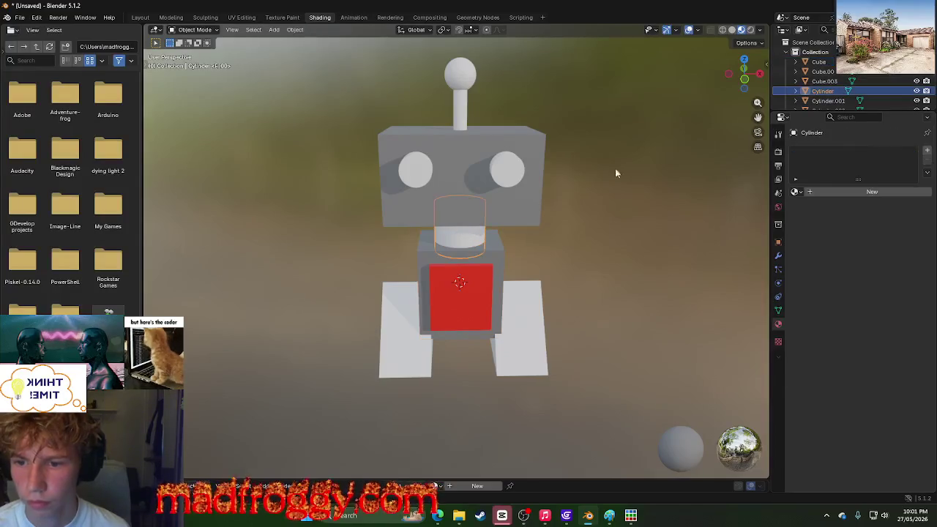
Step: Give the neck cylinder a new dark grey material
click(851, 192)
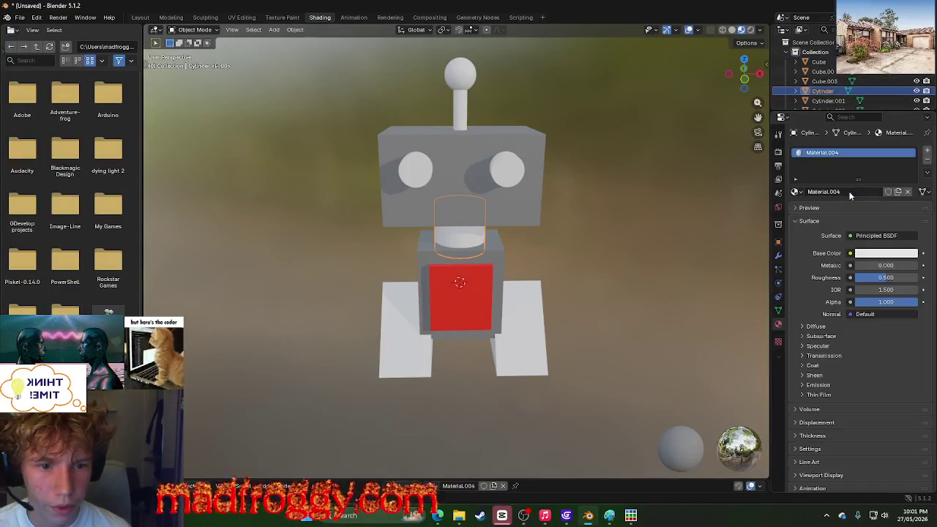
click(878, 253)
drag(909, 132, 910, 139)
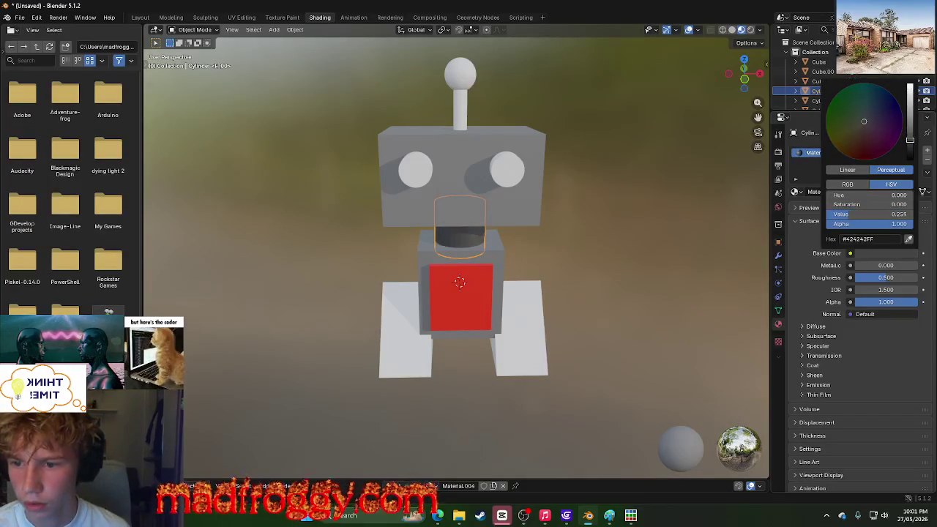
mouse_move(663, 227)
middle_down()
mouse_move(628, 228)
mouse_move(641, 233)
middle_up()
Step: Add a new red material (Material.005) to the right eye
click(827, 109)
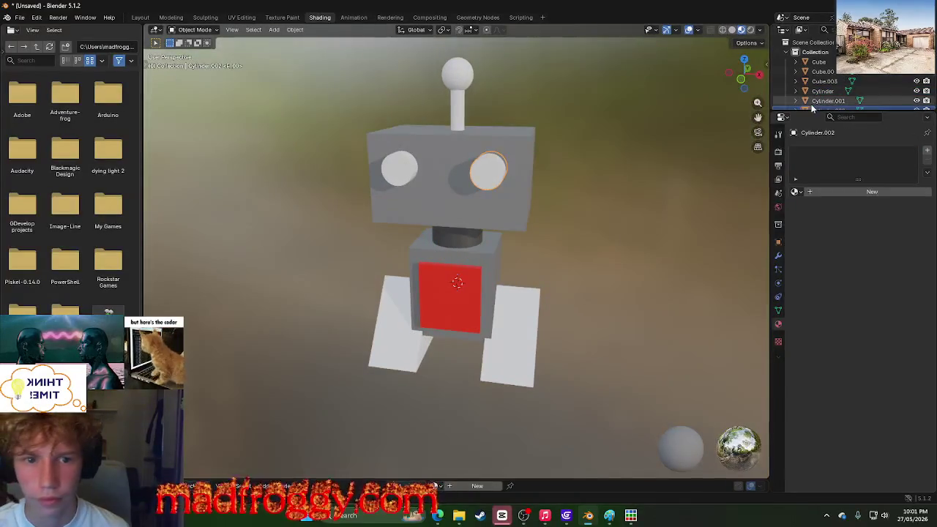
click(834, 192)
click(873, 252)
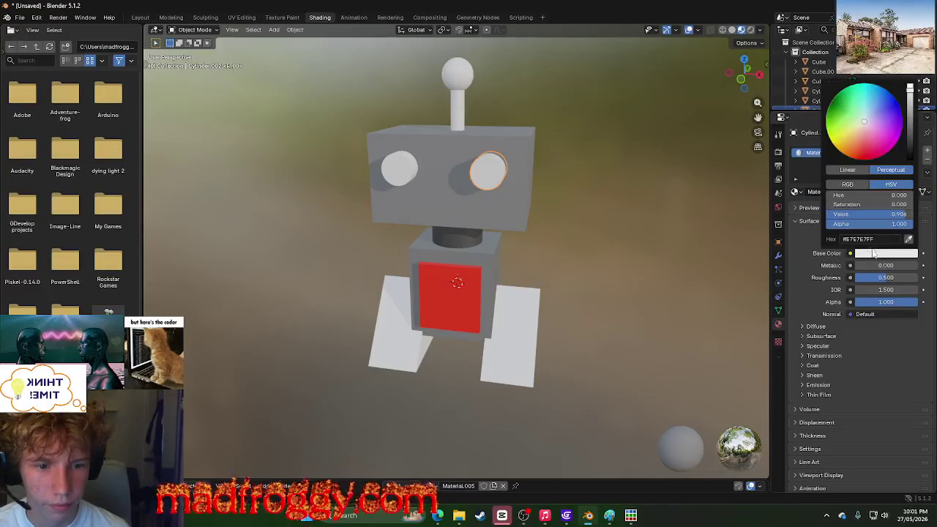
click(864, 160)
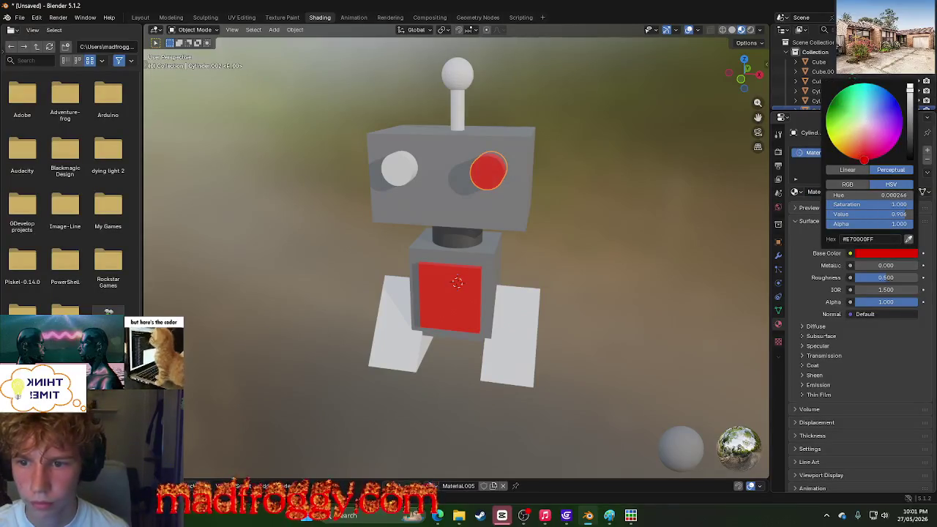
mouse_move(909, 90)
mouse_down()
mouse_move(910, 125)
mouse_move(909, 85)
mouse_up()
click(852, 184)
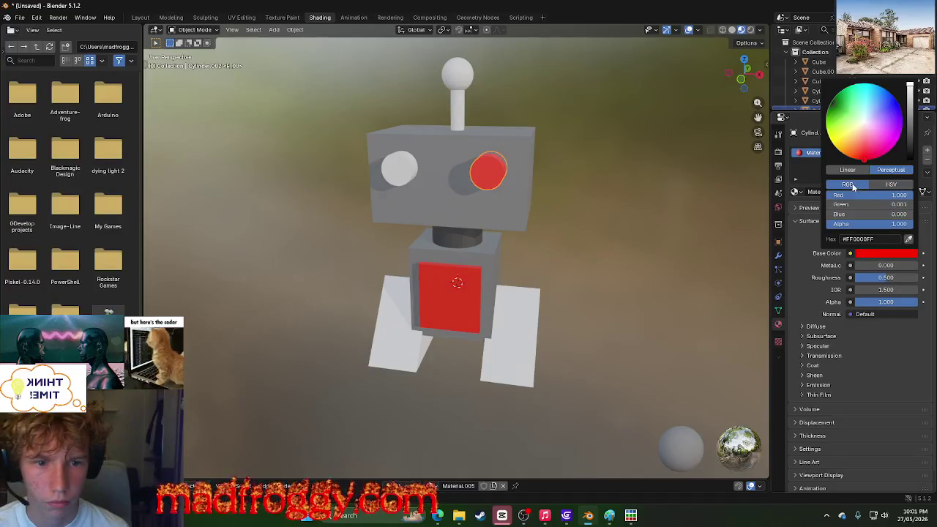
click(878, 185)
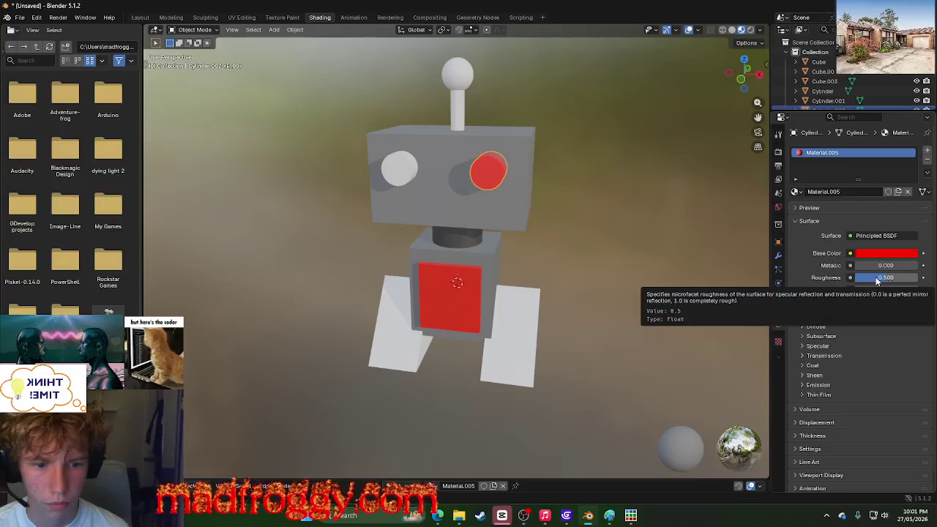
Step: Try roughness 0.3 and full metallic on the eye, then undo back to non-metallic, roughness 0.5
drag(878, 281, 857, 277)
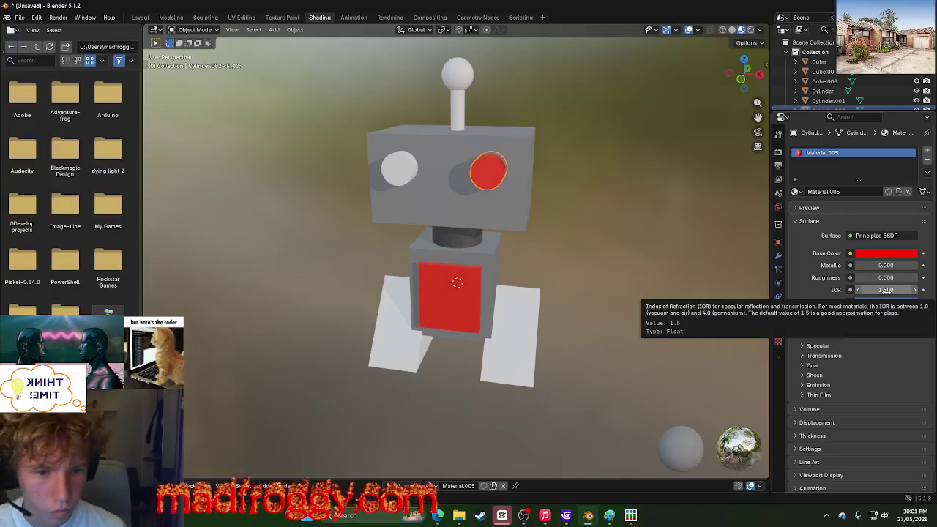
mouse_move(879, 265)
mouse_down()
mouse_move(918, 265)
mouse_move(855, 265)
mouse_move(917, 264)
mouse_up()
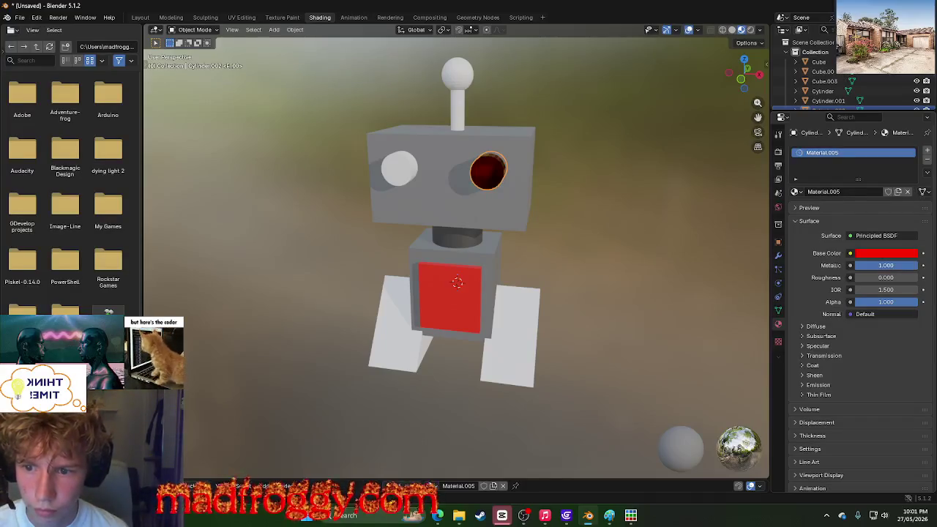
mouse_move(593, 187)
middle_down()
mouse_move(524, 187)
mouse_move(560, 164)
middle_up()
key(ctrl+z)
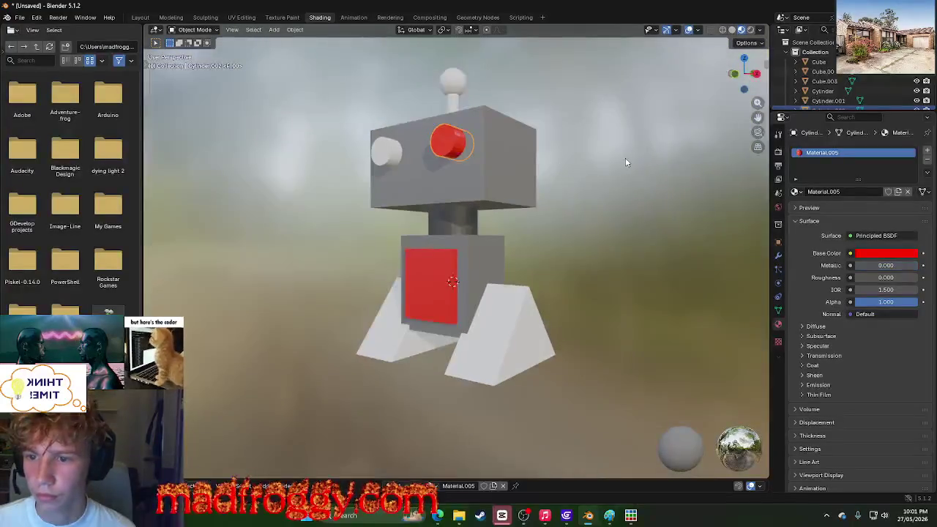
key(ctrl+z)
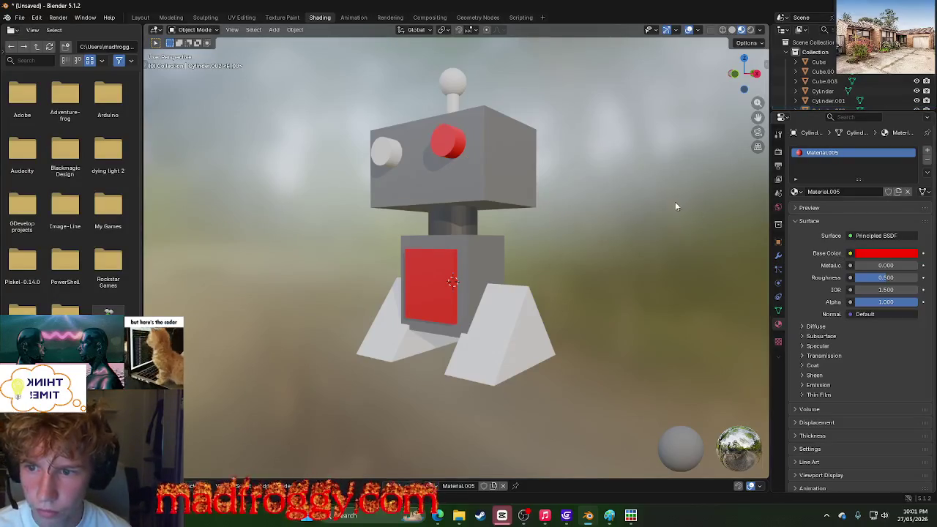
middle_drag(657, 226, 725, 259)
click(449, 191)
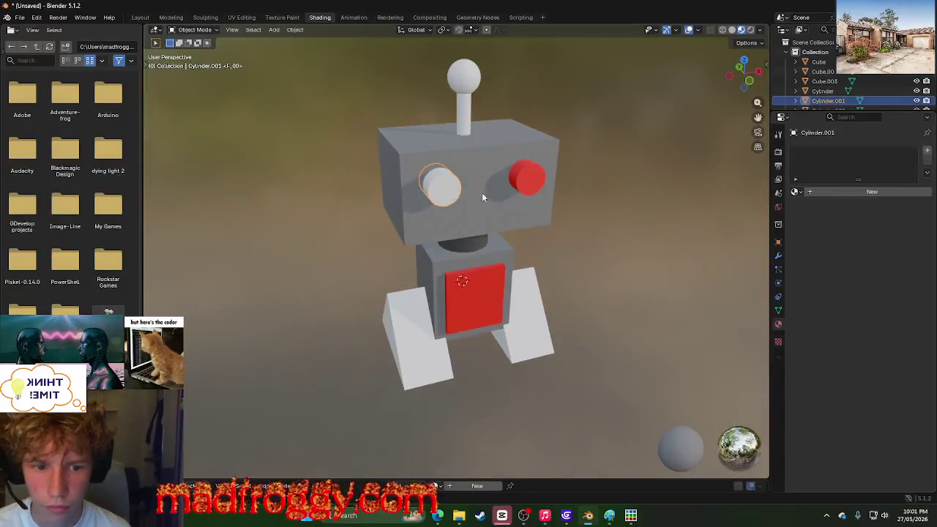
Step: Give the second eye a new red material, Material.006
click(844, 194)
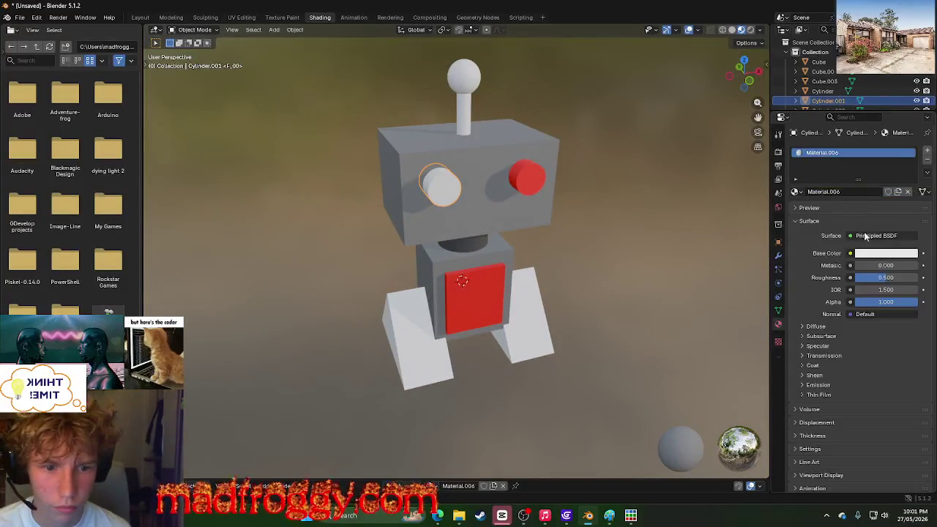
click(868, 253)
click(864, 158)
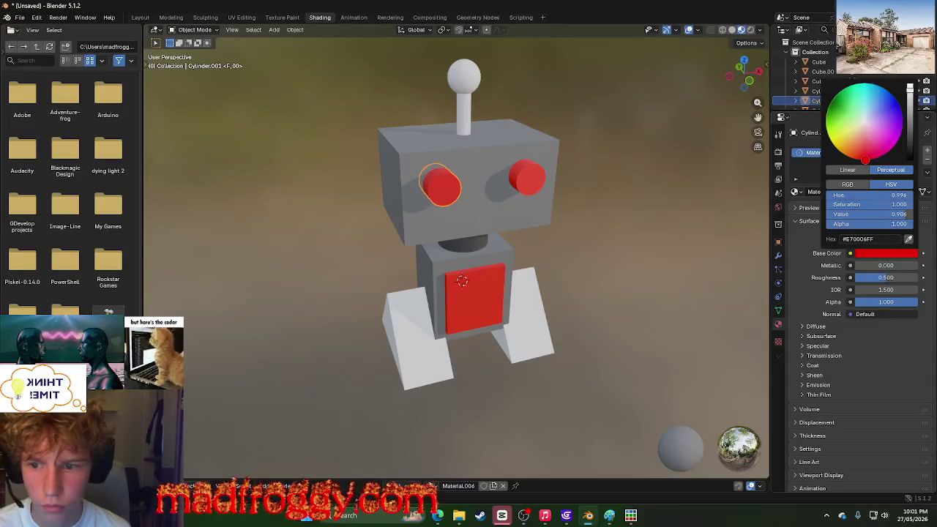
drag(865, 159, 863, 158)
click(674, 172)
mouse_move(674, 172)
middle_down()
mouse_move(558, 174)
mouse_move(615, 130)
mouse_move(611, 193)
mouse_move(406, 87)
middle_up()
Step: Give the antenna pole a new dark grey material, Material.007
click(452, 82)
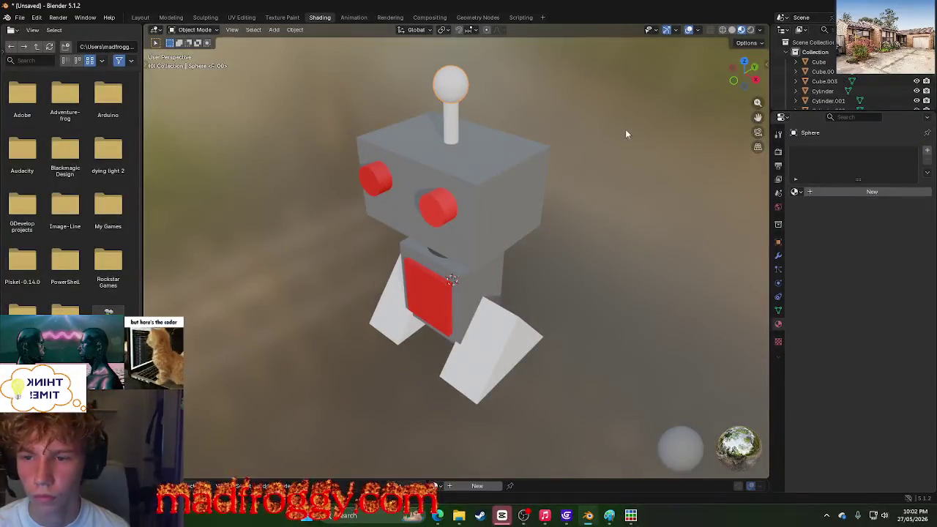
click(458, 117)
click(849, 191)
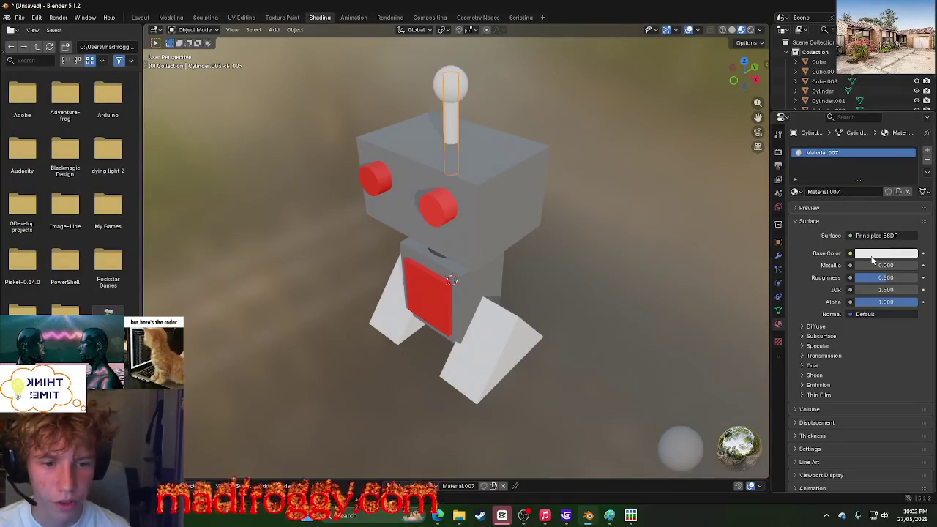
click(872, 256)
mouse_move(907, 125)
mouse_down()
mouse_move(910, 150)
mouse_move(909, 134)
mouse_up()
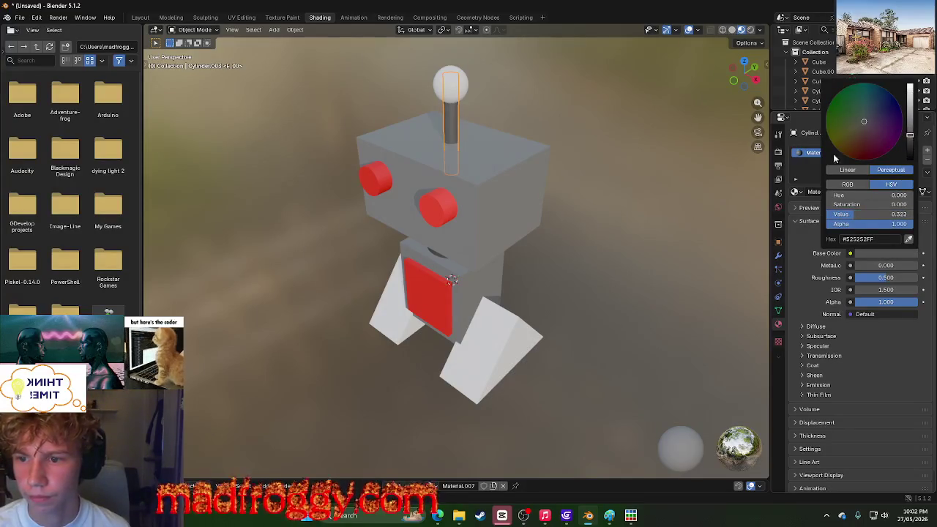
click(457, 84)
key(KP_1)
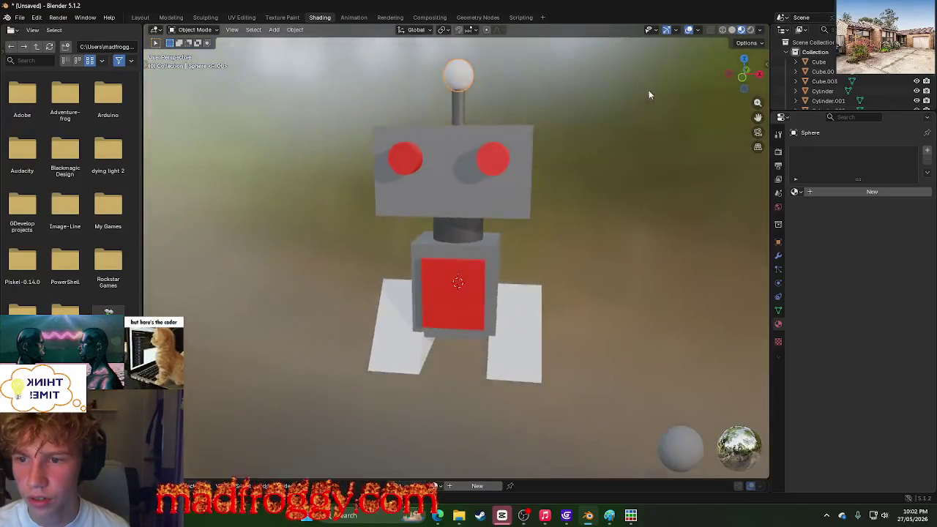
Step: Change both eye materials' base colour from red to cyan
middle_drag(661, 82, 678, 92)
scroll(678, 92, down, 6)
scroll(546, 233, up, 1)
scroll(546, 233, up, 5)
scroll(581, 222, up, 1)
click(410, 328)
scroll(551, 261, down, 1)
scroll(415, 99, down, 4)
click(446, 205)
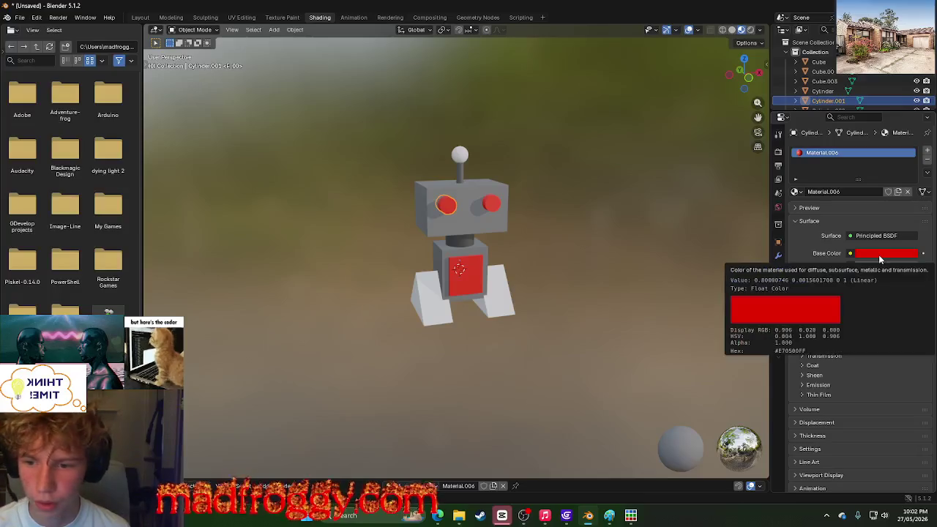
click(879, 252)
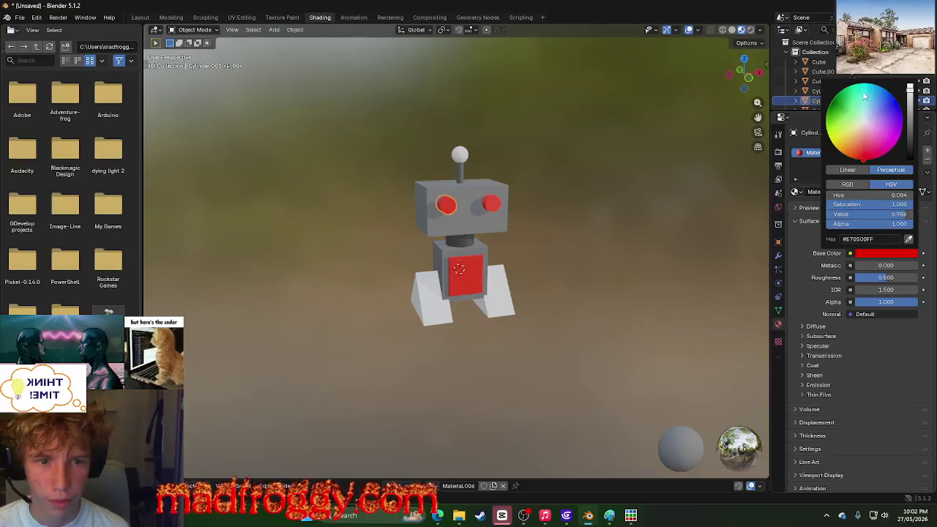
drag(864, 95, 864, 83)
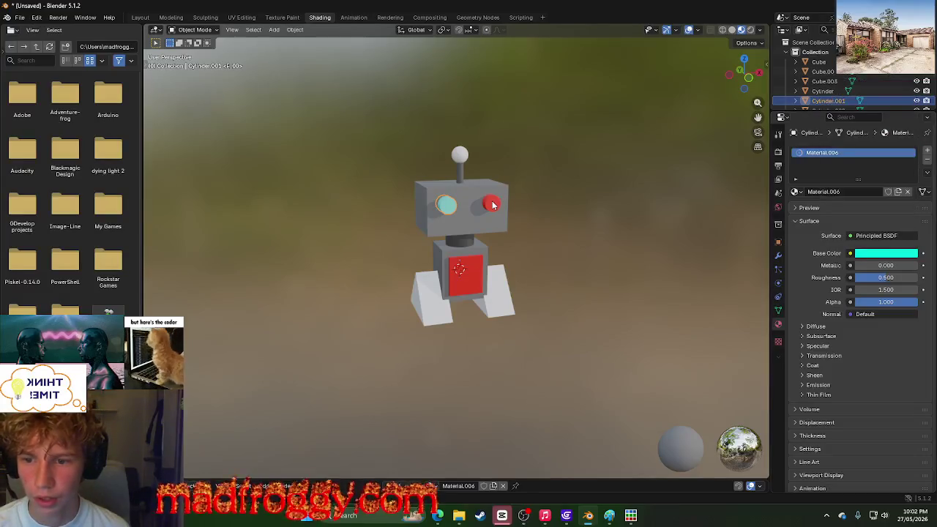
click(494, 202)
click(885, 253)
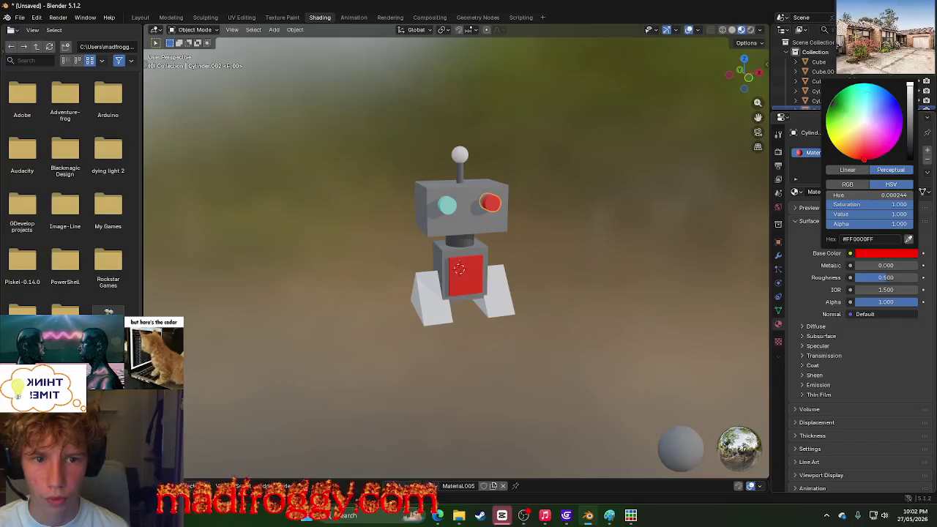
drag(870, 109, 863, 83)
Step: Give the antenna ball a new red material and return to the Layout workspace
middle_drag(635, 192, 481, 189)
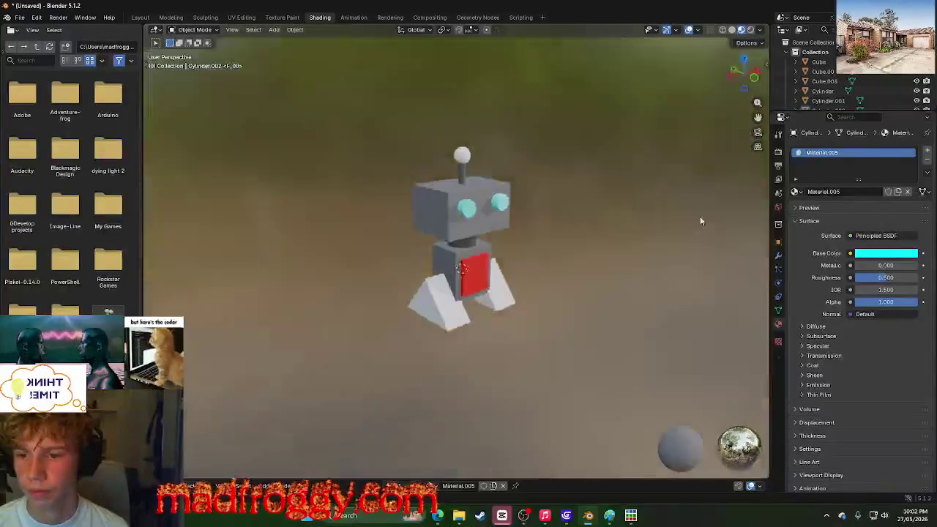
click(461, 158)
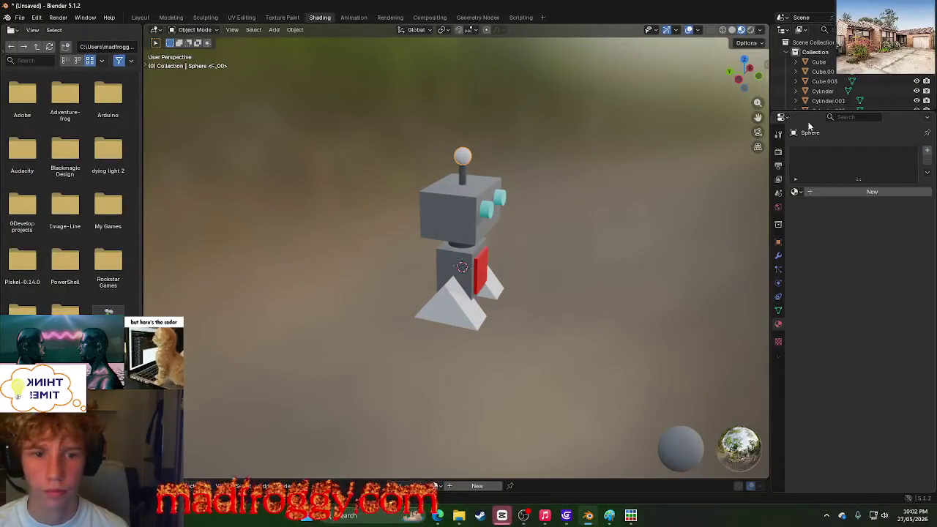
click(849, 193)
click(868, 253)
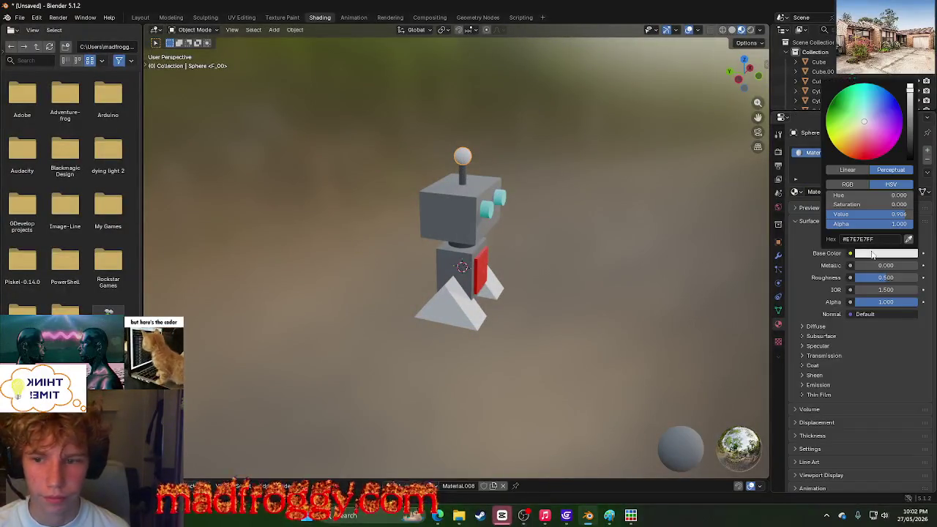
click(867, 159)
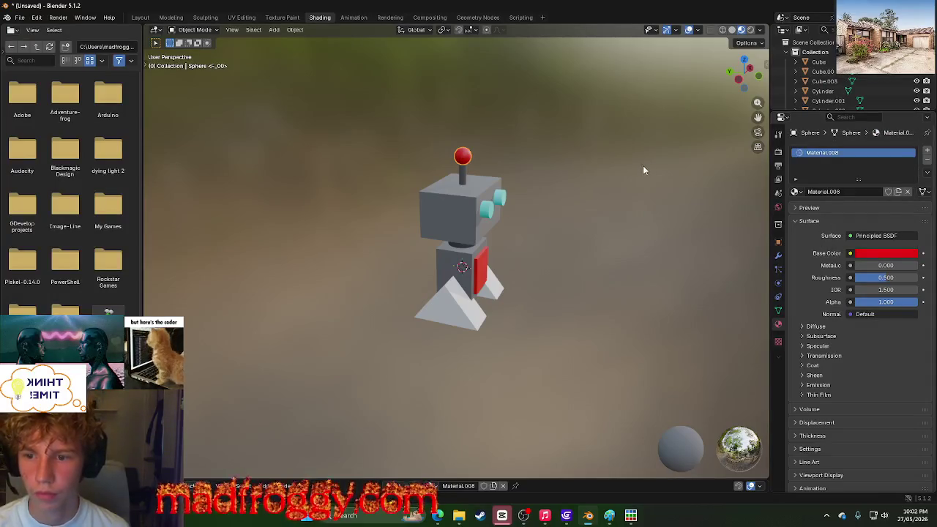
mouse_move(644, 178)
middle_down()
mouse_move(583, 155)
mouse_move(538, 152)
mouse_move(569, 202)
middle_up()
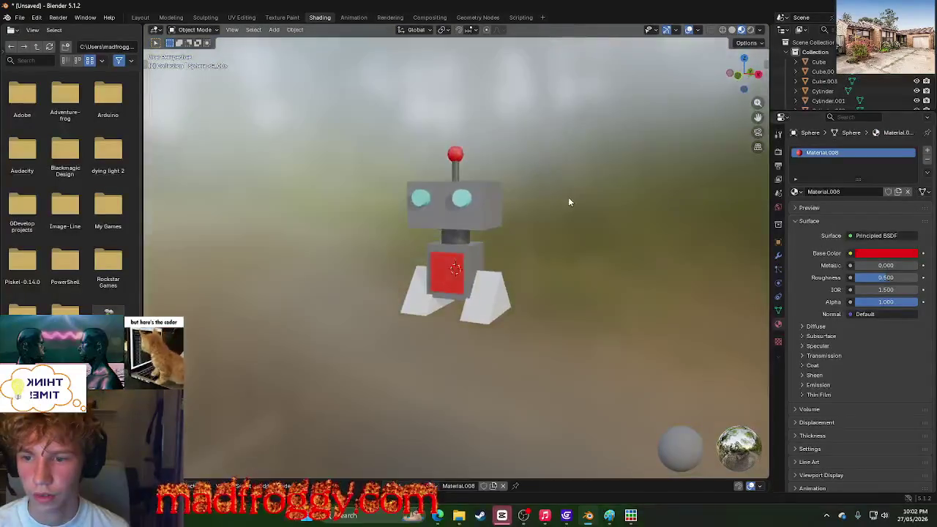
click(502, 293)
mouse_move(615, 264)
middle_down()
mouse_move(710, 261)
mouse_move(692, 268)
mouse_move(556, 262)
mouse_move(703, 268)
middle_up()
click(141, 18)
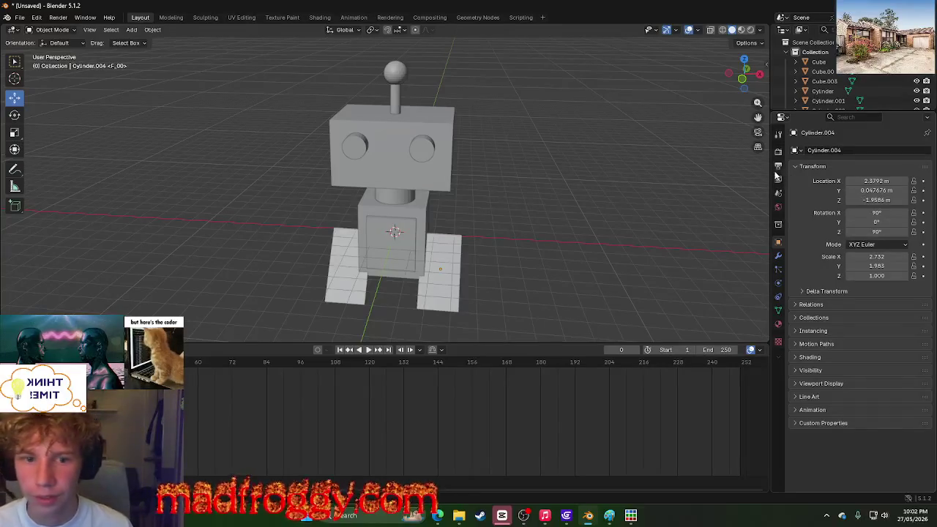
Step: Add a new cube and move it up onto the top front of the head
mouse_move(340, 109)
middle_down()
mouse_move(566, 149)
mouse_move(603, 128)
middle_up()
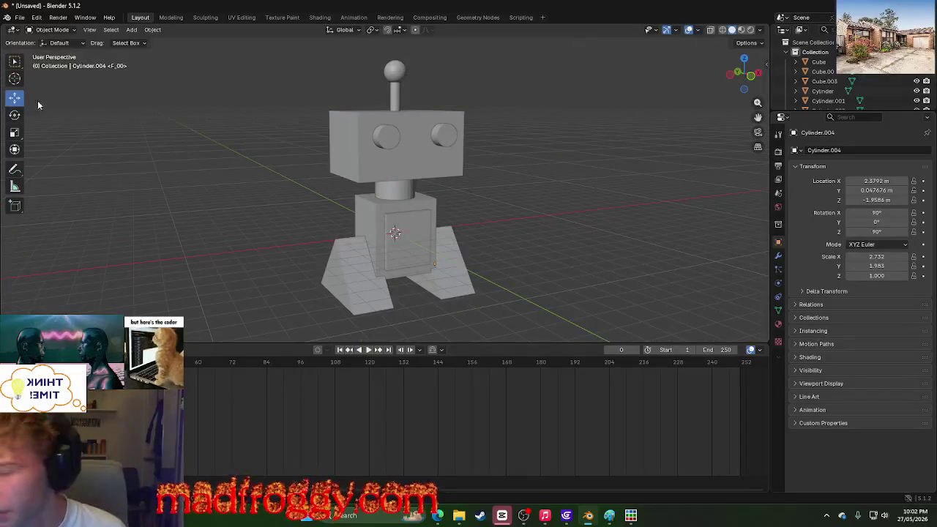
click(90, 29)
click(131, 29)
mouse_move(163, 41)
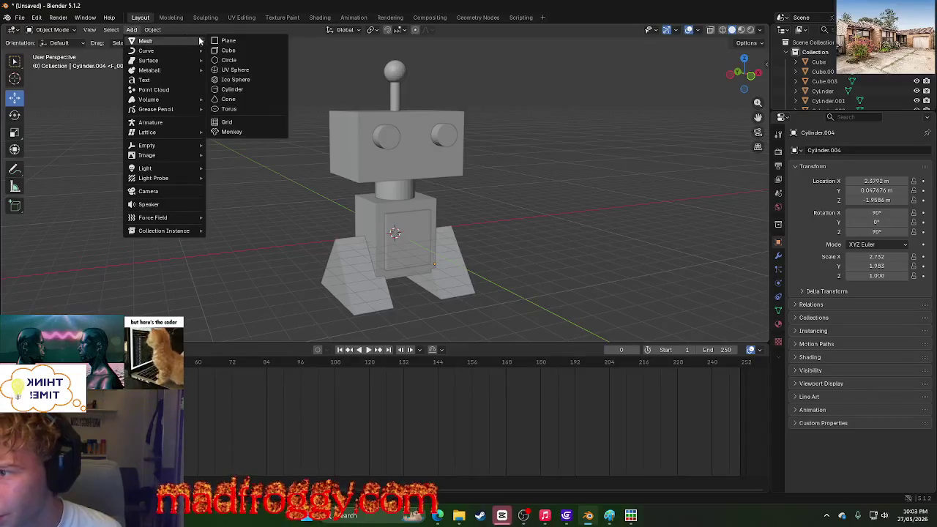
click(231, 50)
middle_drag(332, 231, 301, 242)
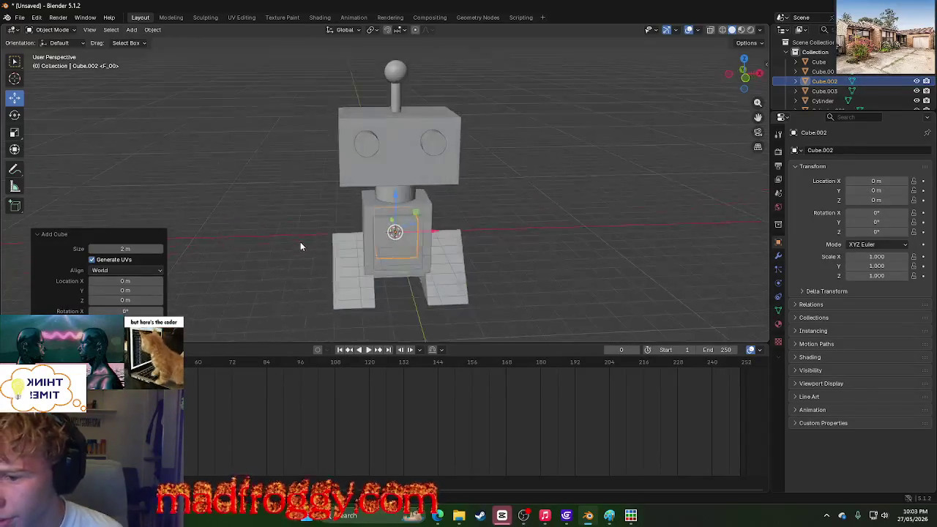
drag(401, 182, 425, 95)
mouse_move(425, 96)
middle_down()
mouse_move(546, 110)
mouse_move(362, 93)
middle_up()
drag(363, 92, 399, 98)
middle_drag(666, 130, 449, 77)
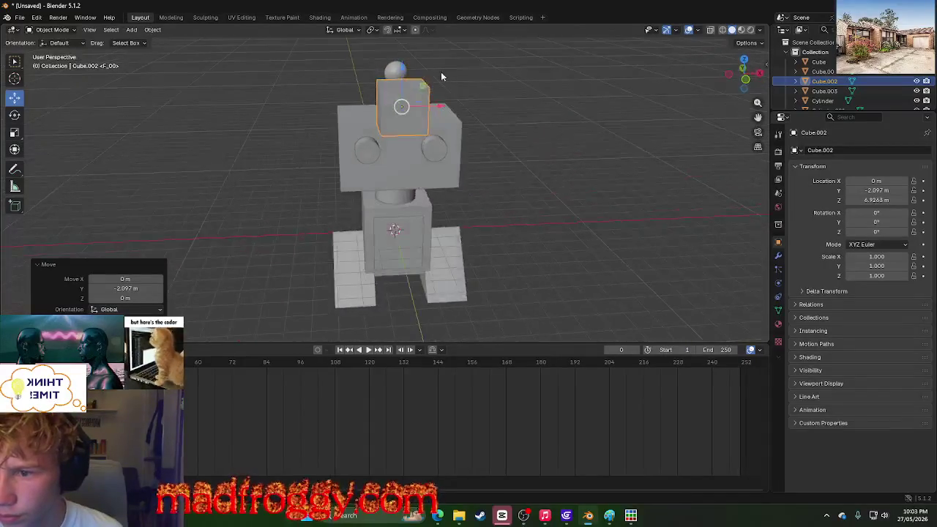
Step: Scale the cube into a thin slab, Y 0.390 and Z 0.302
click(15, 132)
drag(401, 73, 402, 93)
middle_drag(538, 161, 440, 102)
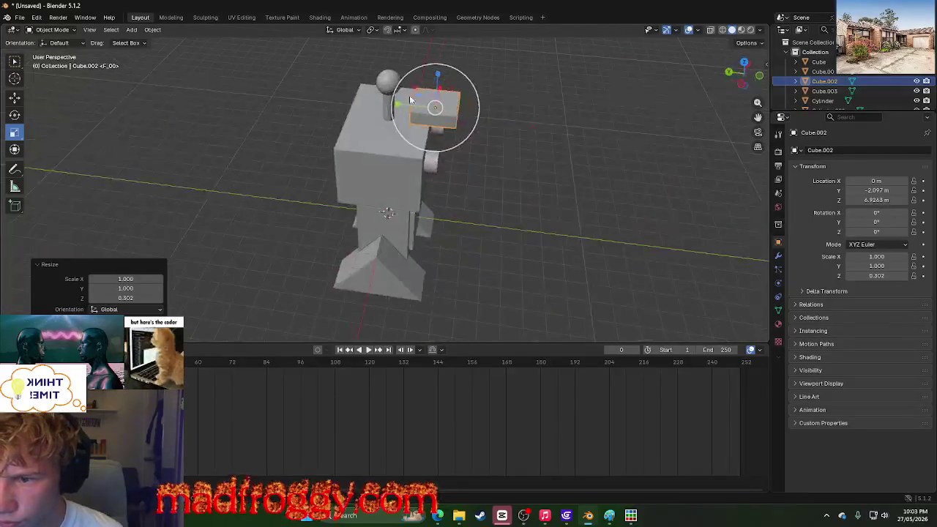
drag(437, 106, 413, 106)
middle_drag(528, 128, 542, 136)
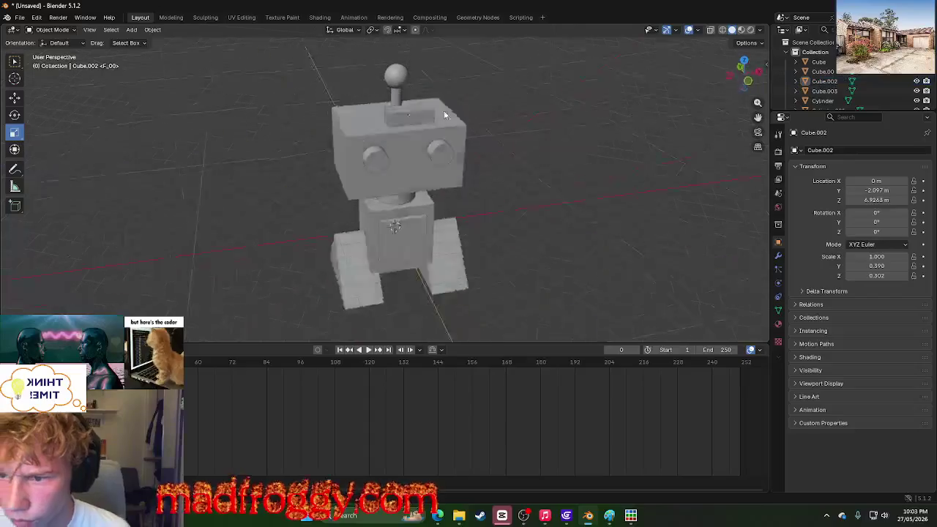
scroll(556, 139, up, 3)
middle_drag(590, 117, 595, 97)
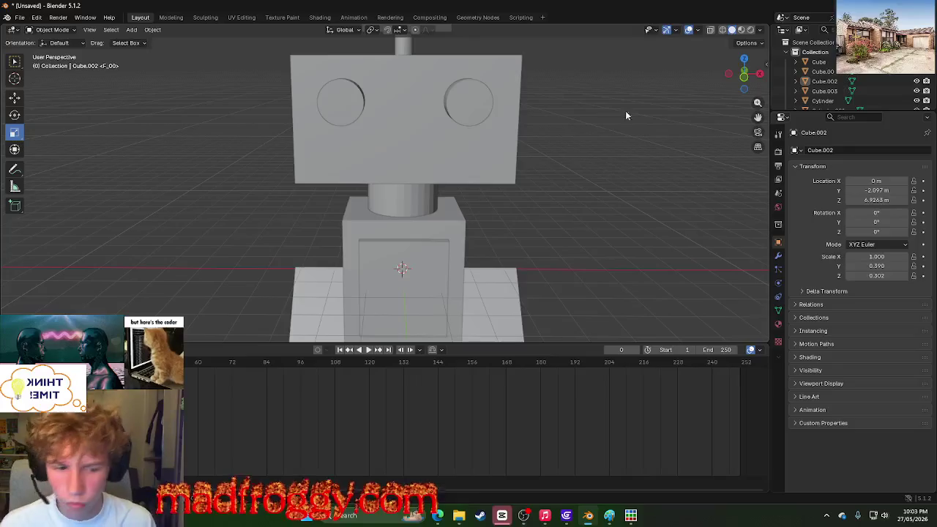
mouse_move(632, 114)
middle_down()
mouse_move(605, 127)
mouse_move(611, 132)
middle_up()
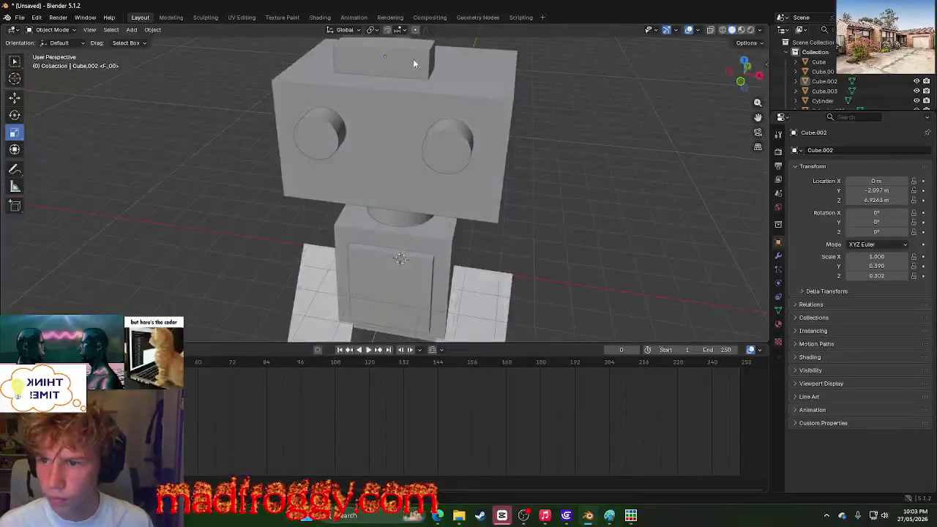
click(392, 57)
click(15, 97)
Step: Place the slab just above one eye and tilt it into an angled eyebrow
drag(415, 62, 490, 80)
drag(463, 44, 464, 88)
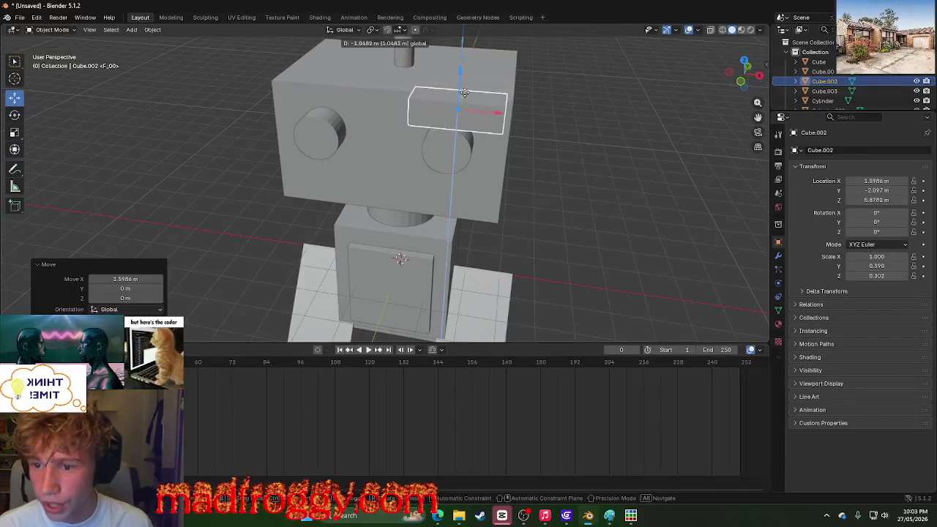
middle_drag(716, 211, 327, 218)
click(15, 115)
drag(382, 82, 394, 60)
middle_drag(226, 146, 270, 134)
Step: Paste a copy over the other eye, tilted the opposite way (about 25.75° on Y)
key(ctrl+v)
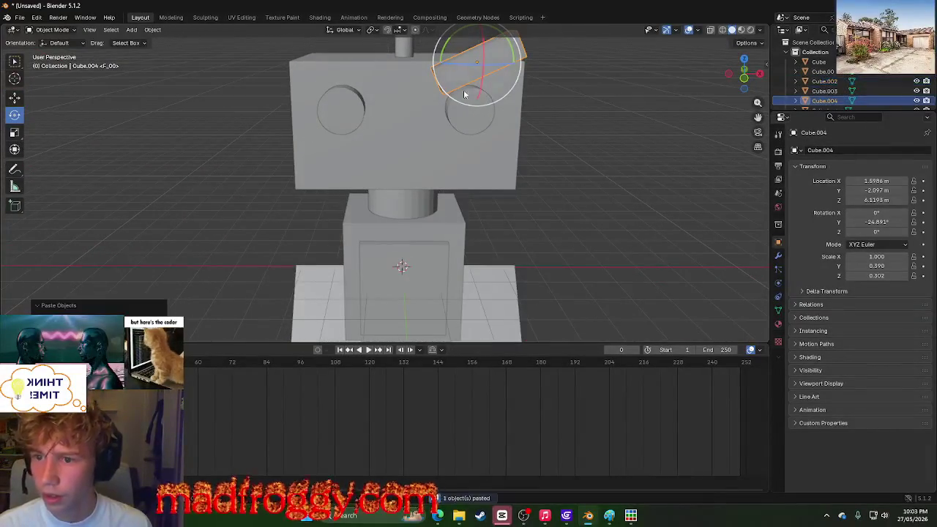
click(14, 98)
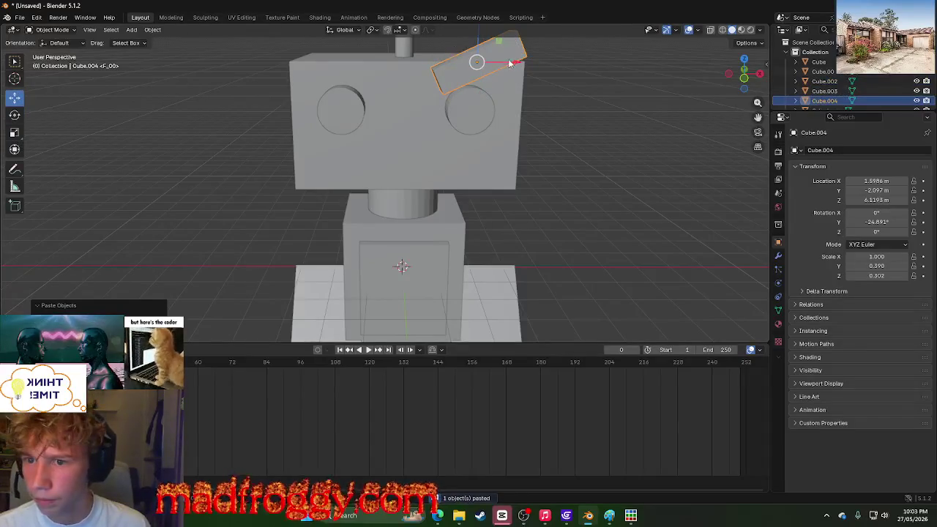
drag(512, 62, 308, 63)
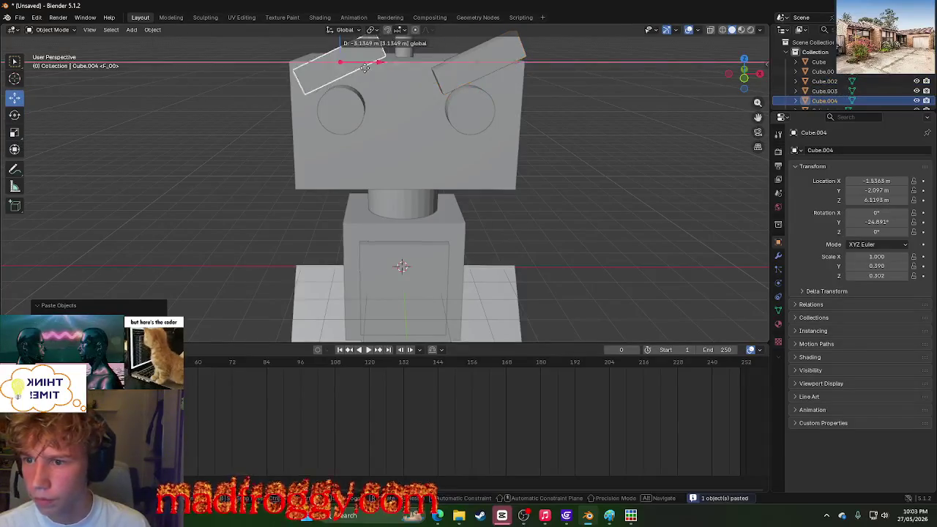
click(15, 115)
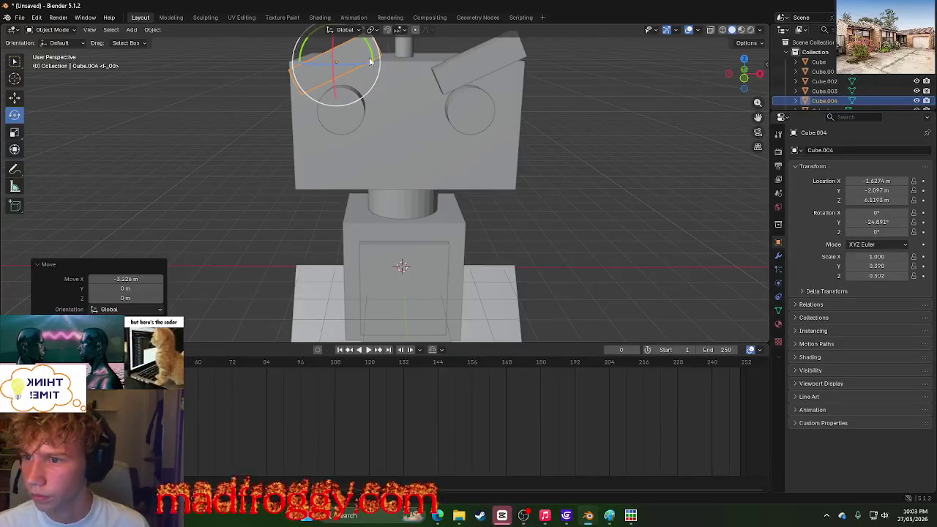
drag(371, 61, 357, 98)
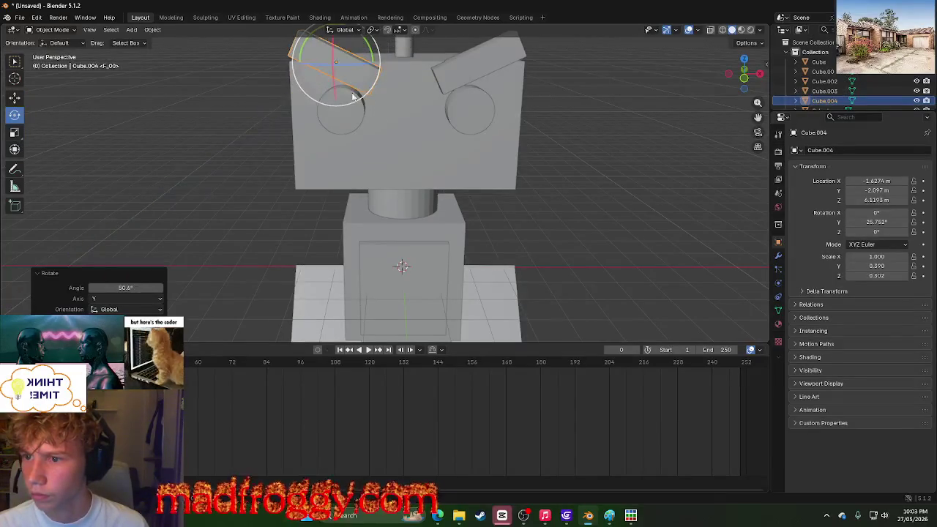
click(15, 97)
drag(388, 63, 395, 63)
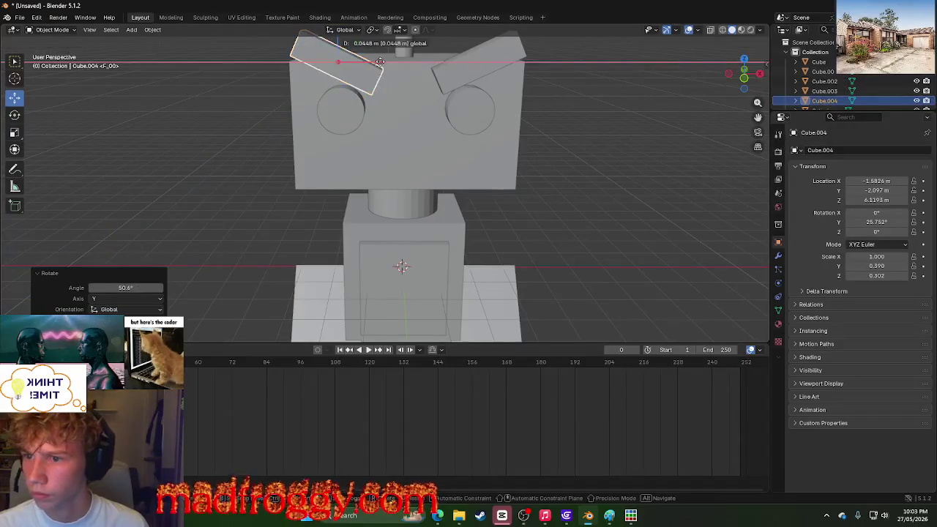
click(184, 99)
Step: Orbit around the robot to inspect both angry eyebrows from a raised angle
scroll(218, 94, down, 5)
scroll(230, 106, down, 3)
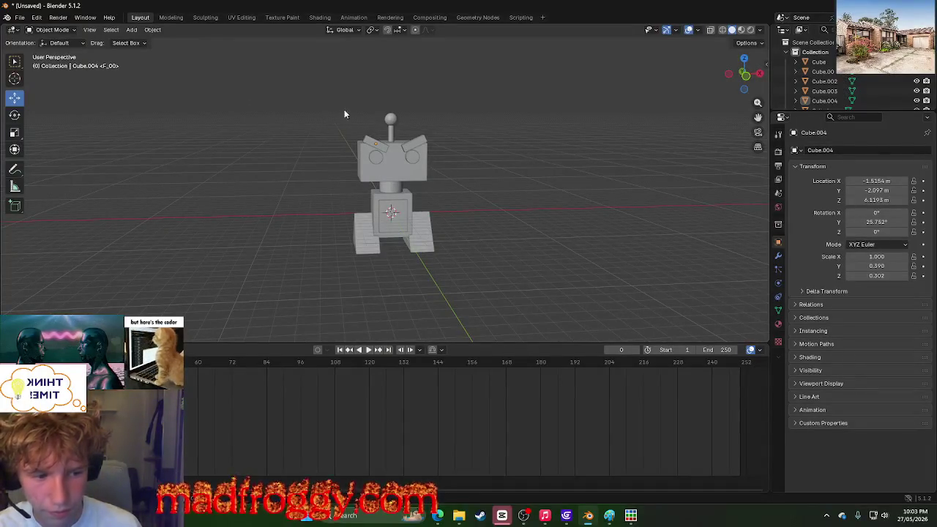
mouse_move(374, 115)
middle_down()
mouse_move(220, 129)
mouse_move(331, 115)
middle_up()
scroll(296, 115, up, 4)
mouse_move(233, 122)
middle_down()
mouse_move(309, 114)
mouse_move(414, 67)
middle_up()
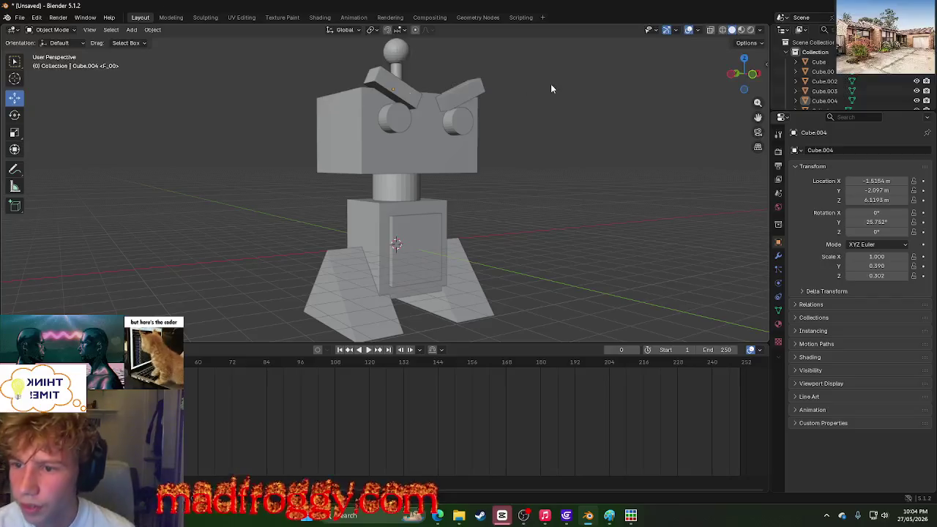
click(241, 18)
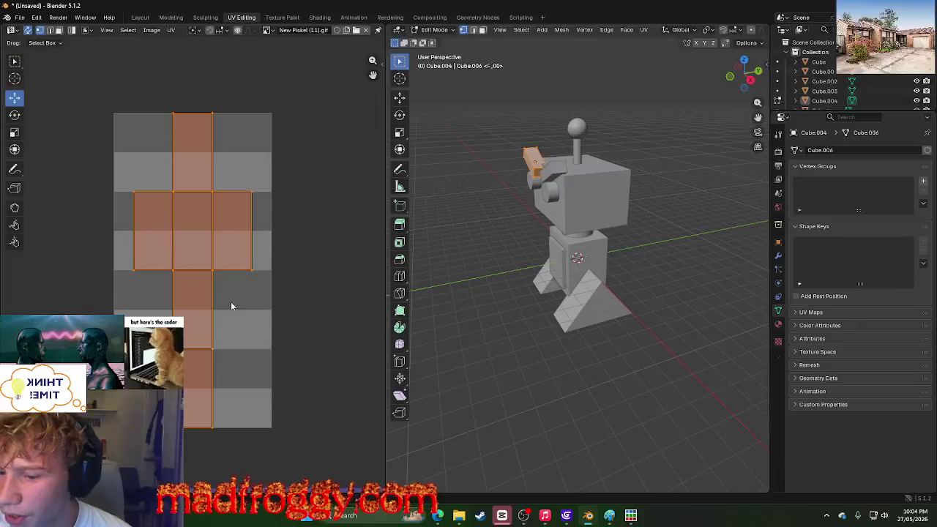
Step: Try shifting a UV island corner vertex left, then undo the move
click(198, 388)
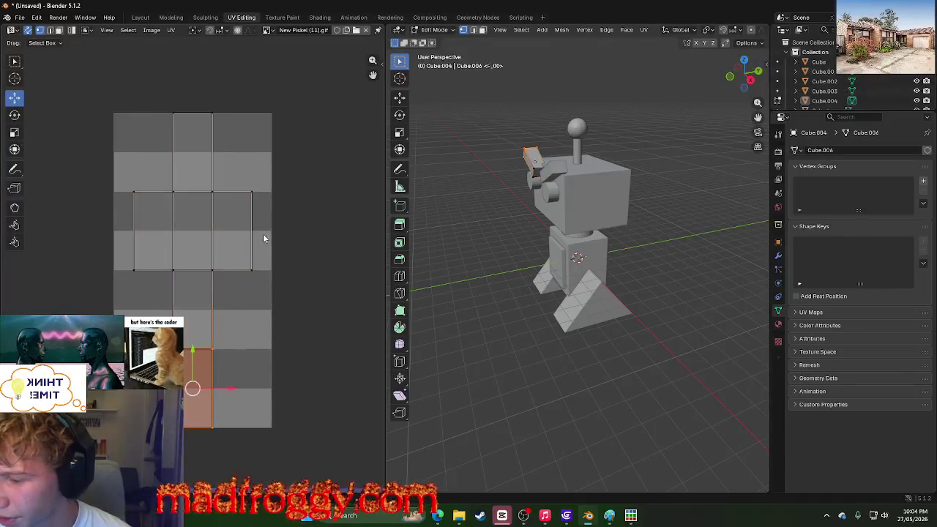
click(133, 270)
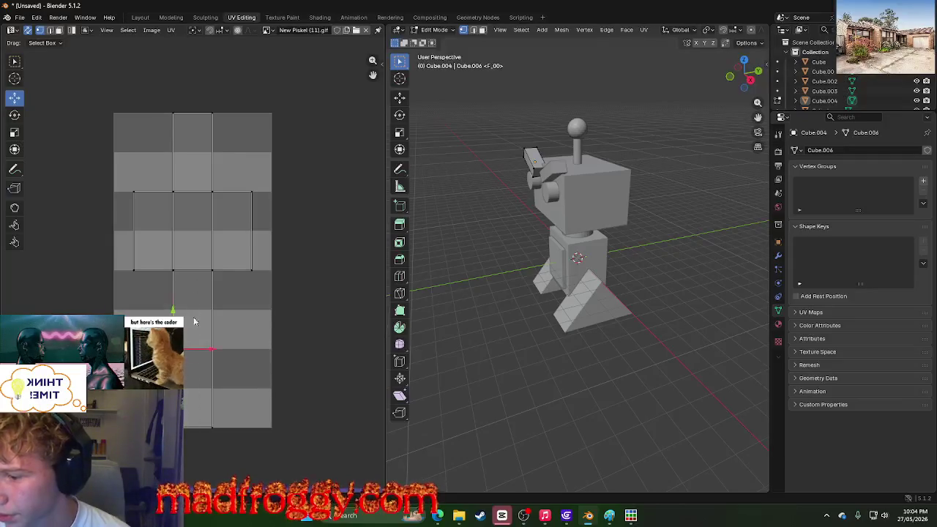
drag(210, 355, 105, 355)
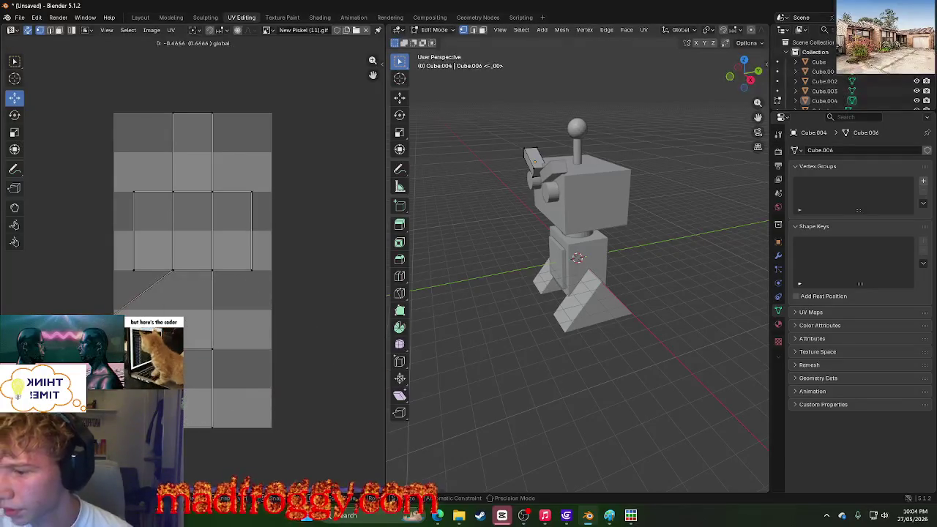
key(ctrl+z)
Step: Settle on the Shading workspace showing the robot in material preview
click(282, 17)
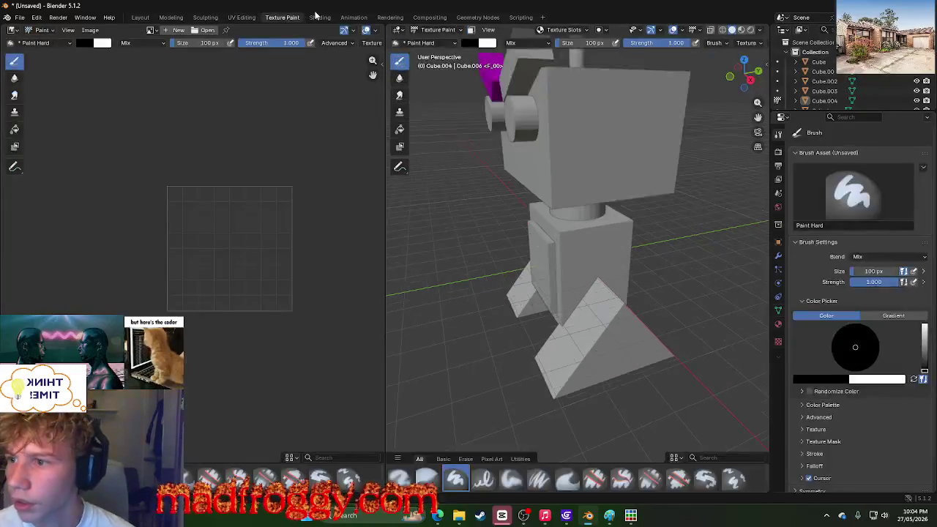
click(320, 16)
click(354, 17)
click(319, 16)
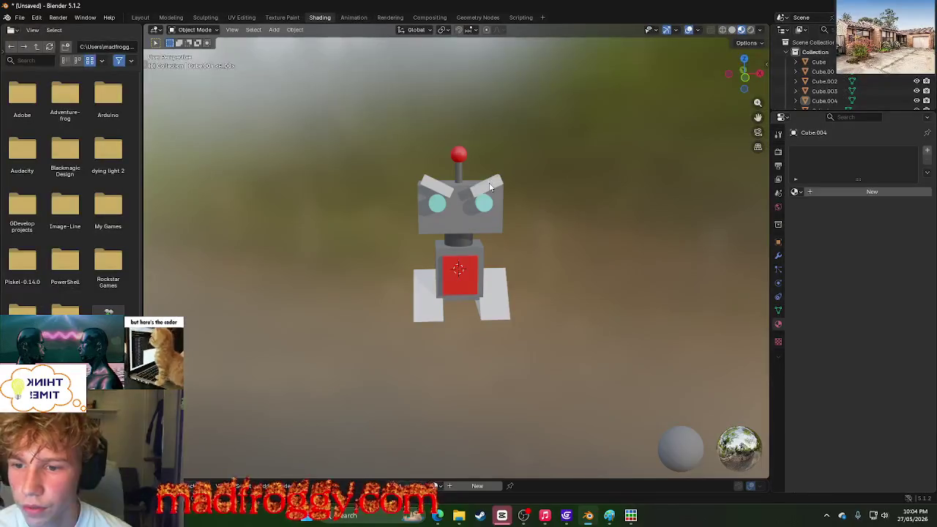
Step: Give the right eyebrow block a new dark grey material, hex 383838
click(824, 81)
click(899, 192)
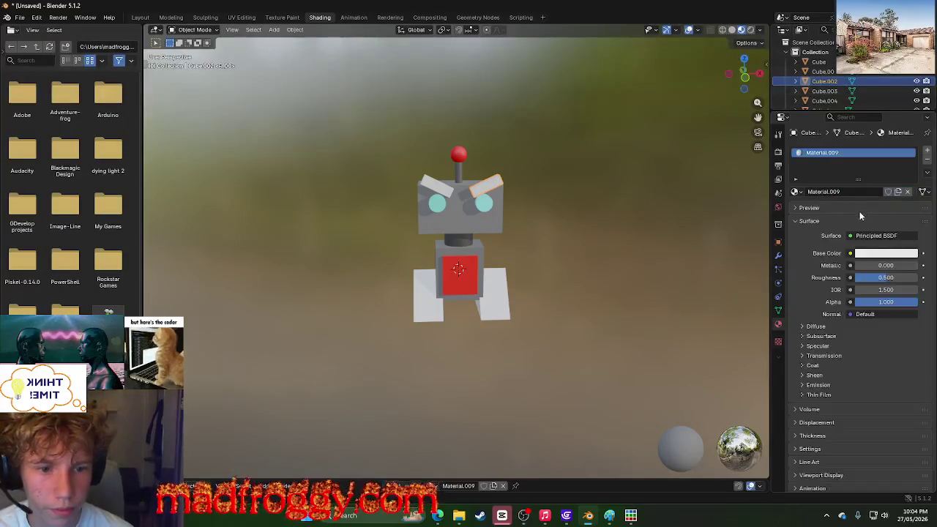
click(864, 253)
drag(905, 150, 910, 140)
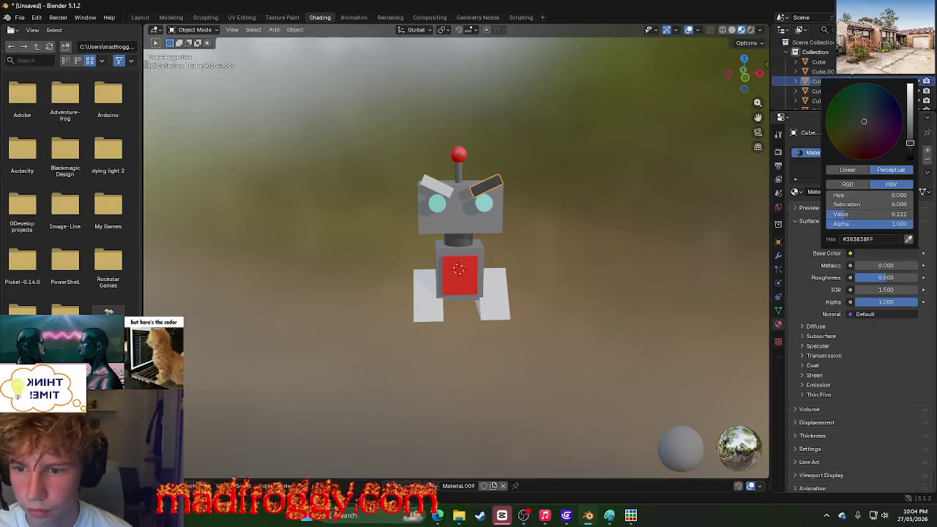
click(873, 238)
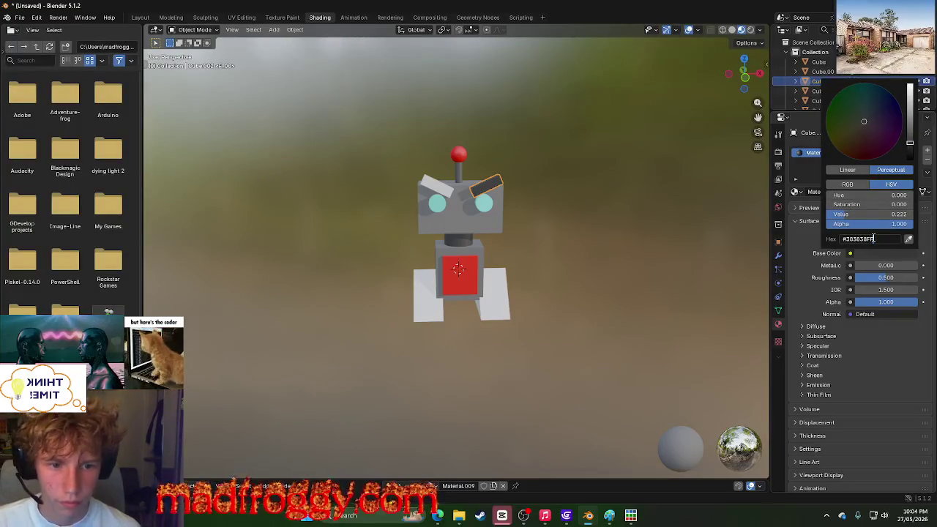
key(Return)
Step: Give the left eyebrow block its own new material with hex 383838
click(814, 90)
key(Up)
key(Up)
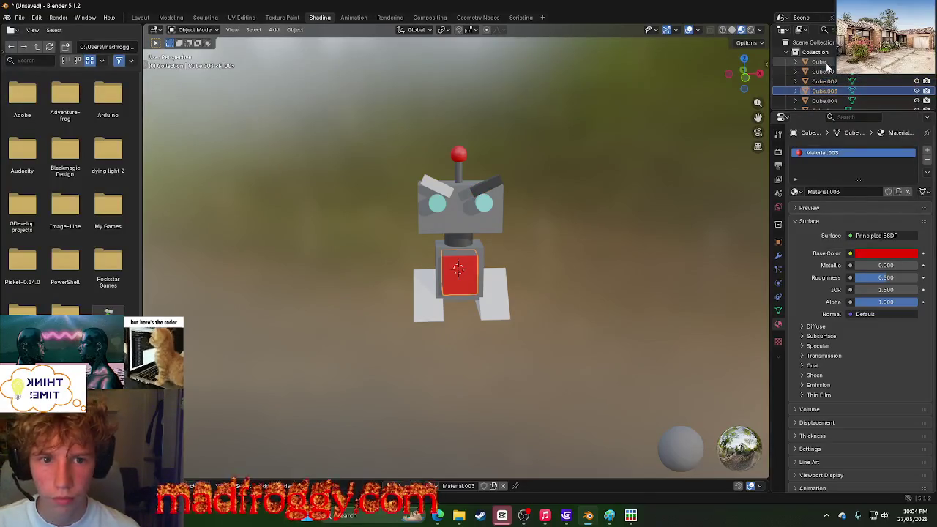
key(Up)
scroll(821, 87, down, 1)
click(827, 82)
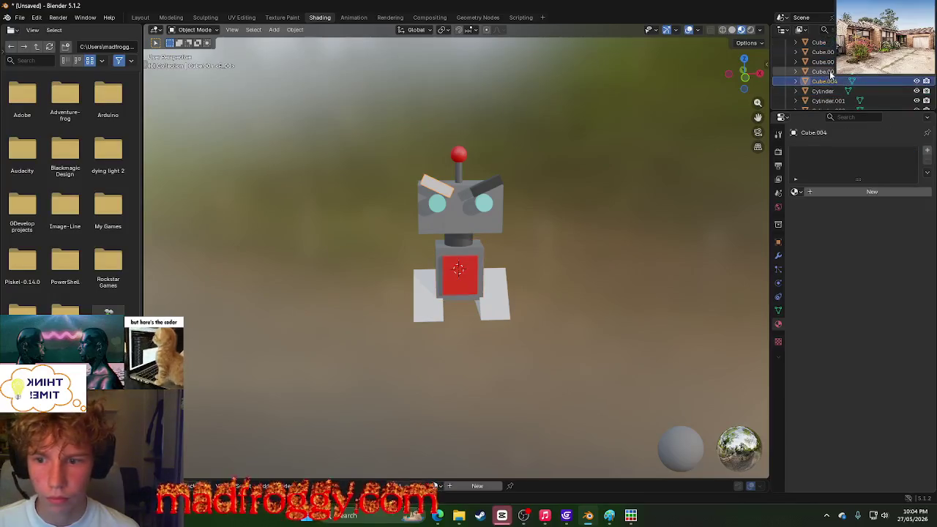
click(830, 192)
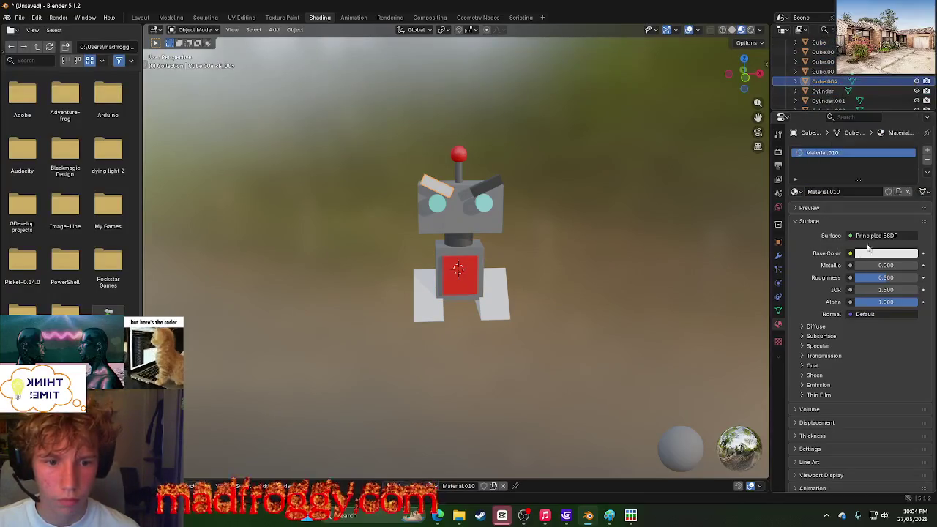
click(865, 258)
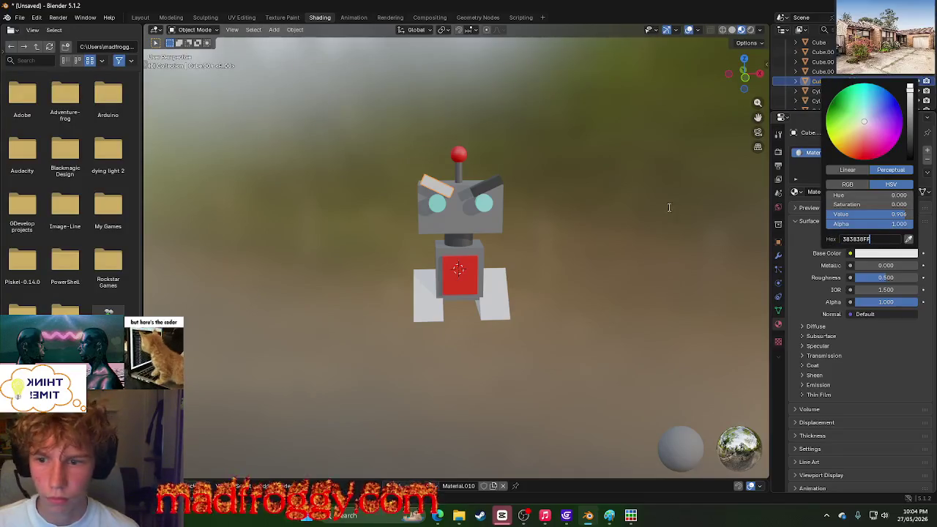
key(Return)
Step: Select the wedge leg and view its UVs over New Piskel (11).gif in UV Editing
mouse_move(631, 216)
middle_down()
mouse_move(519, 214)
mouse_move(527, 230)
mouse_move(653, 216)
middle_up()
scroll(603, 235, down, 4)
scroll(605, 237, up, 4)
mouse_move(606, 243)
middle_down()
mouse_move(628, 233)
mouse_move(467, 238)
mouse_move(630, 237)
mouse_move(580, 246)
mouse_move(567, 226)
mouse_move(610, 286)
mouse_move(533, 308)
middle_up()
scroll(578, 243, down, 5)
scroll(566, 242, up, 5)
click(449, 322)
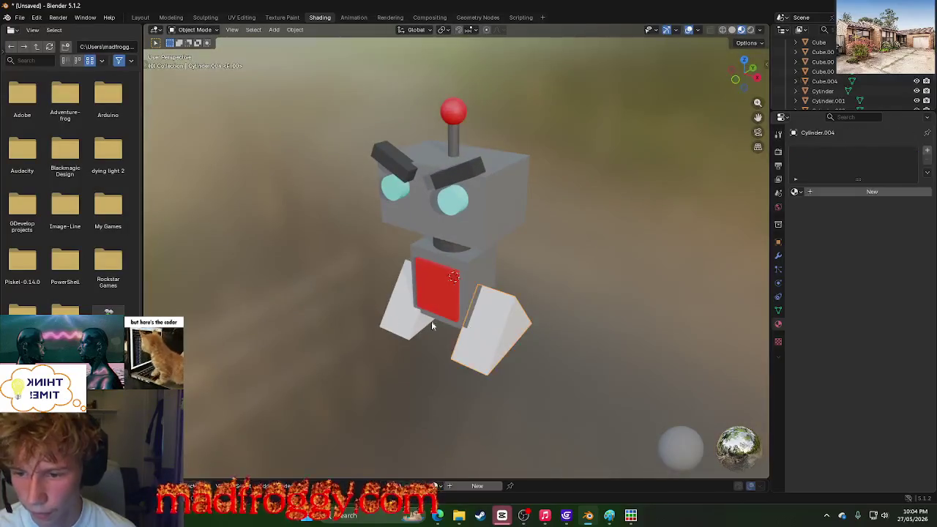
click(391, 316)
mouse_move(383, 369)
middle_down()
mouse_move(610, 325)
mouse_move(680, 364)
mouse_move(366, 351)
middle_up()
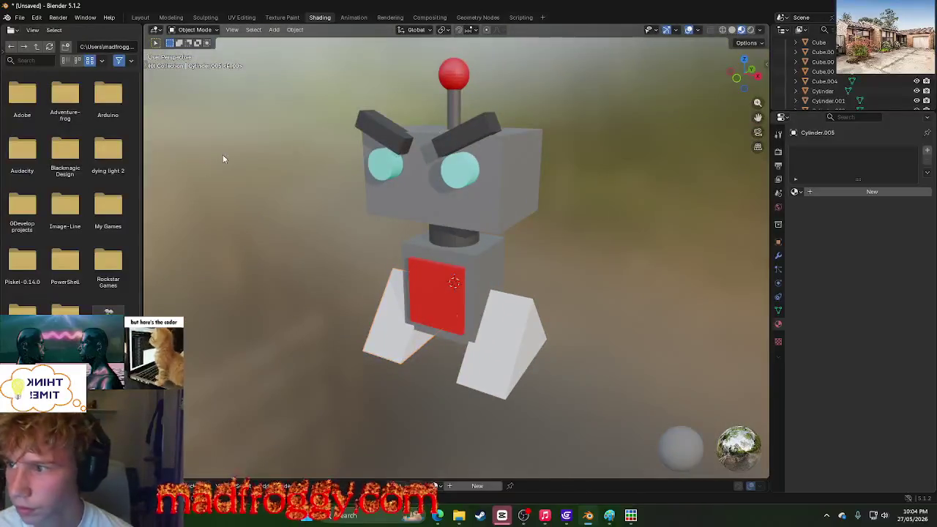
click(279, 19)
click(247, 19)
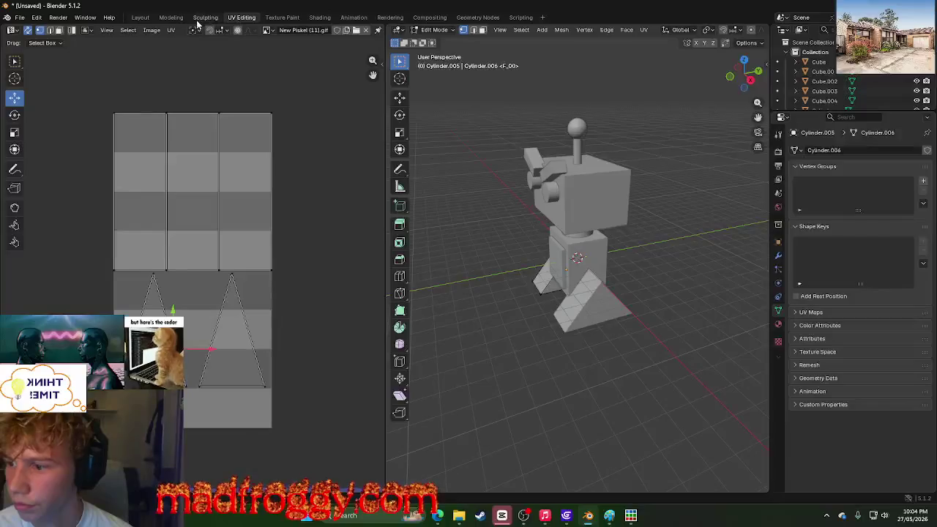
scroll(269, 264, down, 3)
scroll(288, 284, up, 3)
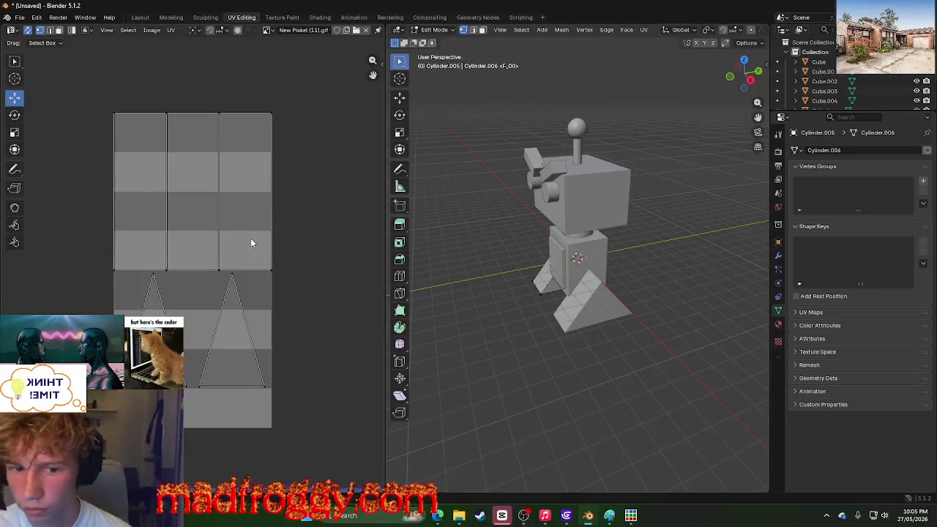
scroll(250, 237, down, 5)
scroll(162, 258, up, 4)
scroll(161, 257, up, 1)
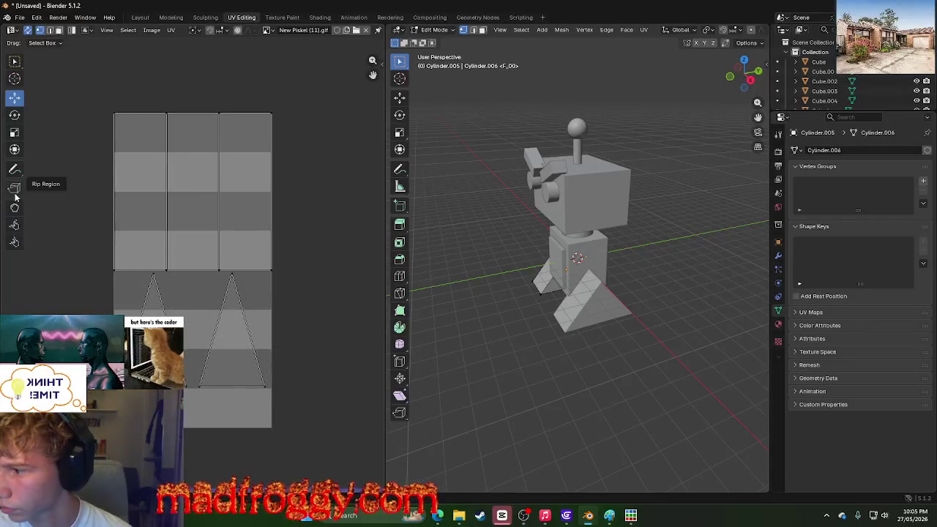
click(14, 207)
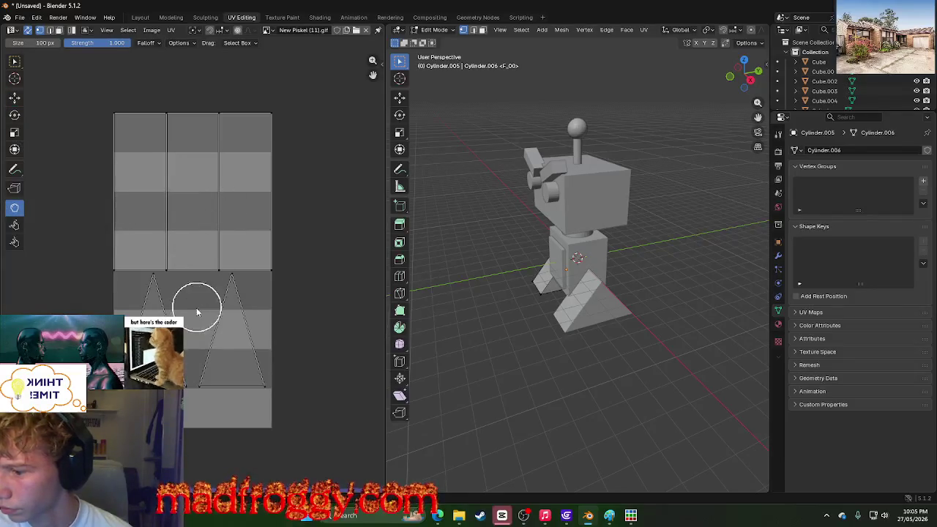
mouse_move(111, 267)
mouse_down()
mouse_move(235, 215)
mouse_move(225, 208)
mouse_up()
key(ctrl+z)
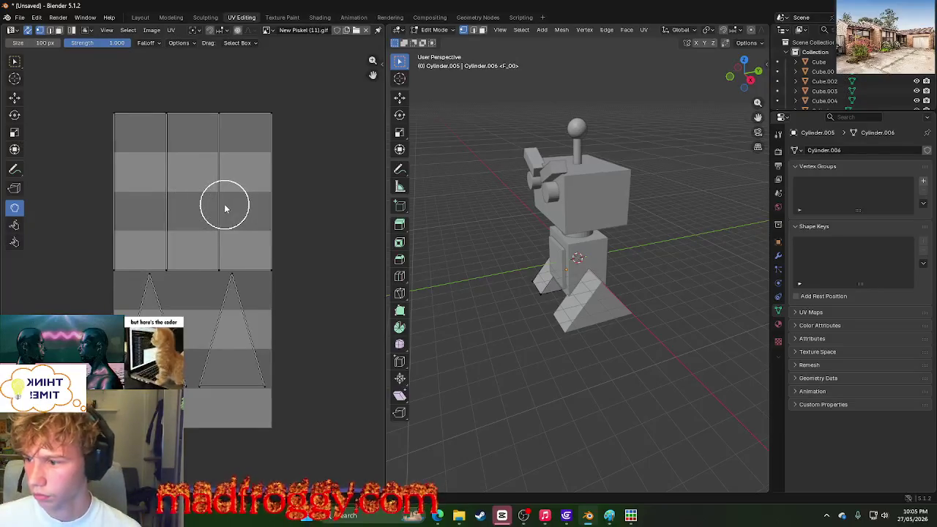
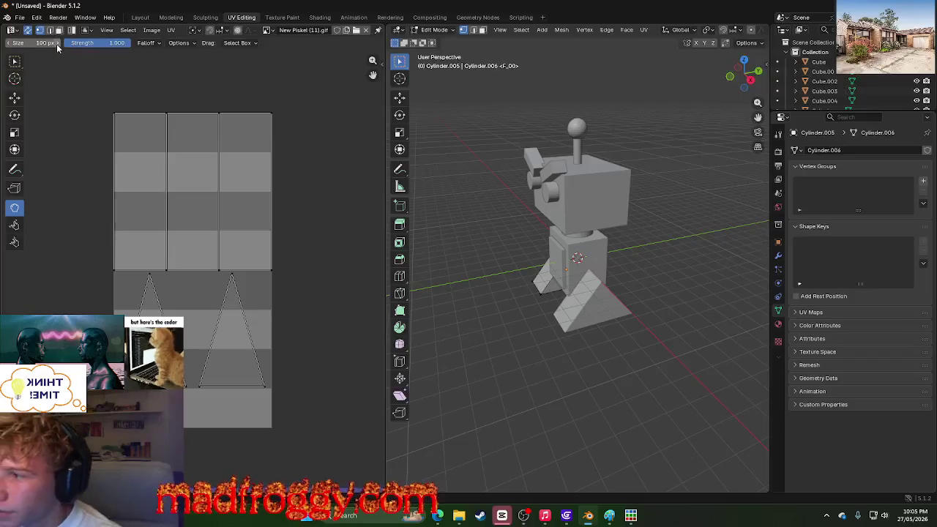
Step: Open and close the editor type list in the UV editor
click(9, 31)
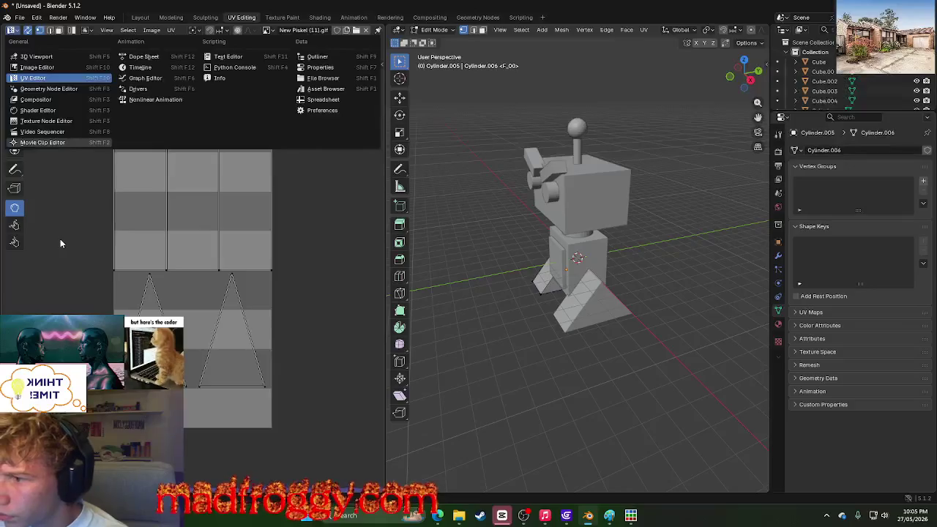
click(61, 238)
scroll(263, 184, down, 1)
scroll(268, 184, up, 1)
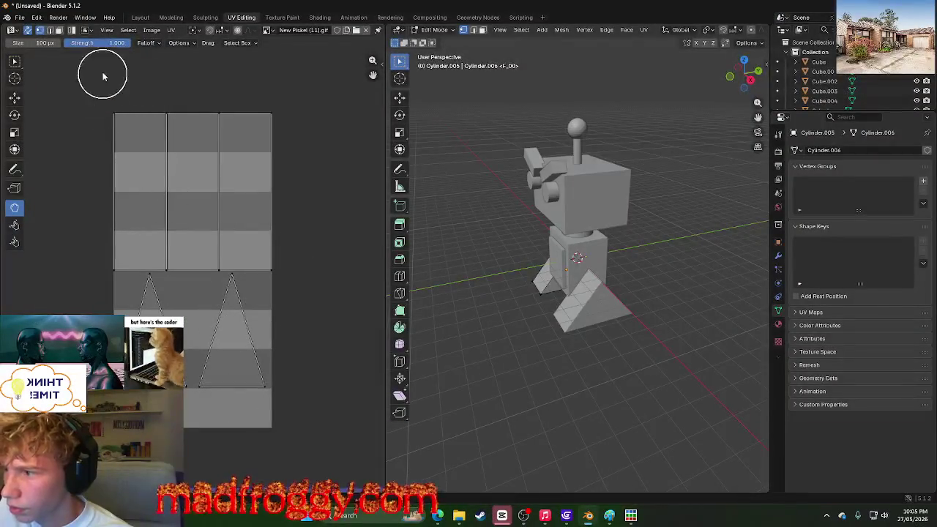
Step: Split off the selected UVs using the UV menu
key(u)
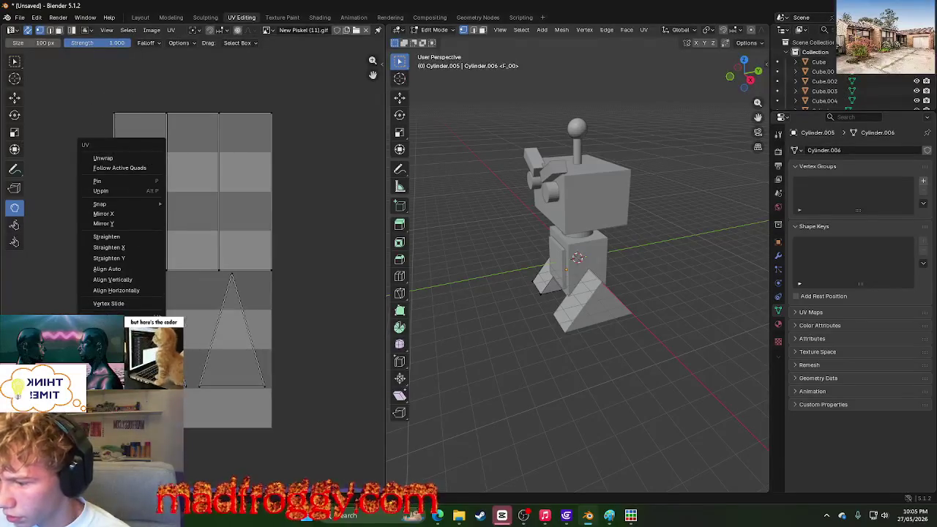
click(125, 191)
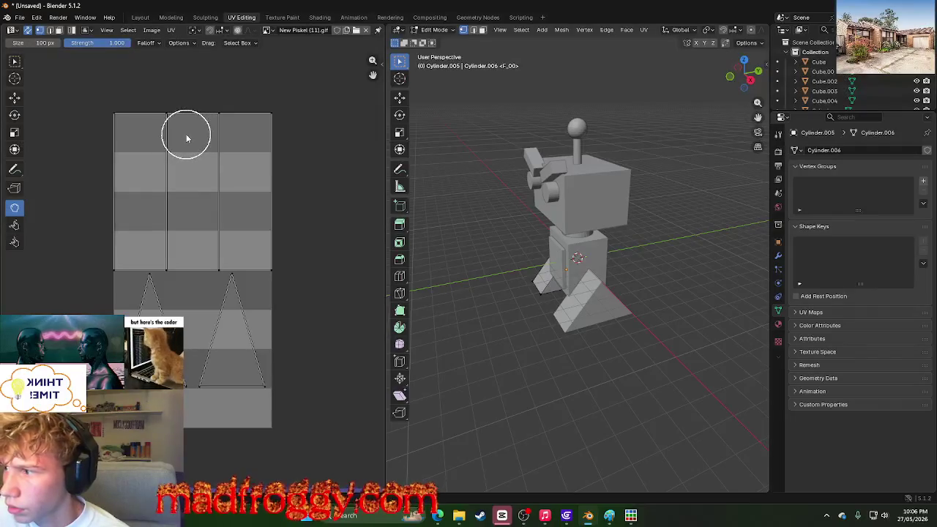
key(u)
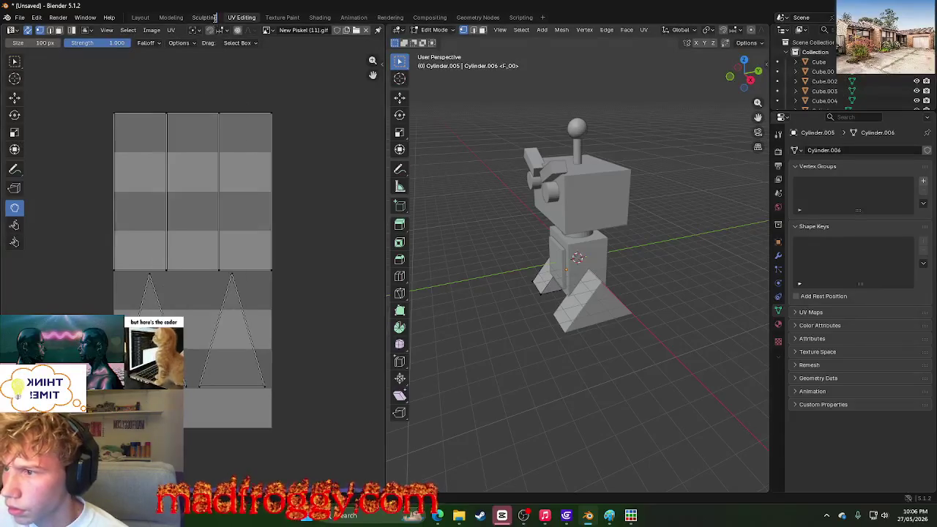
click(114, 30)
mouse_move(128, 30)
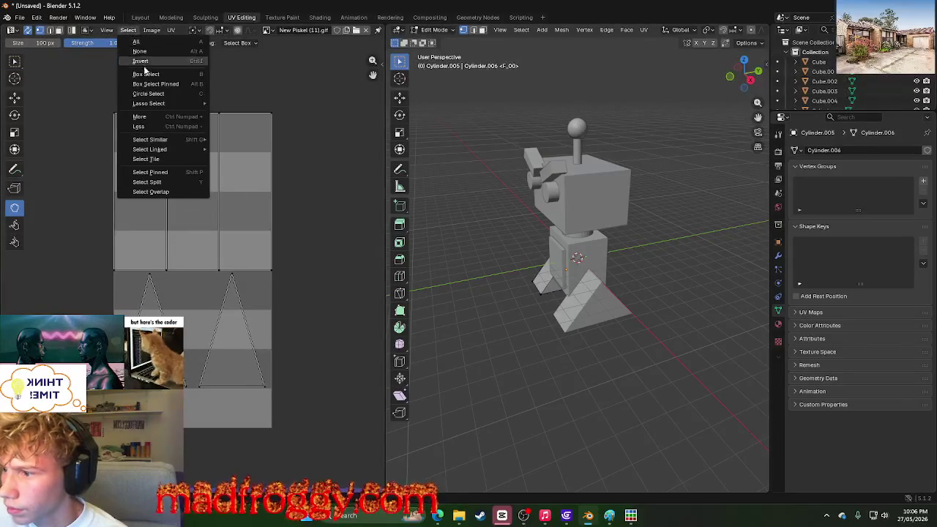
key(u)
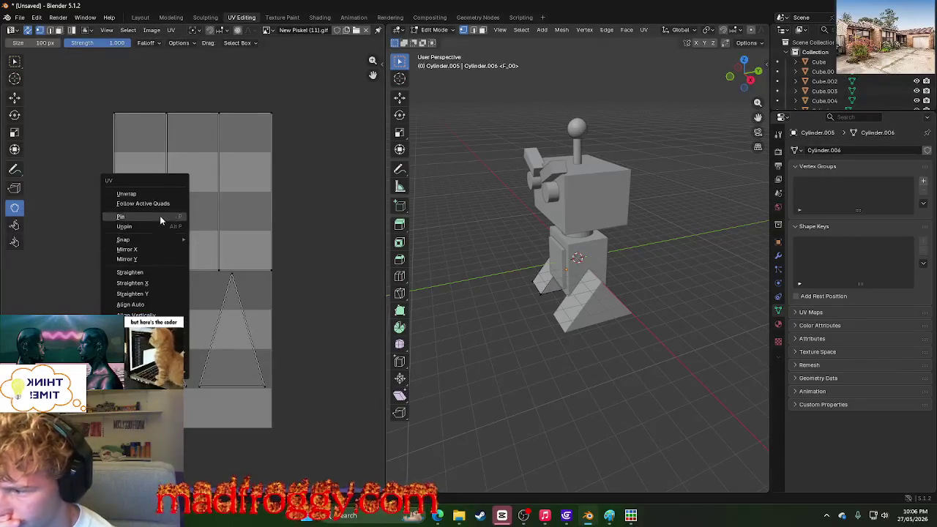
key(Escape)
key(u)
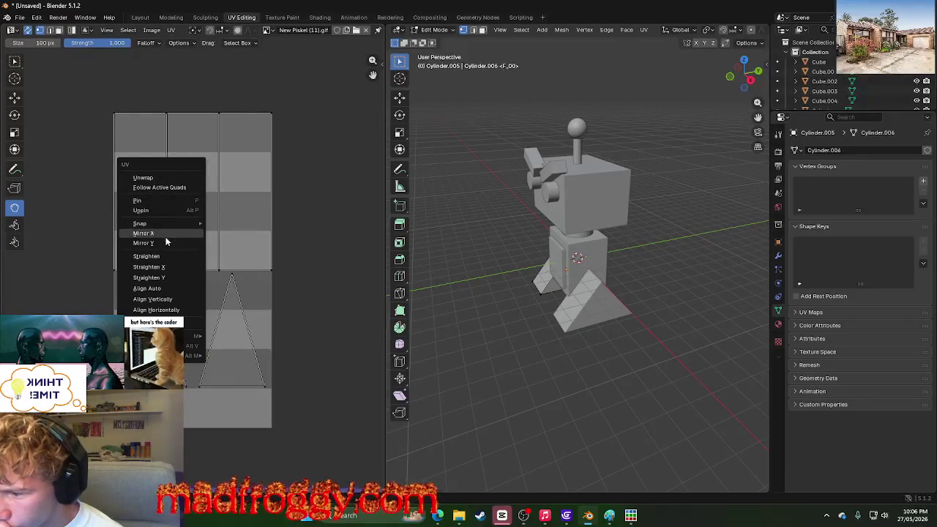
mouse_move(158, 345)
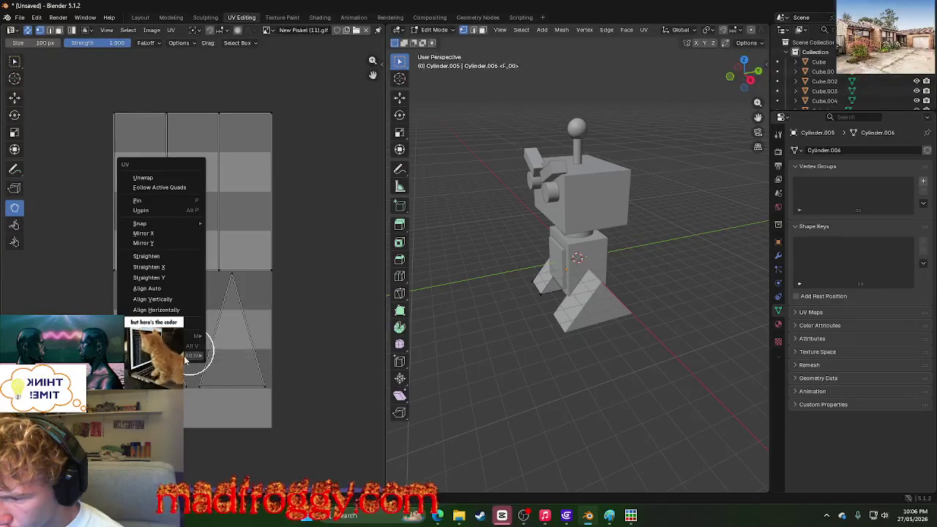
key(Escape)
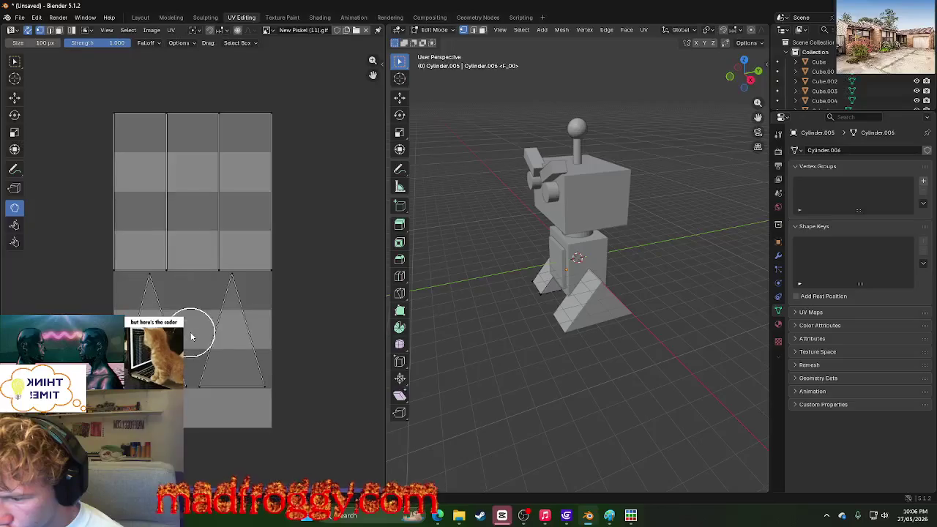
key(u)
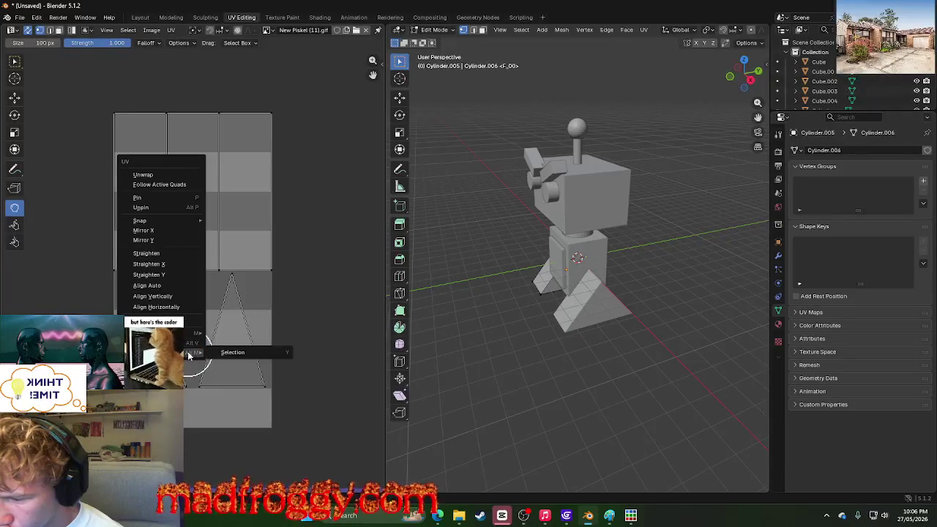
mouse_move(194, 353)
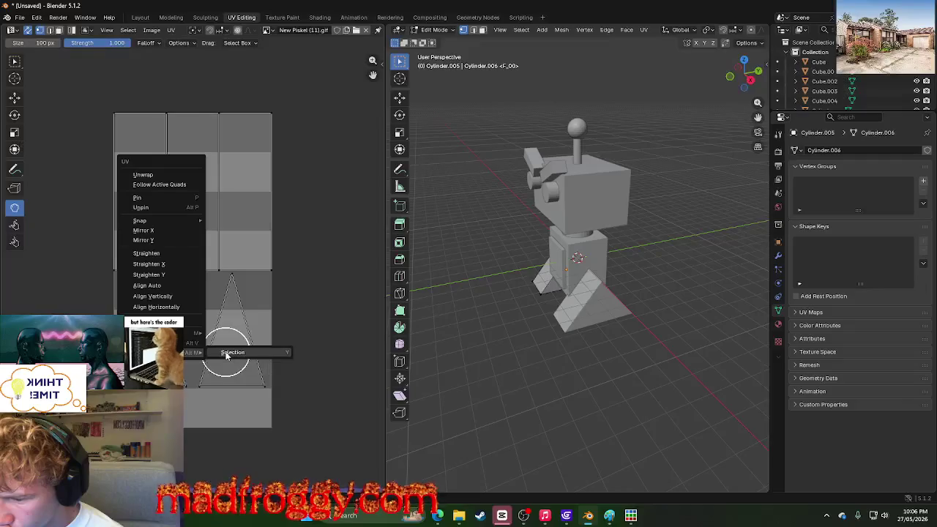
click(232, 353)
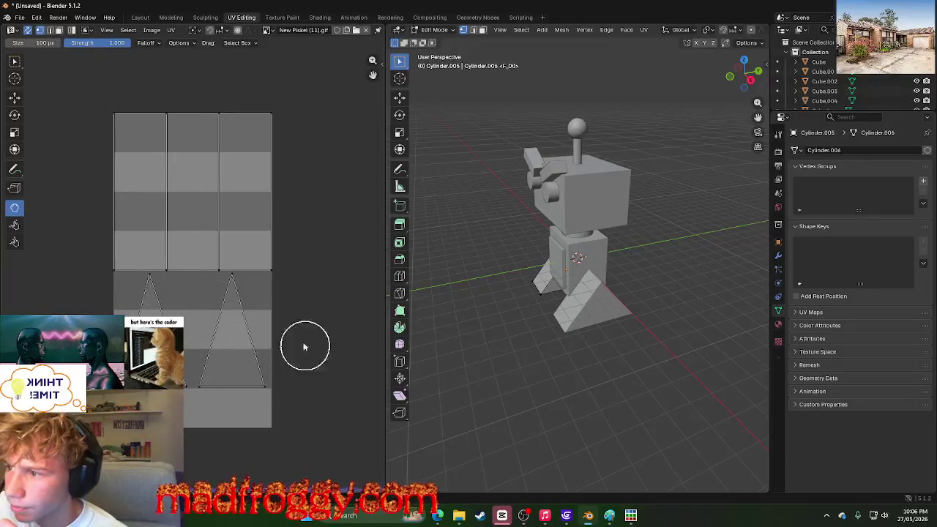
Step: Box-select the leg's UV faces, inspect the foot, then clear the selection
key(u)
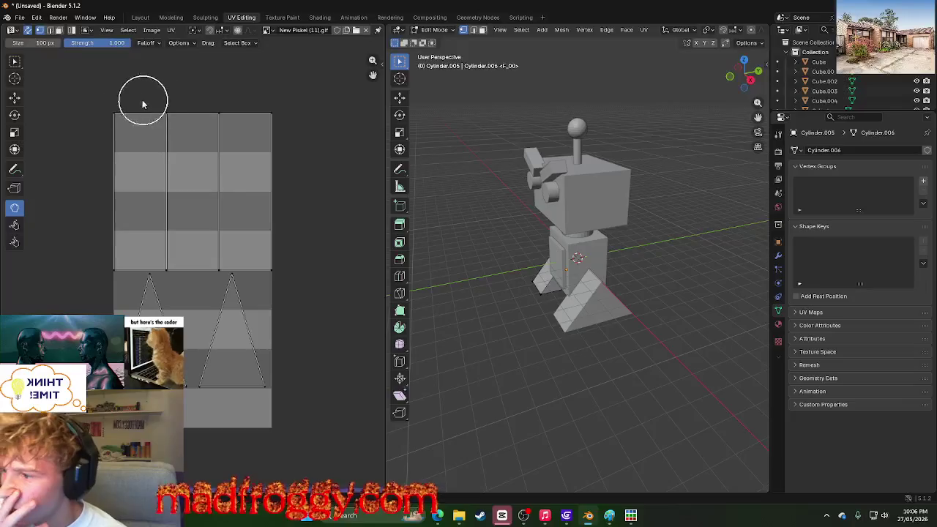
click(14, 61)
drag(89, 93, 327, 444)
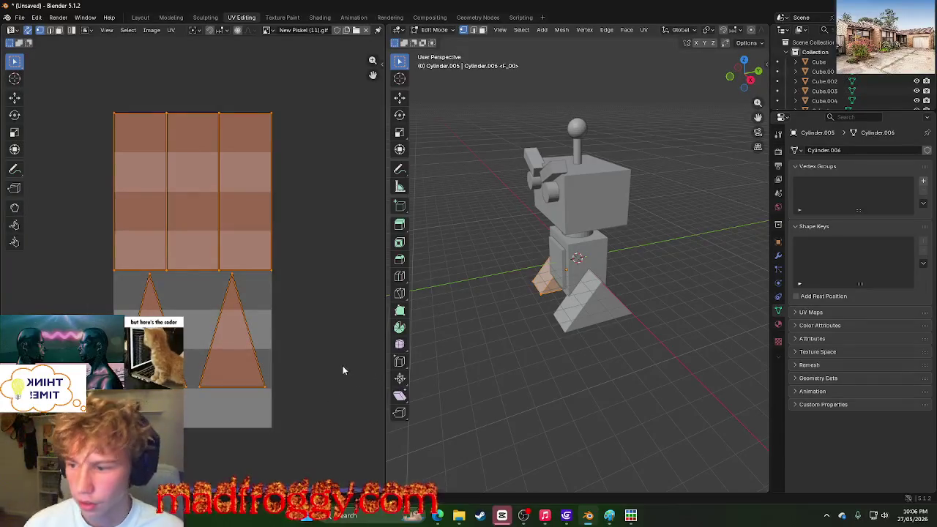
middle_drag(439, 370, 468, 373)
scroll(464, 376, up, 6)
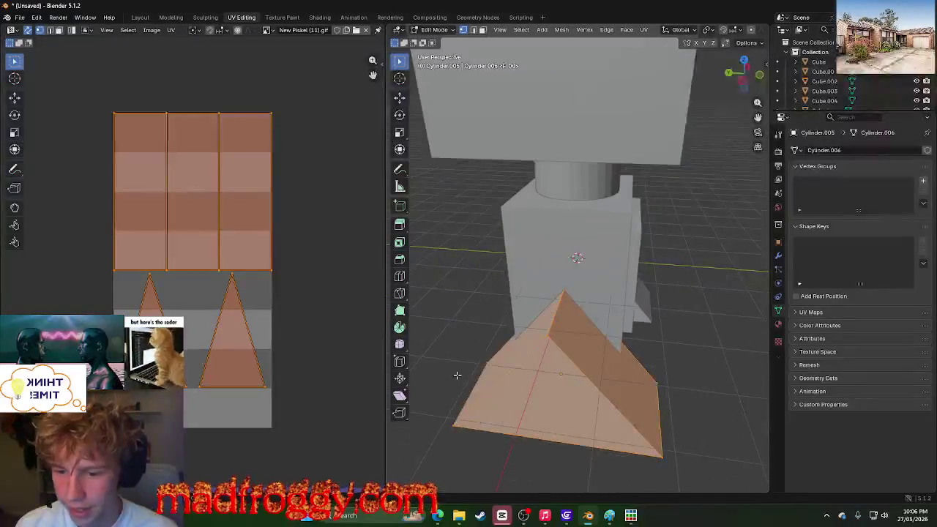
click(58, 295)
click(115, 296)
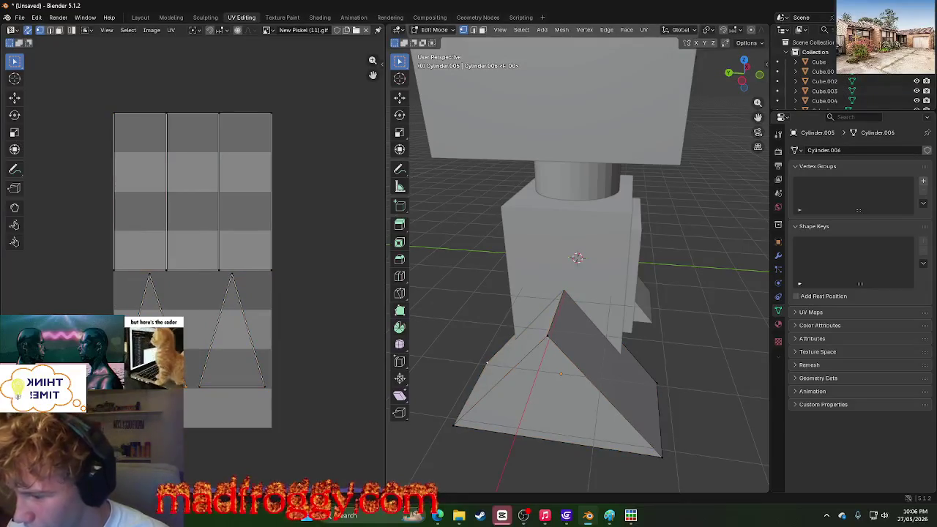
key(u)
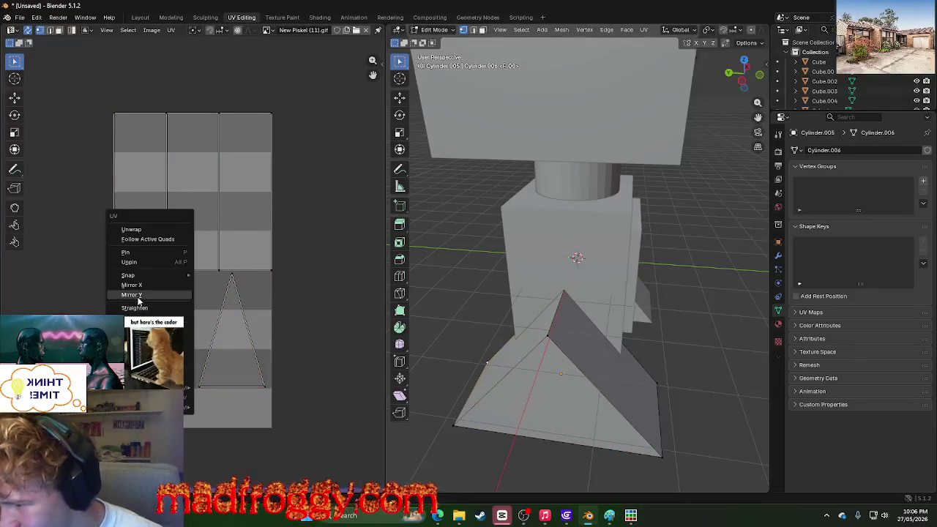
Step: In the Texture Paint workspace, try the Blur brush on the magenta foot
click(283, 17)
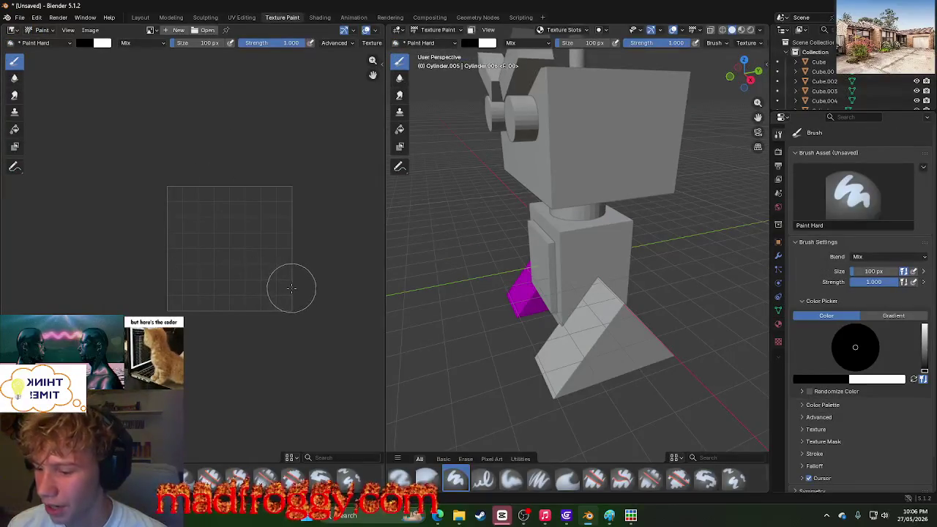
click(319, 477)
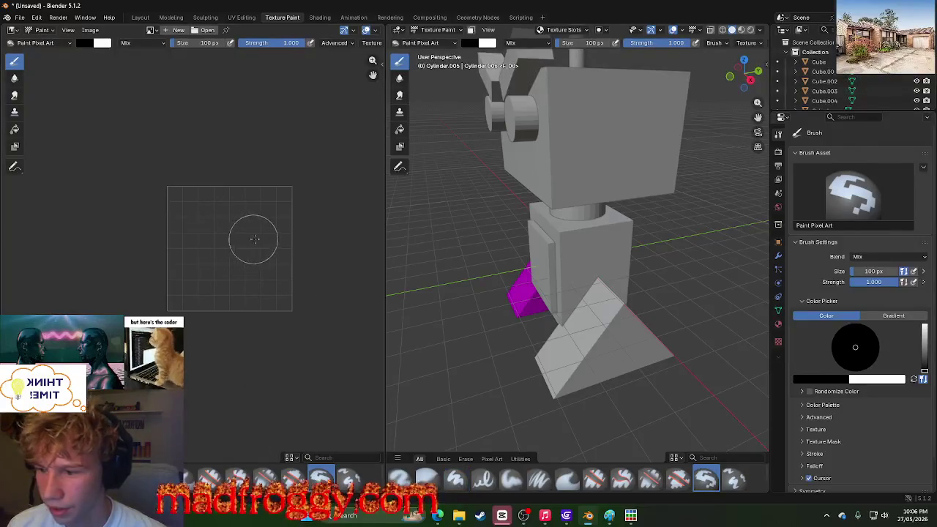
click(15, 78)
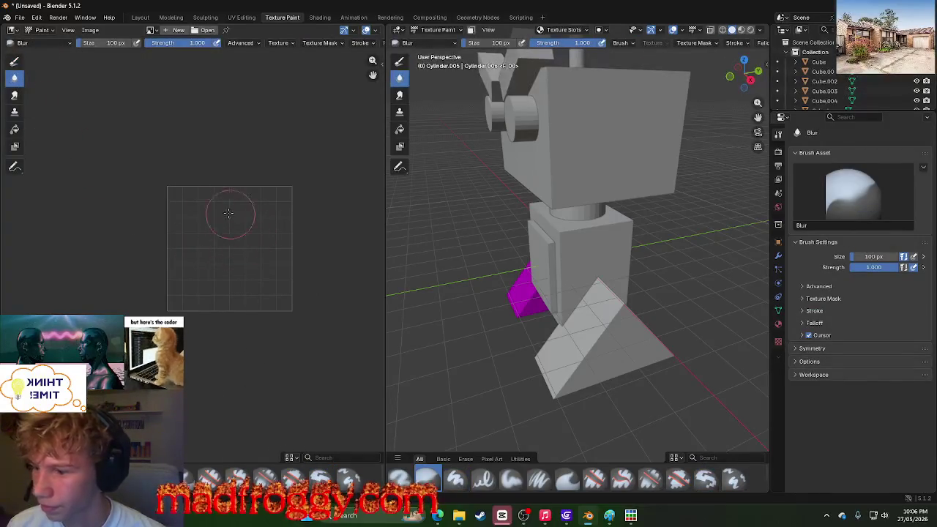
middle_drag(412, 269, 533, 348)
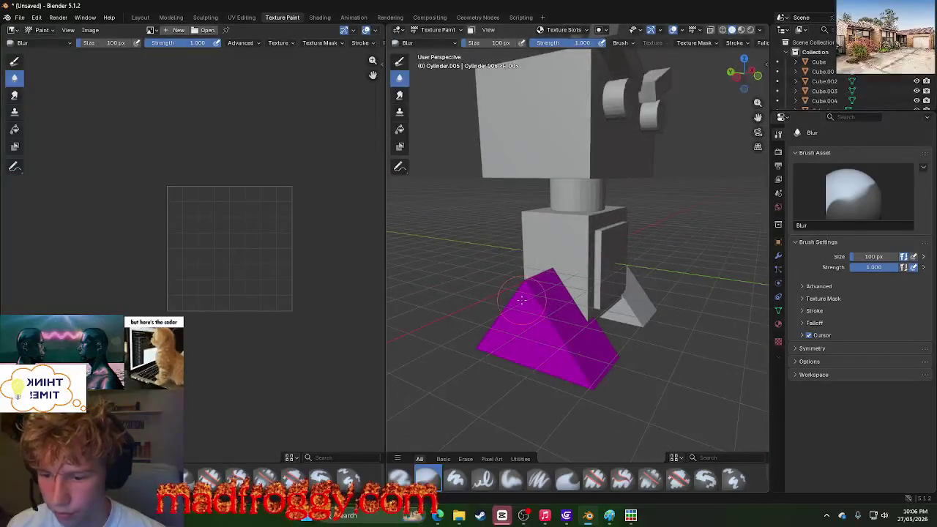
click(547, 342)
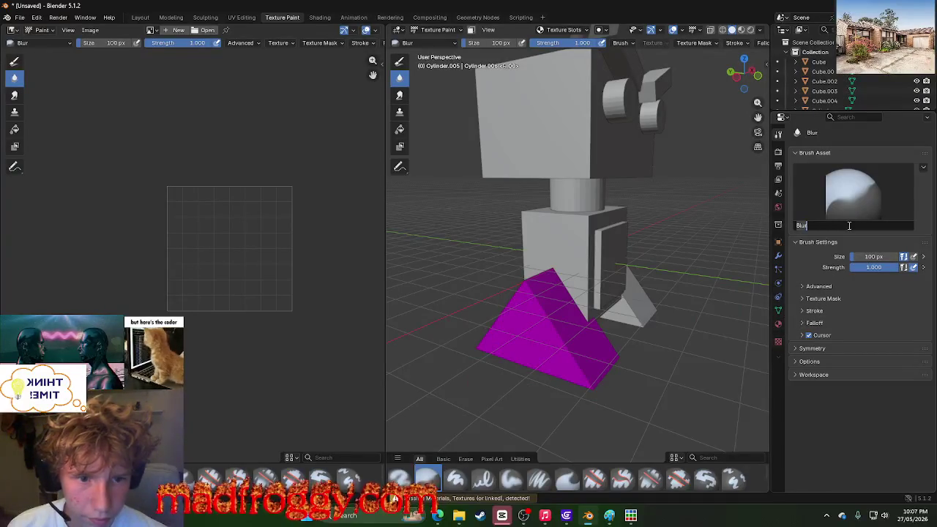
click(796, 349)
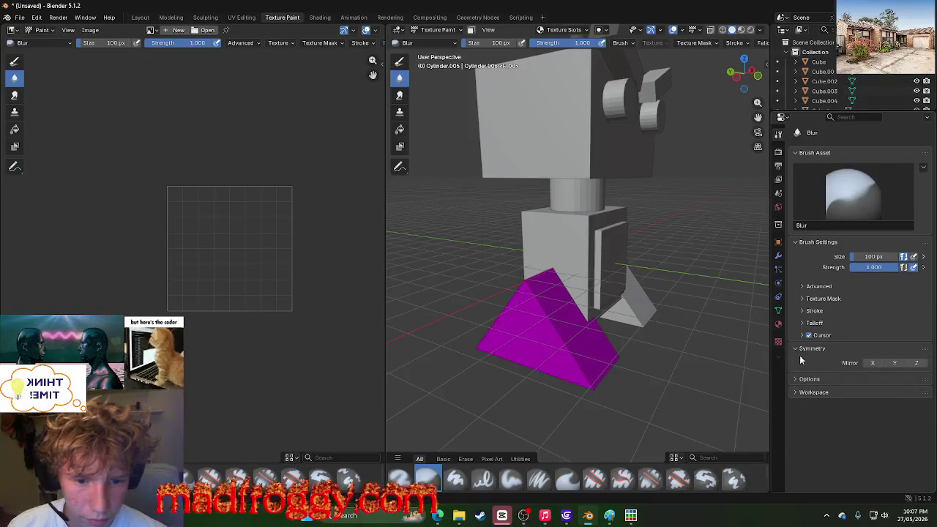
Step: Try the Erase and Soft Pressure brushes, then paint with Paint Pixel Art and bring up the new-image settings
click(291, 479)
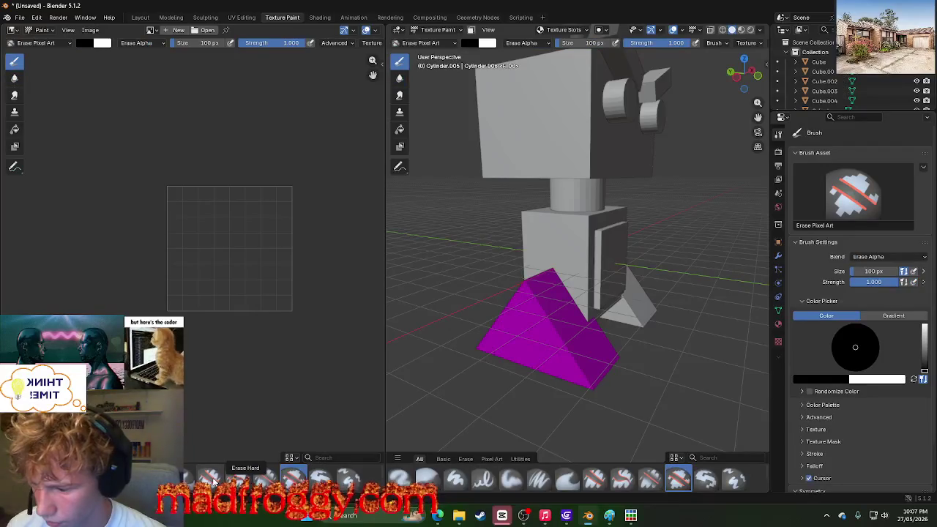
click(153, 479)
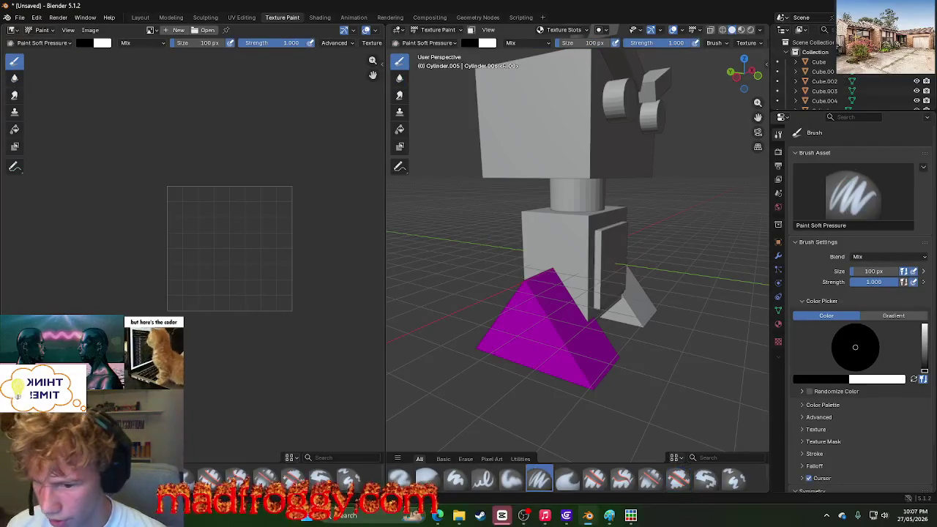
mouse_move(561, 359)
middle_down()
mouse_move(504, 371)
mouse_move(634, 364)
middle_up()
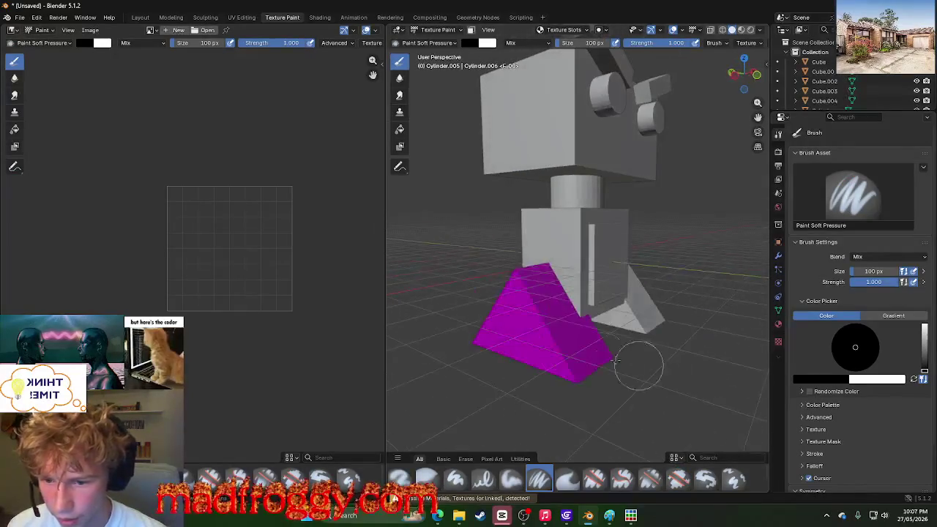
click(320, 478)
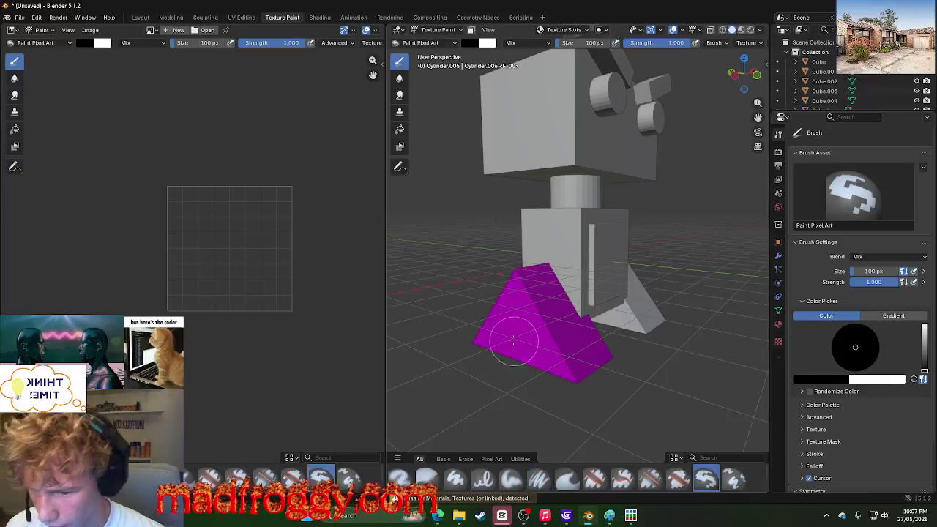
click(681, 243)
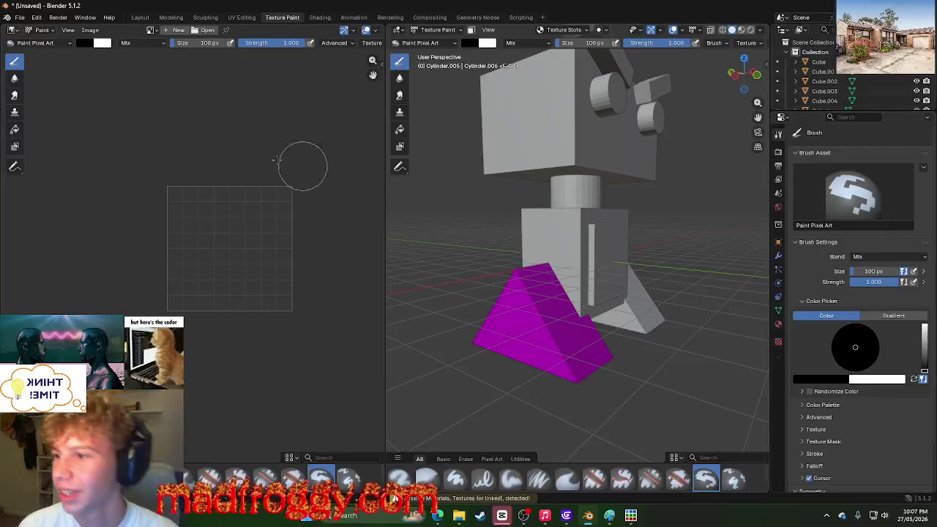
click(176, 31)
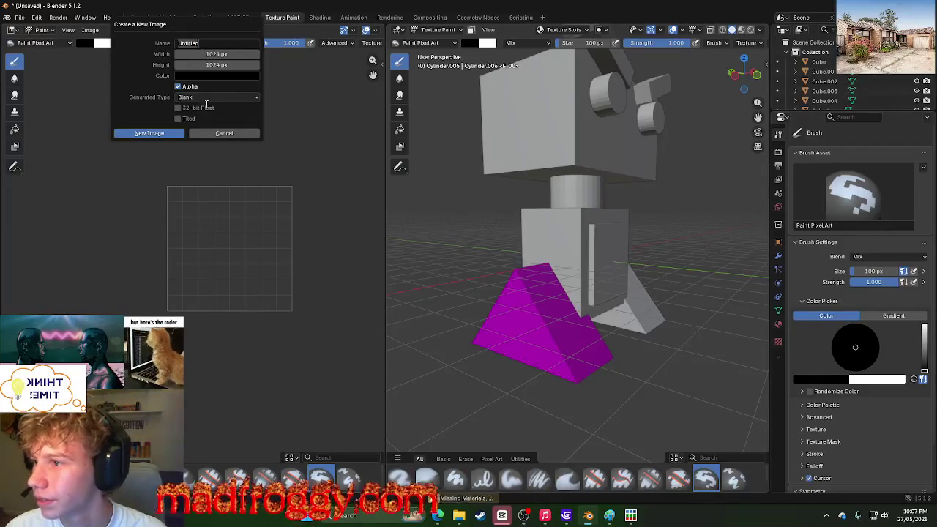
Step: Create the Untitled image, pick red, paint the two eyes and mouth, then go to Shading
click(150, 133)
scroll(173, 262, up, 5)
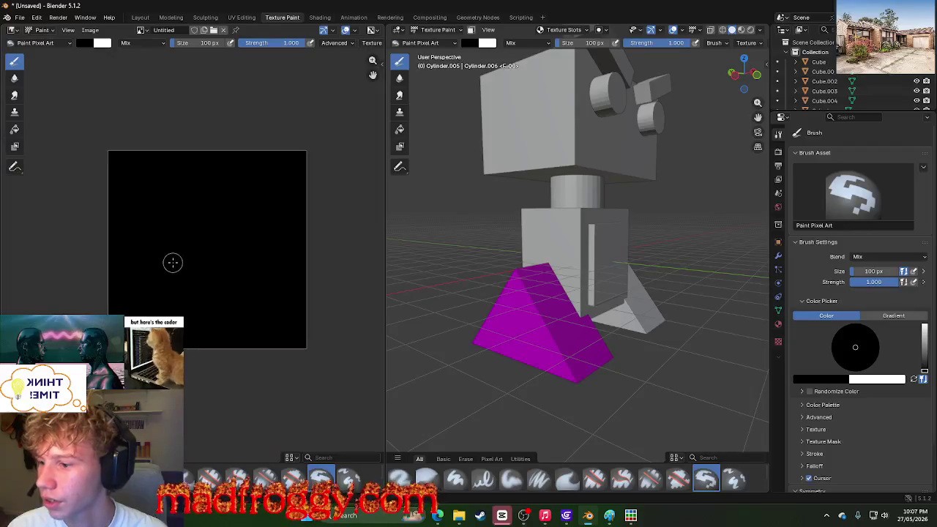
right_click(227, 275)
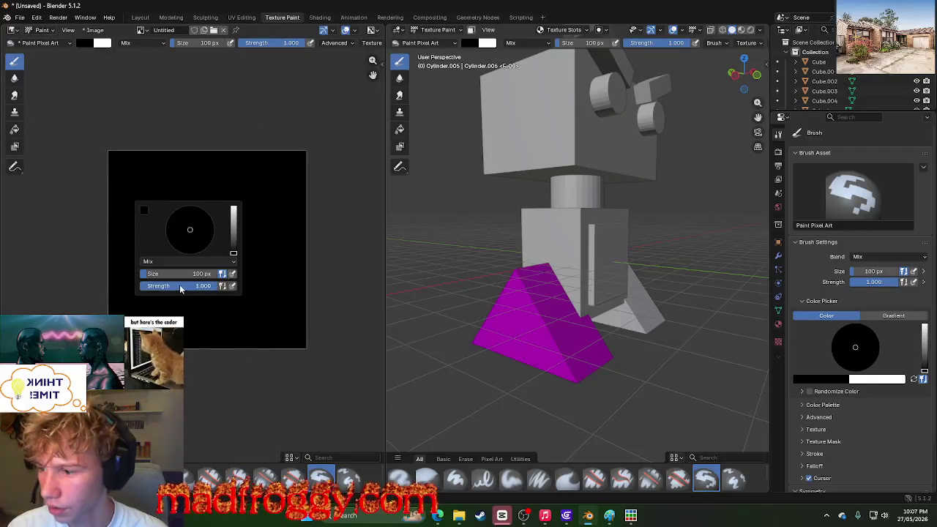
click(235, 217)
drag(200, 241, 200, 252)
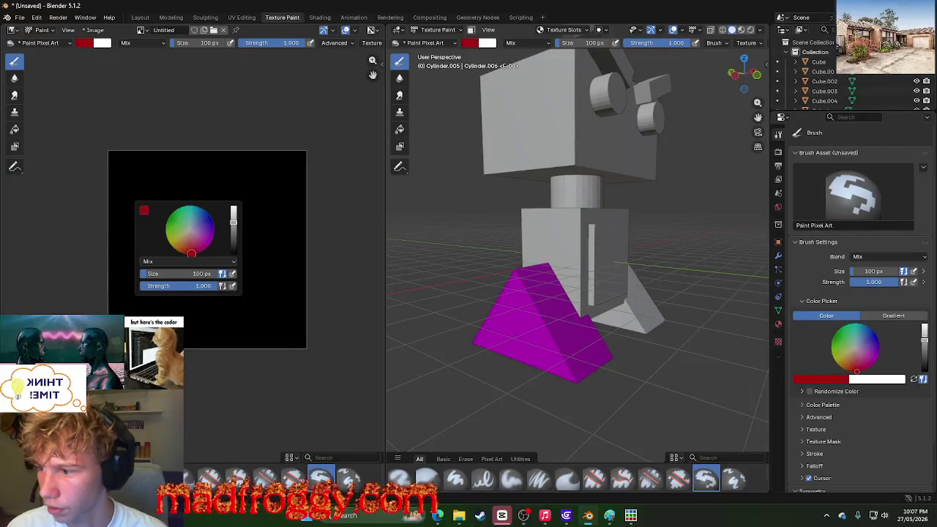
mouse_move(162, 279)
mouse_down()
mouse_move(251, 268)
mouse_move(261, 231)
mouse_up()
drag(155, 199, 155, 195)
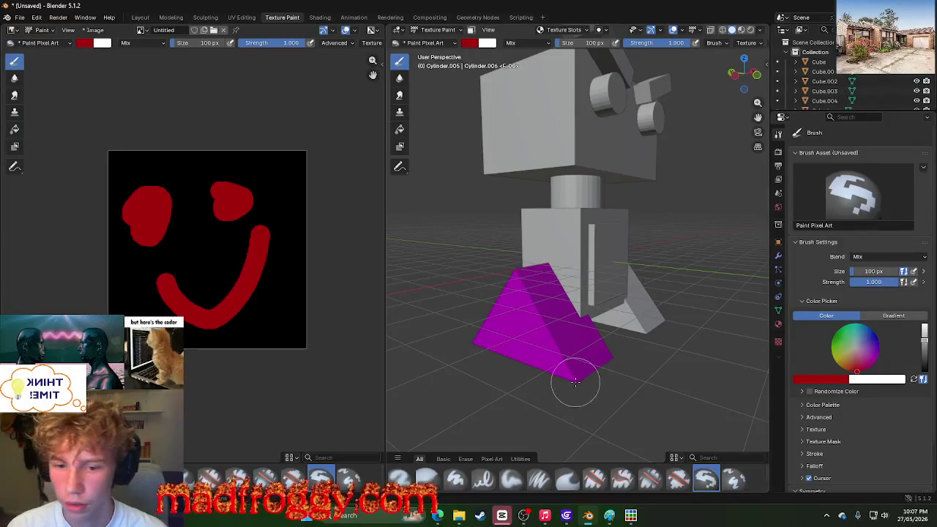
click(319, 17)
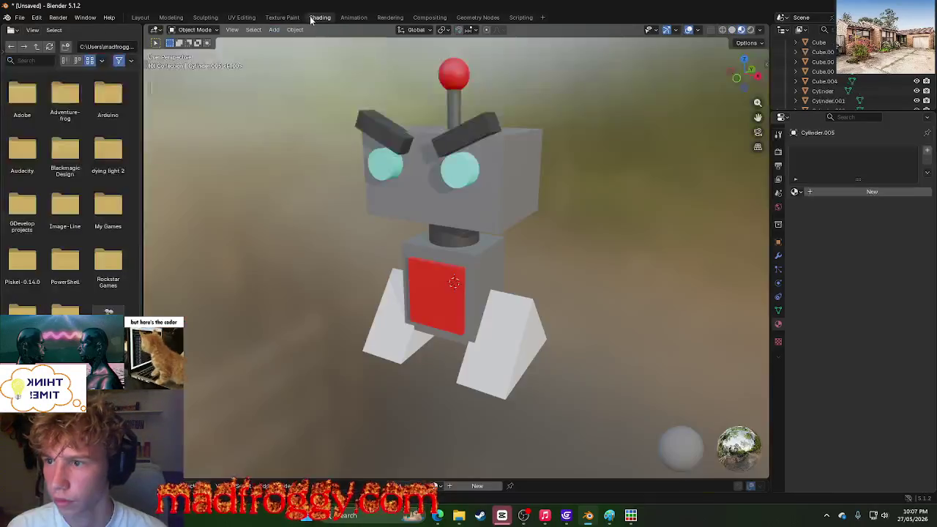
Step: Orbit the robot and switch to UV Editing and back to Texture Paint
mouse_move(298, 166)
middle_down()
mouse_move(747, 227)
mouse_move(387, 215)
middle_up()
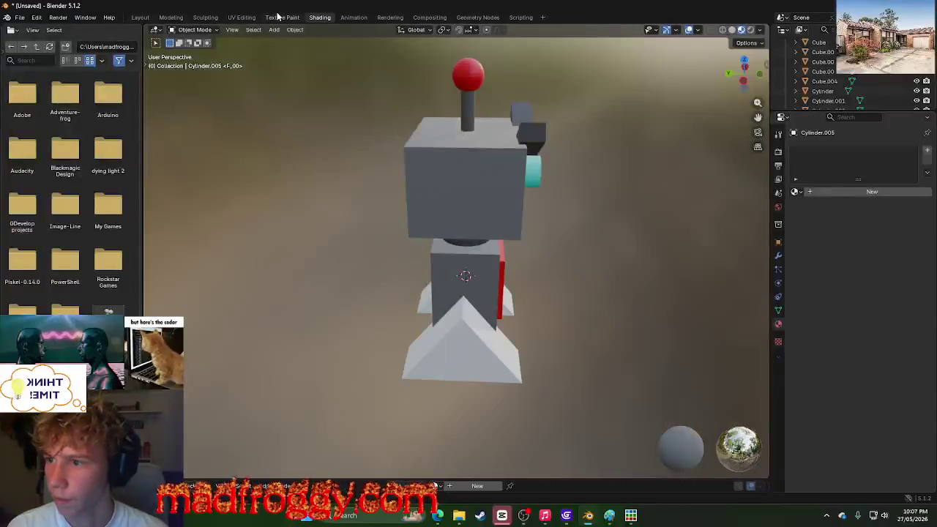
click(249, 18)
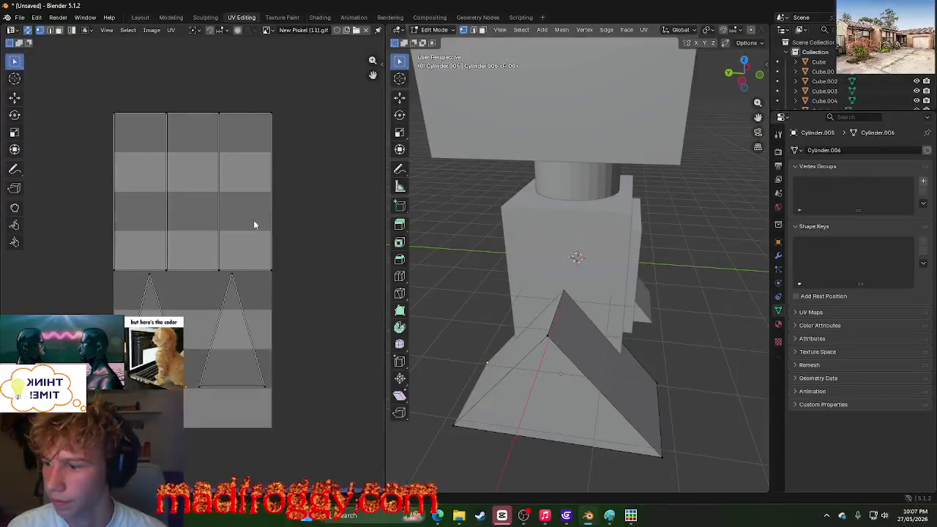
right_click(106, 136)
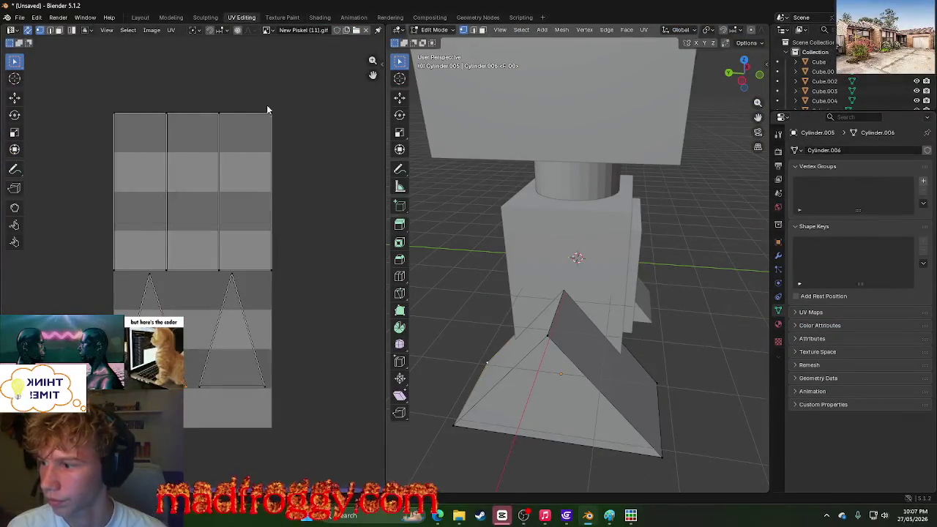
click(281, 18)
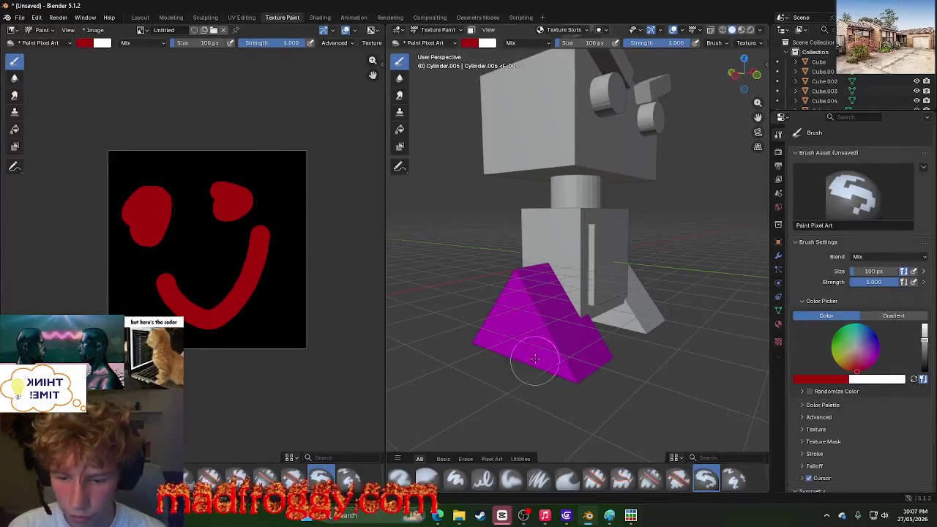
Step: Try painting the magenta leg, view the blend modes, and start a Windows search for texture painting
click(519, 317)
middle_drag(518, 313, 369, 290)
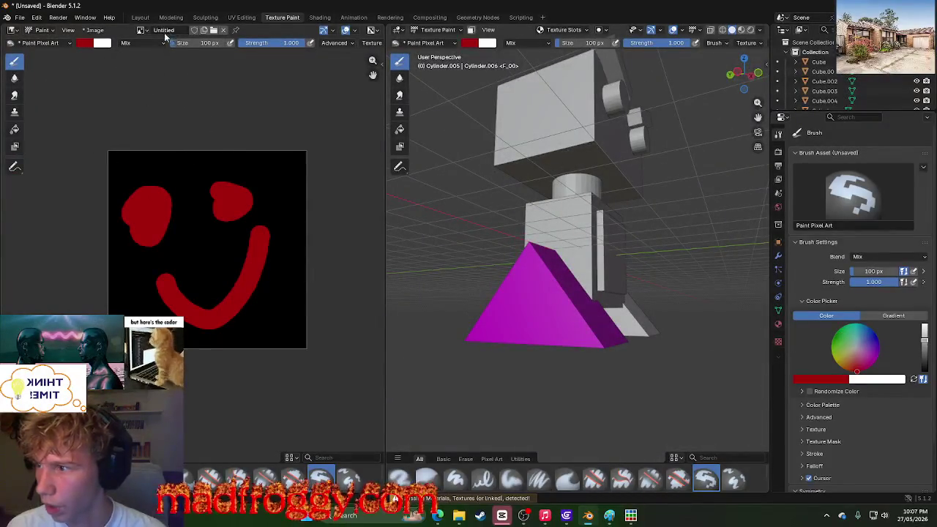
click(143, 43)
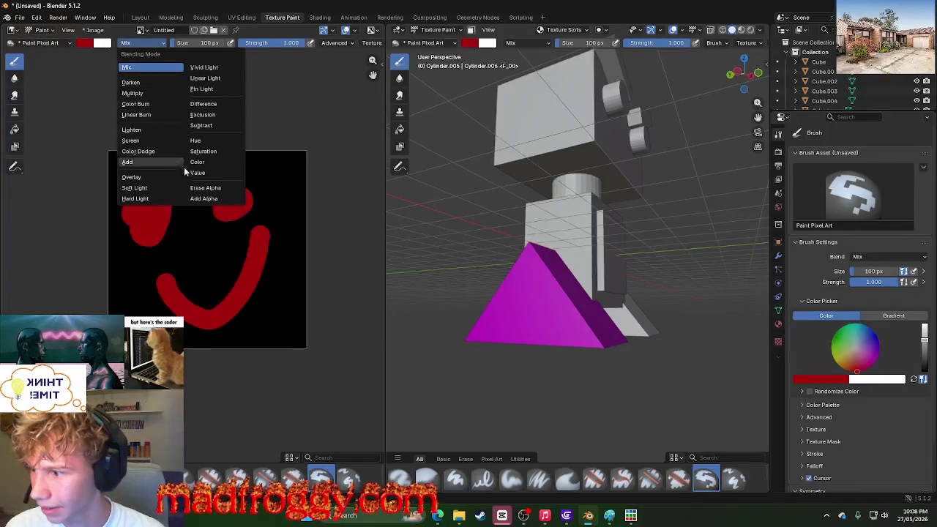
key(super)
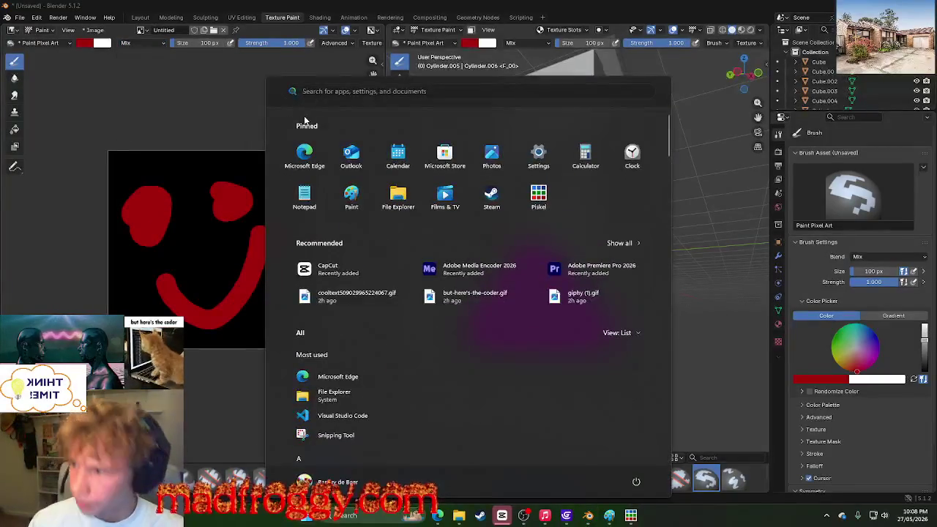
text(textu)
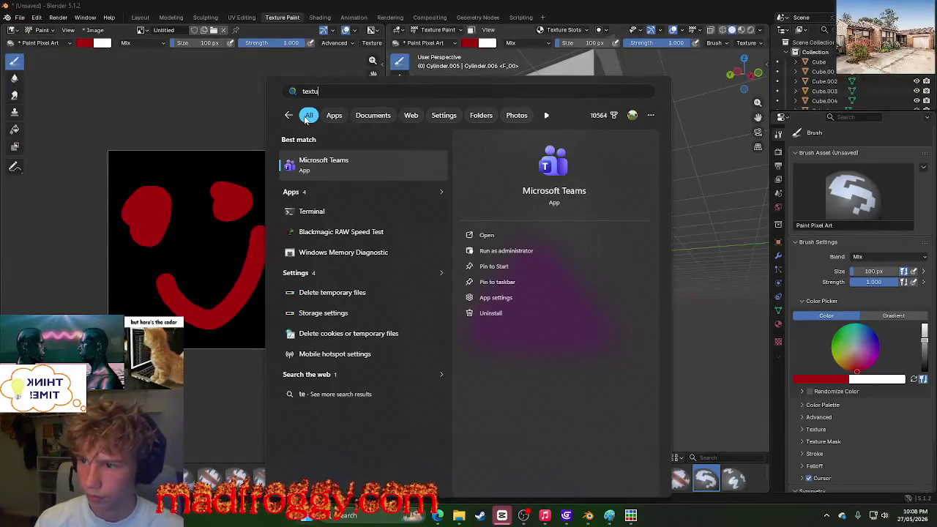
text(re painting b)
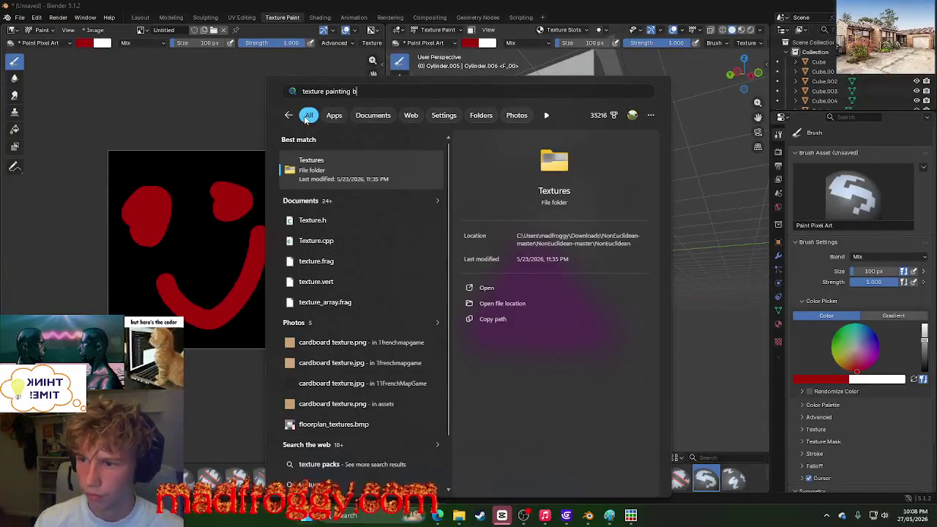
text(lender)
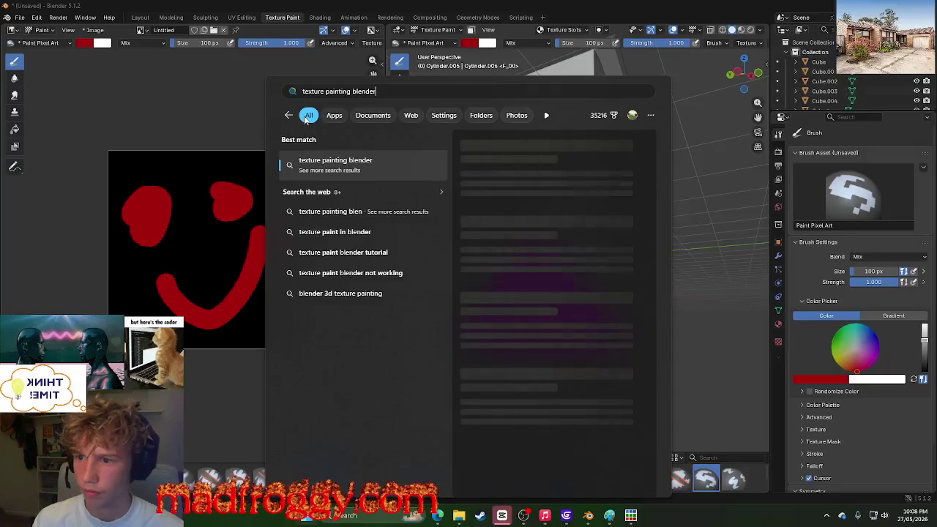
Step: Search 'texture painting blender', open the Quick Start Guide video, and move Edge aside
key(Escape)
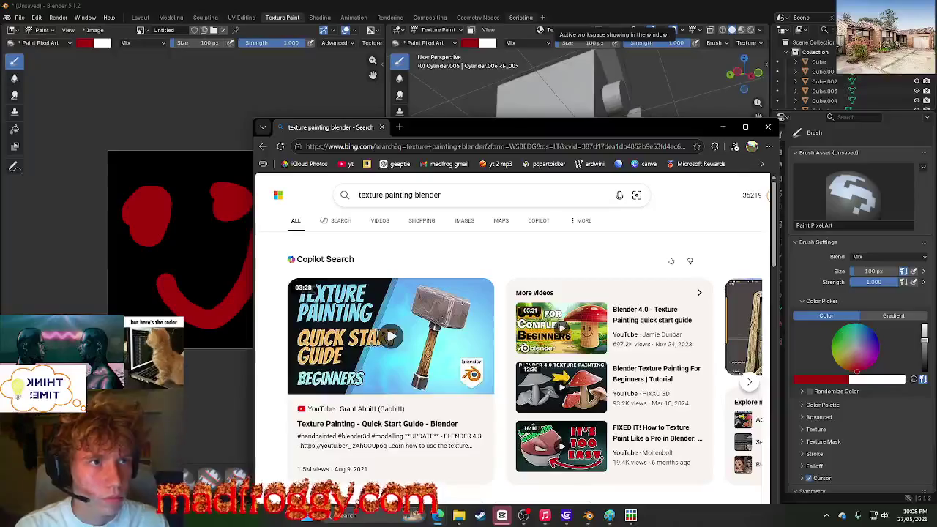
mouse_move(390, 336)
click(383, 307)
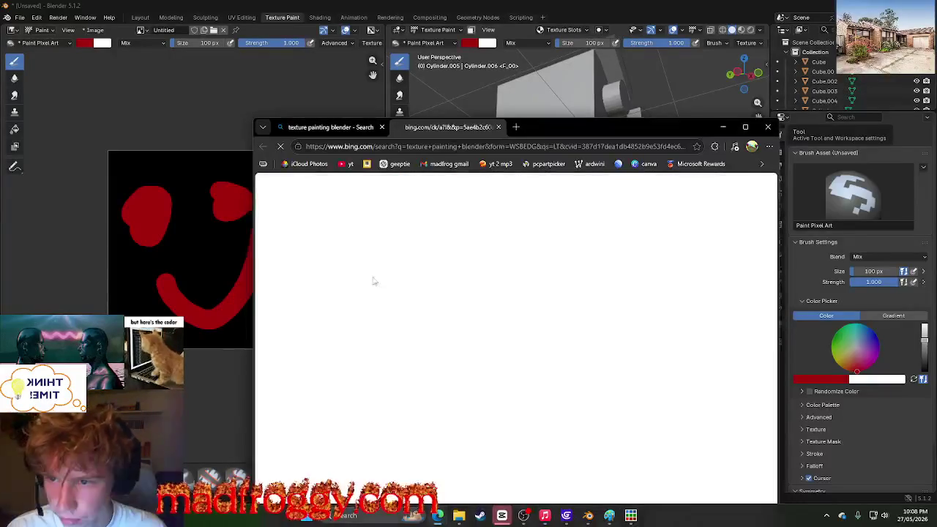
double_click(636, 125)
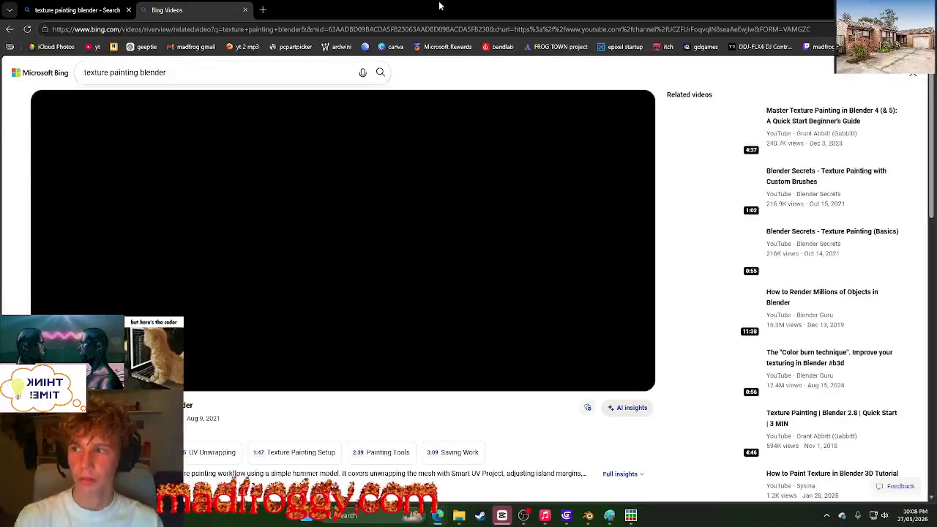
drag(439, 6, 380, 66)
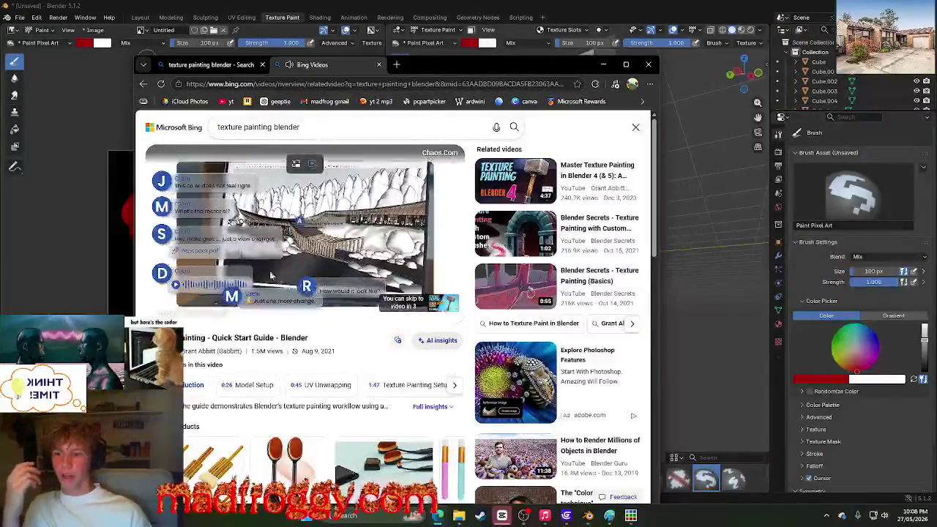
drag(463, 65, 936, 70)
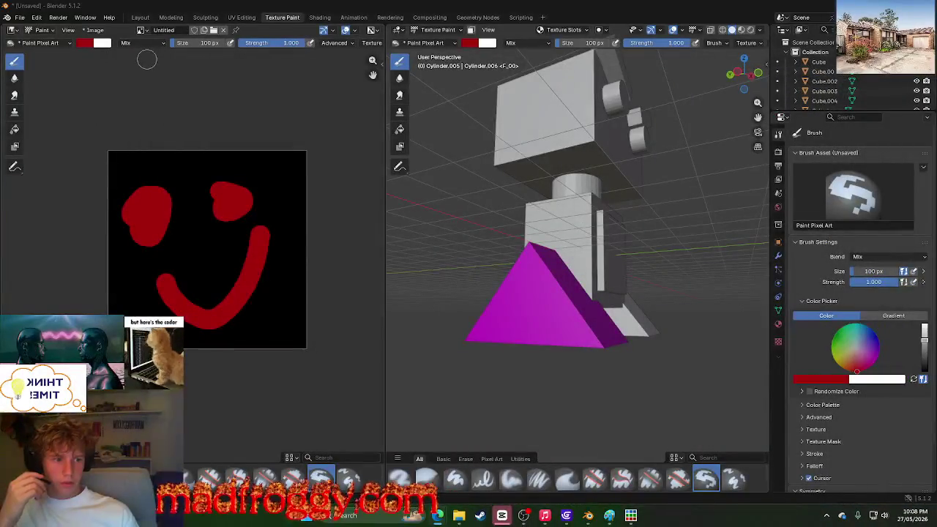
Step: Drag the Edge tutorial window back over the centre of Blender
mouse_move(936, 70)
mouse_down()
mouse_move(500, 29)
mouse_move(476, 225)
mouse_move(506, 155)
mouse_up()
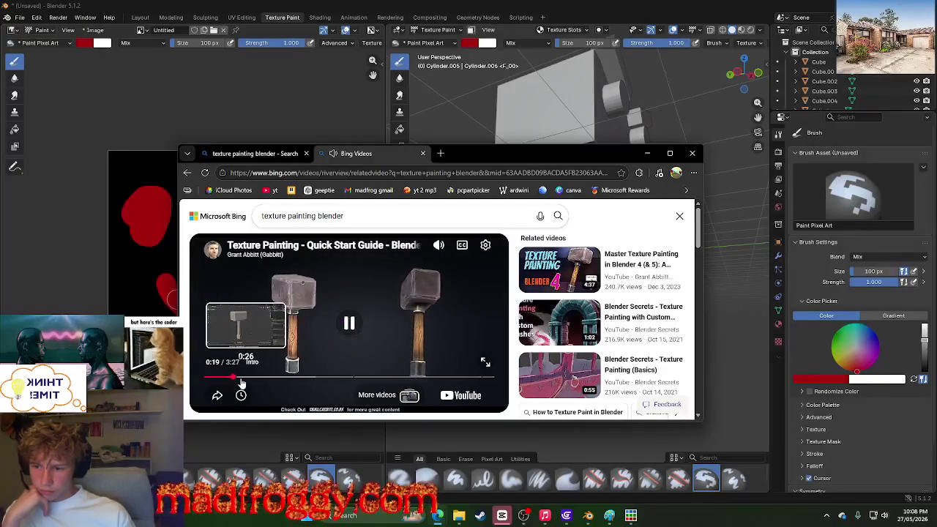
Step: Skim the tutorial to its end, then rewind to about 1:21
click(249, 379)
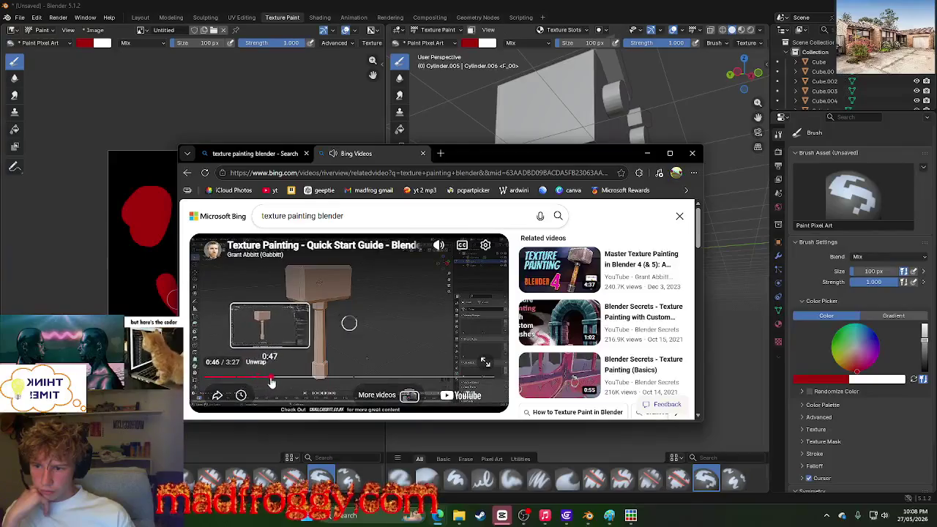
click(281, 379)
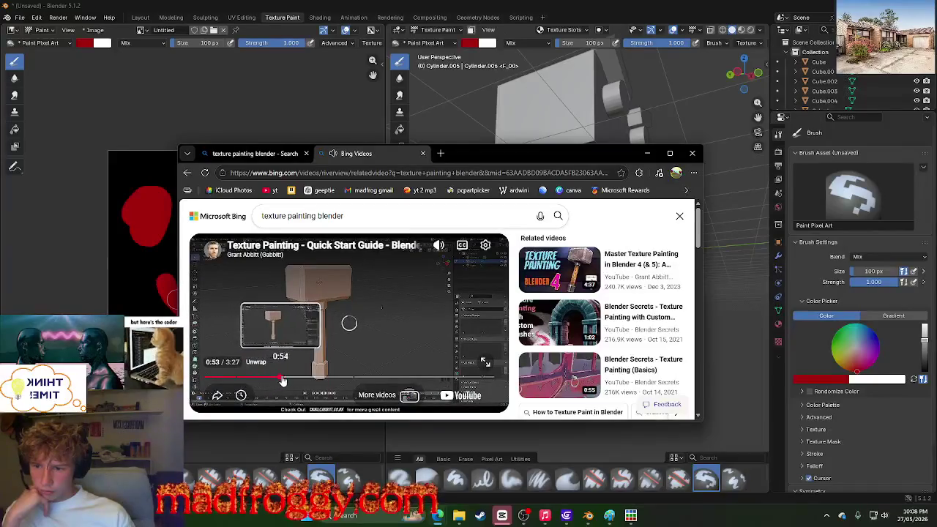
click(333, 378)
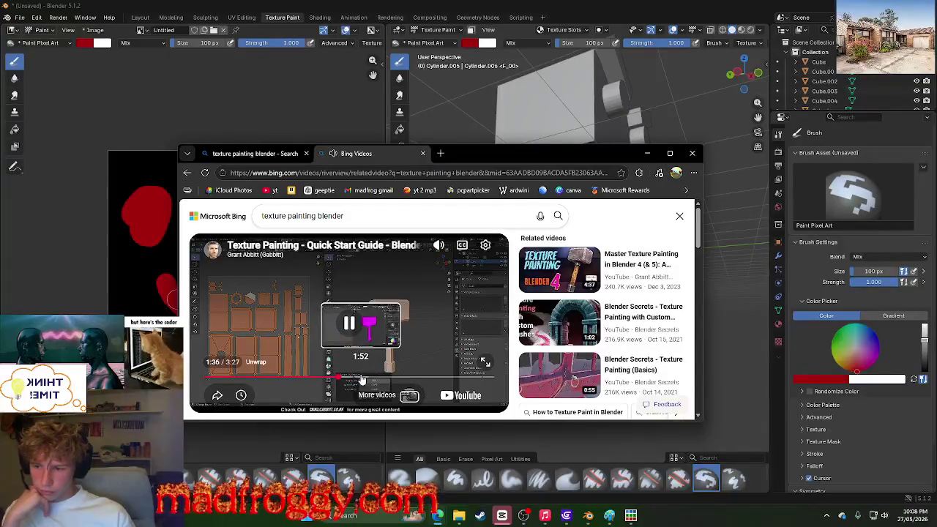
click(385, 378)
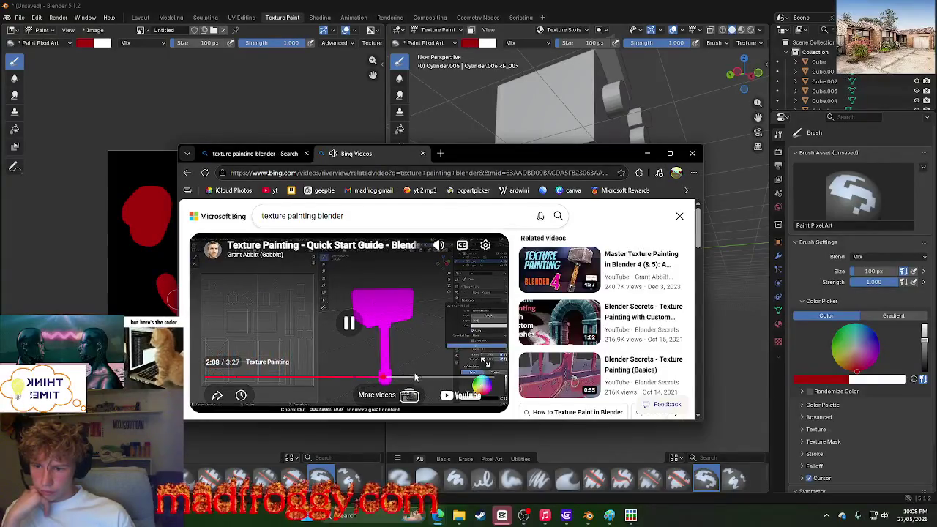
click(414, 377)
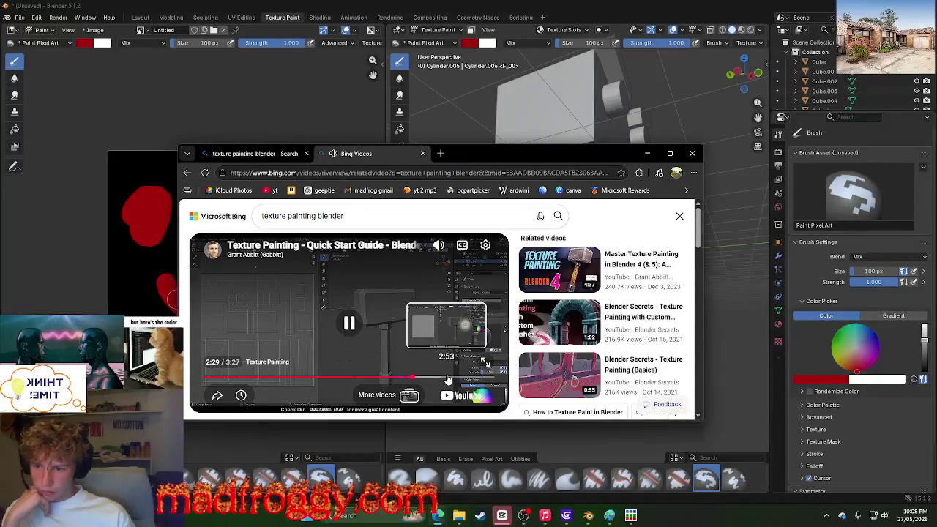
click(454, 378)
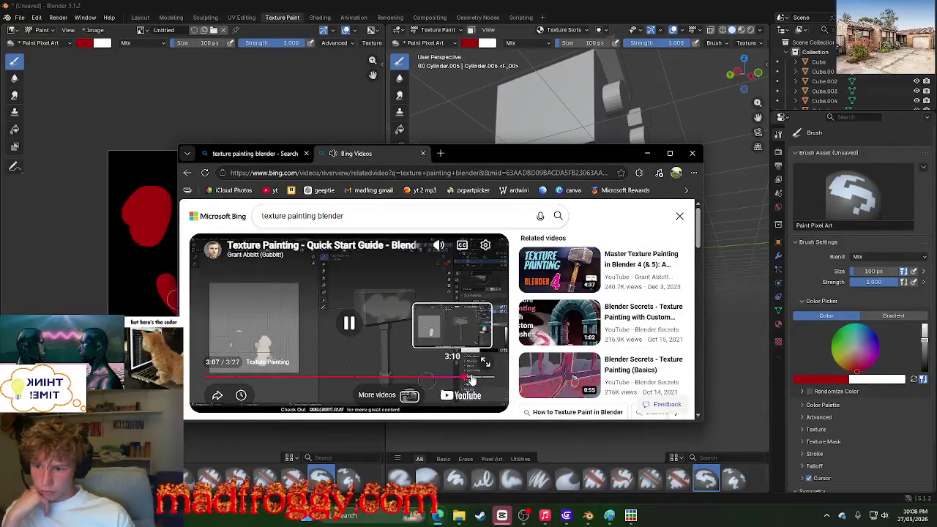
click(479, 378)
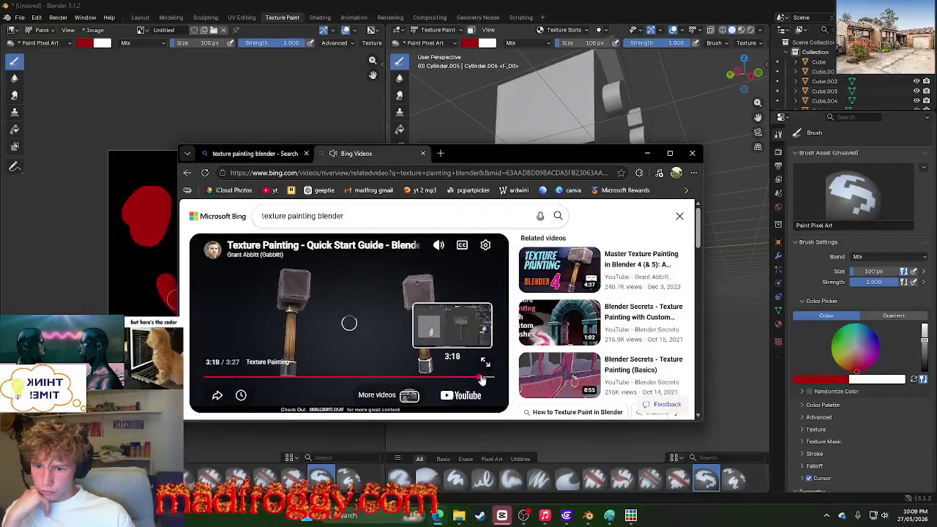
drag(472, 378, 320, 378)
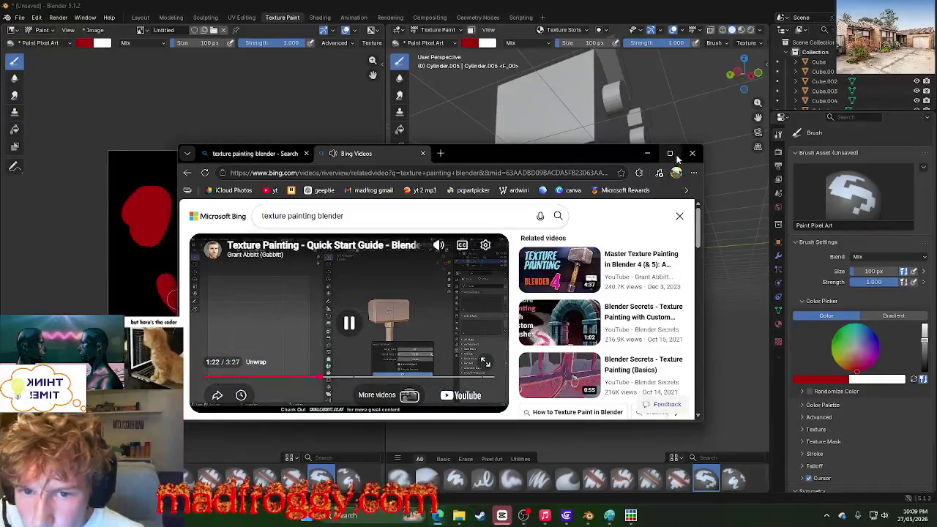
Step: Maximise Edge, pause the tutorial at the magenta hammer near 1:50, and return to Blender
key(super+Up)
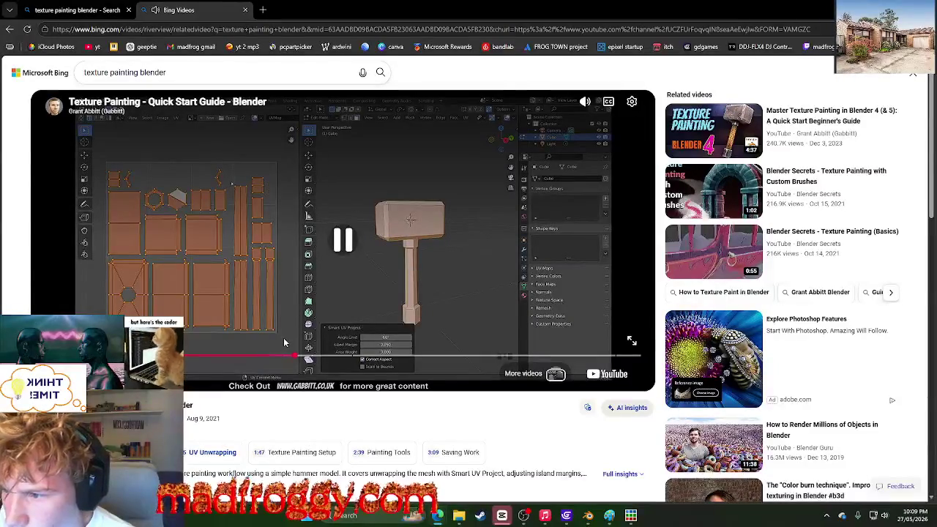
drag(309, 357, 331, 358)
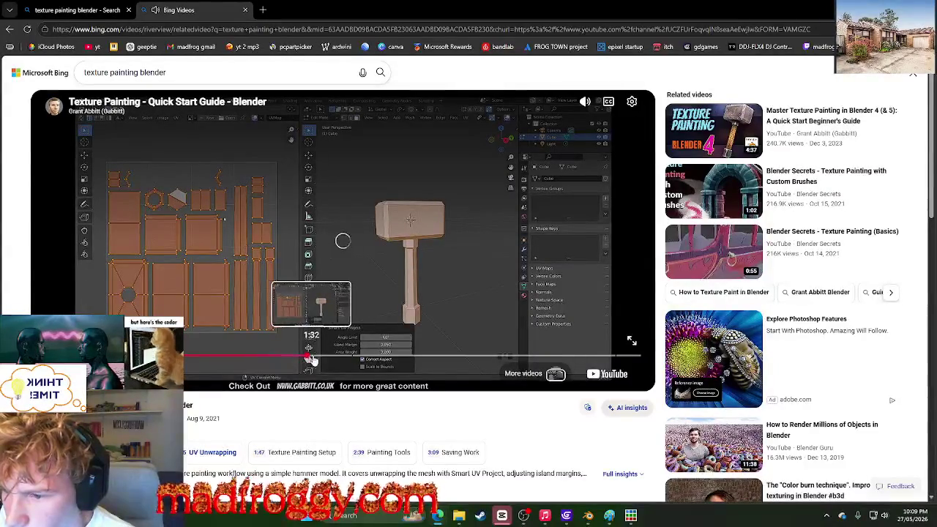
click(362, 359)
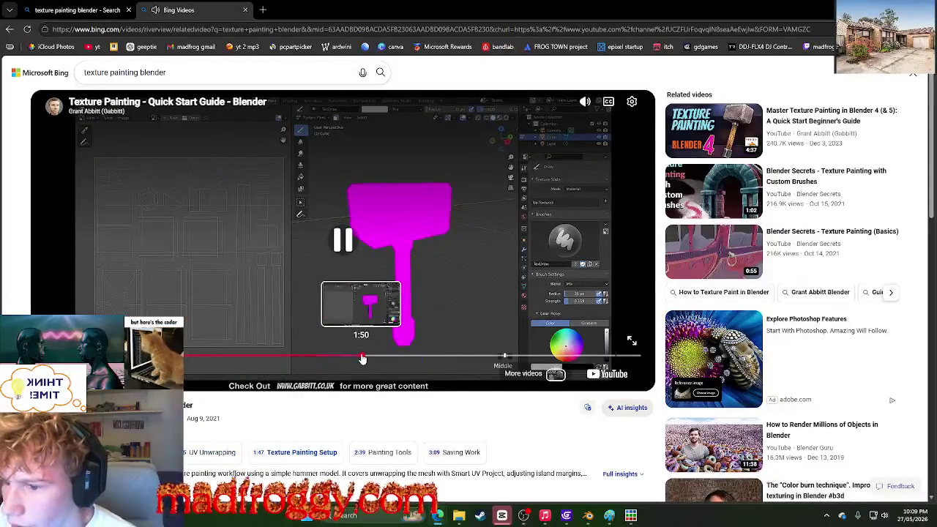
click(456, 262)
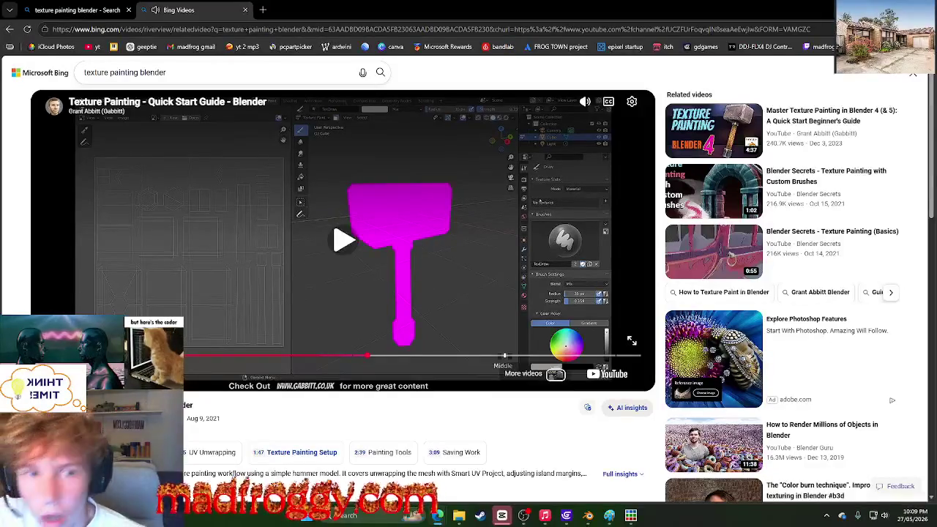
key(alt+Tab)
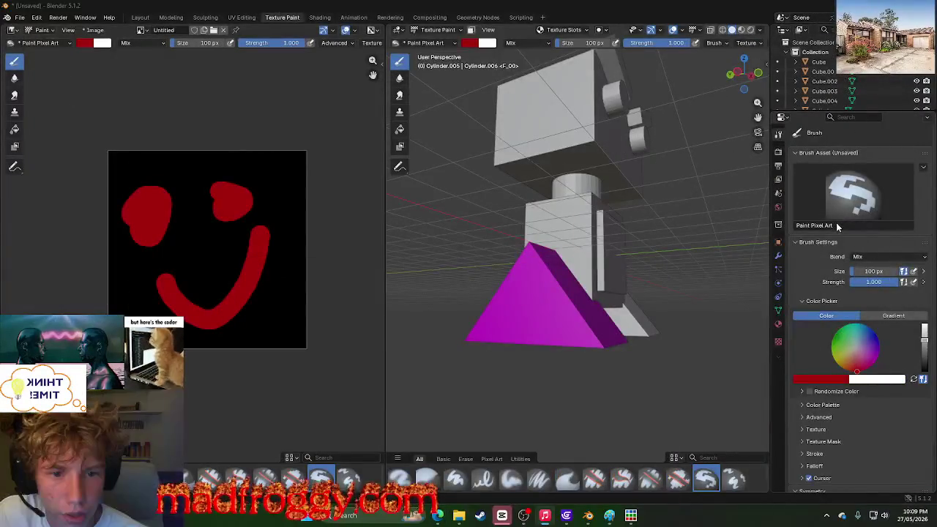
Step: Edit the Paint Pixel Art brush name and open its asset options
click(836, 222)
click(852, 223)
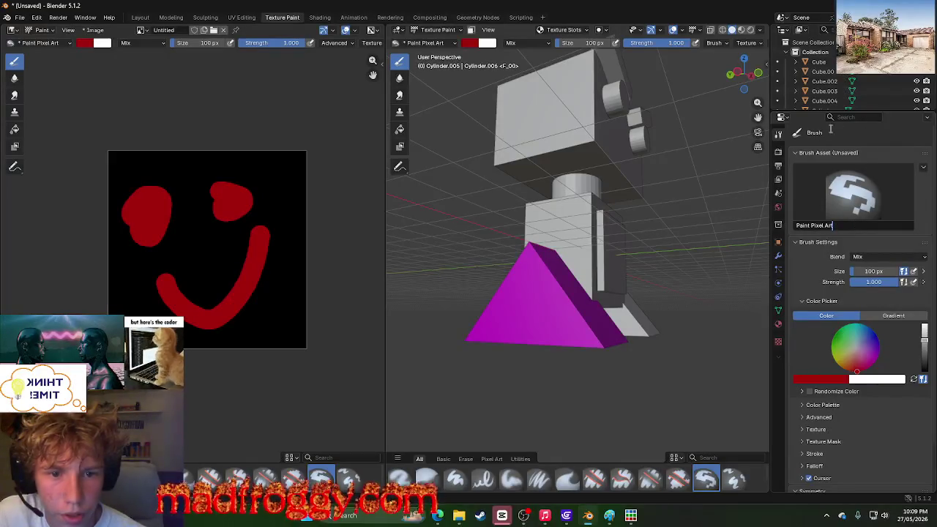
key(alt+Tab)
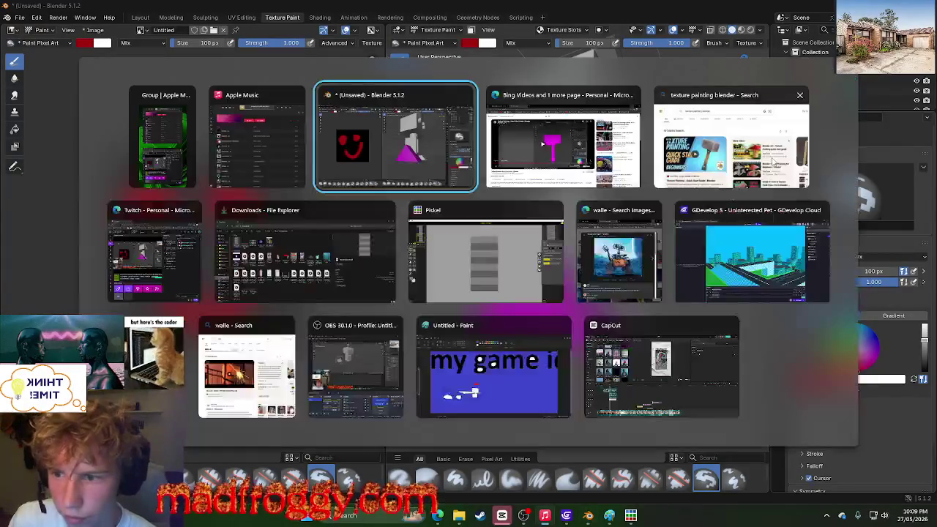
key(alt+Tab)
key(alt+Tab)
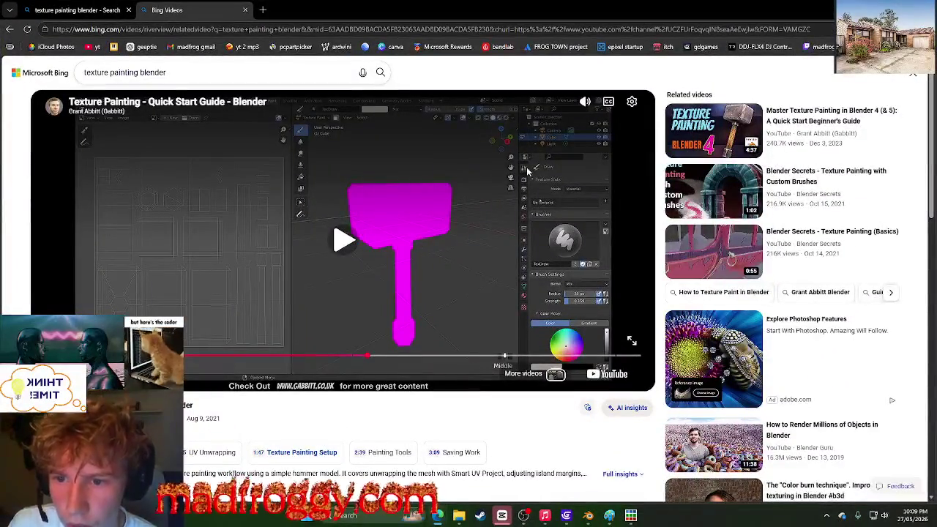
key(alt+Tab)
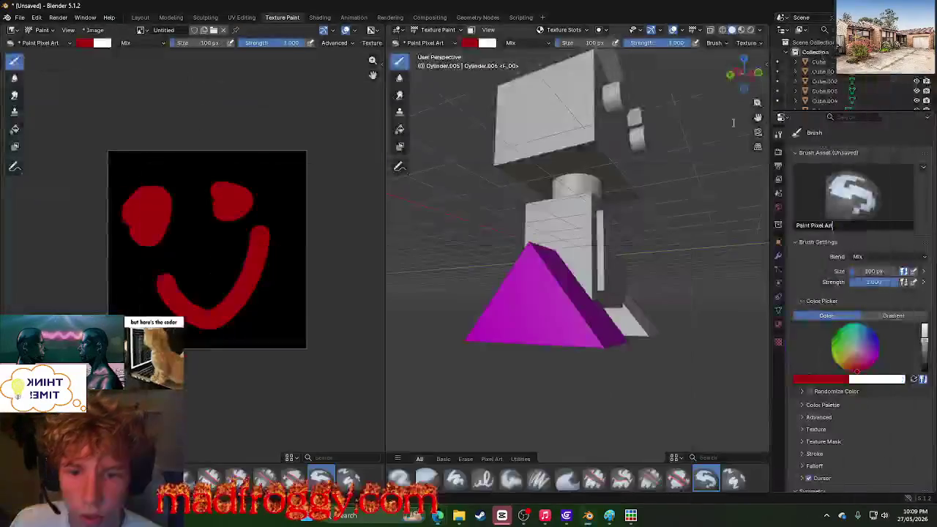
key(Return)
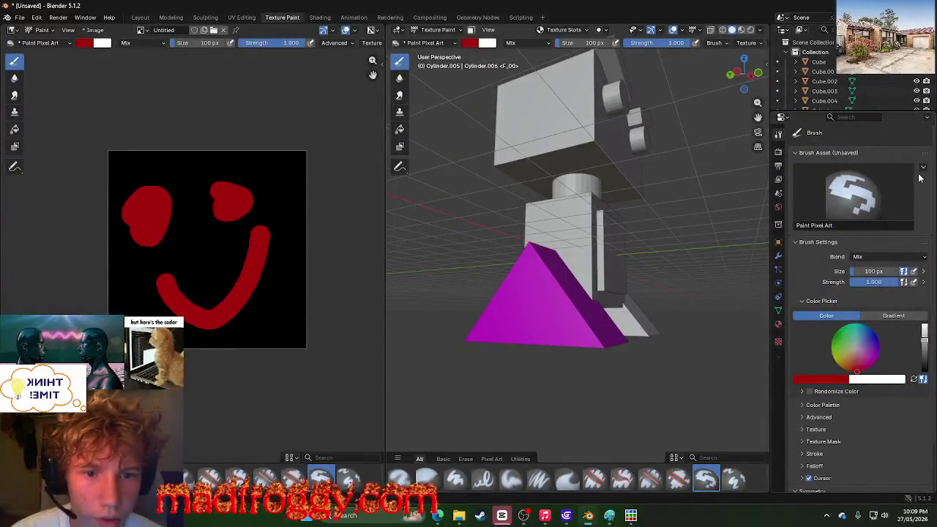
click(922, 168)
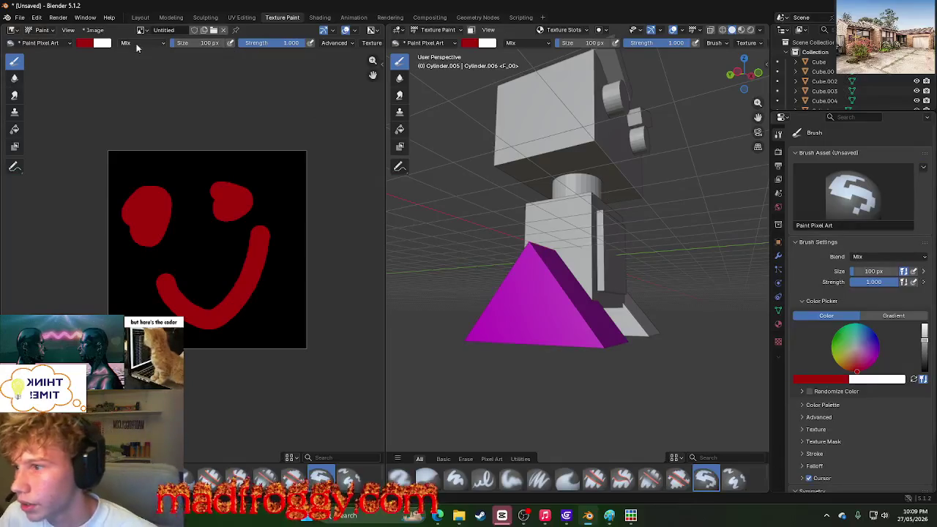
Step: Change the image editor mode from Paint to View
click(40, 30)
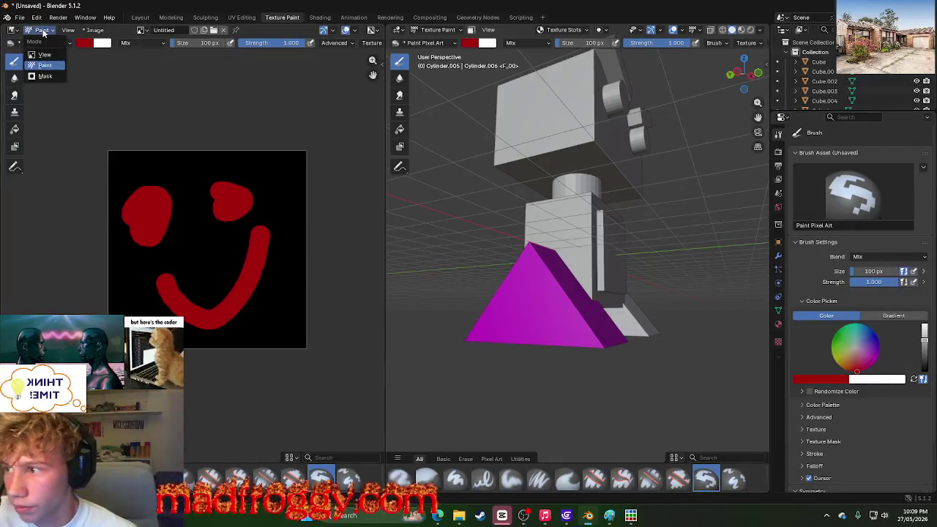
click(45, 55)
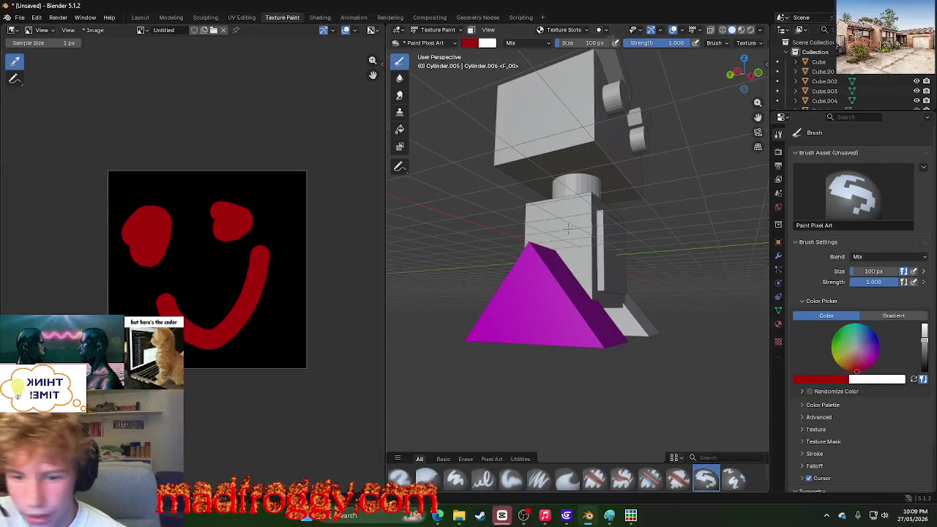
scroll(557, 252, down, 5)
scroll(545, 273, up, 5)
click(519, 297)
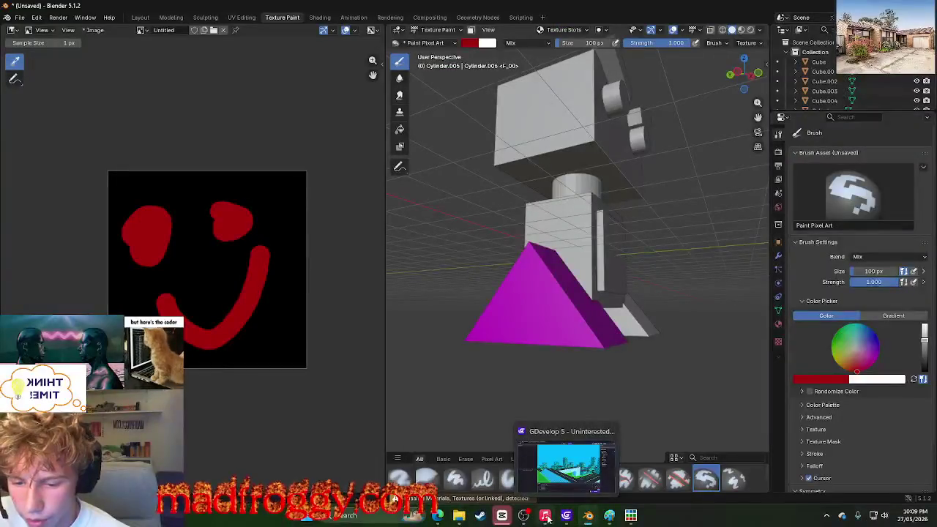
mouse_move(437, 516)
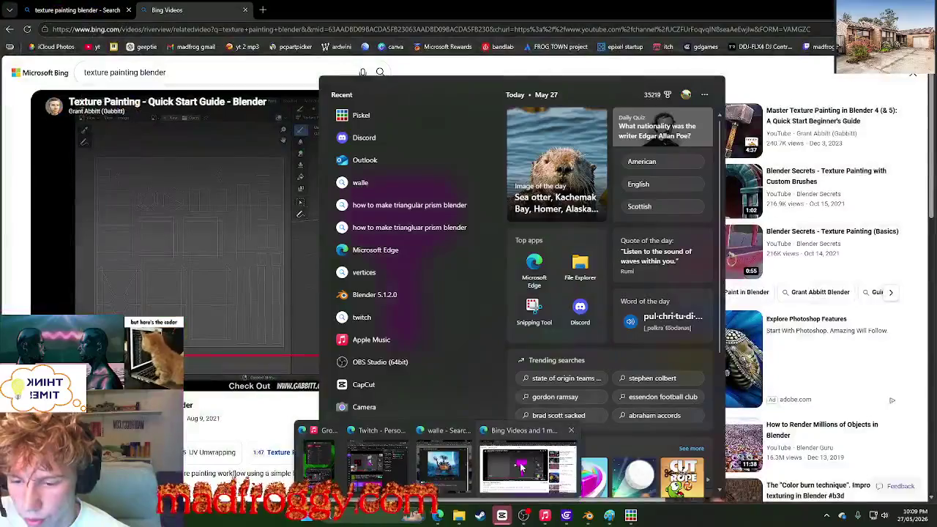
Step: Scrub the tutorial from about 2:29 back to 2:07, then return to Blender
click(521, 466)
mouse_move(384, 355)
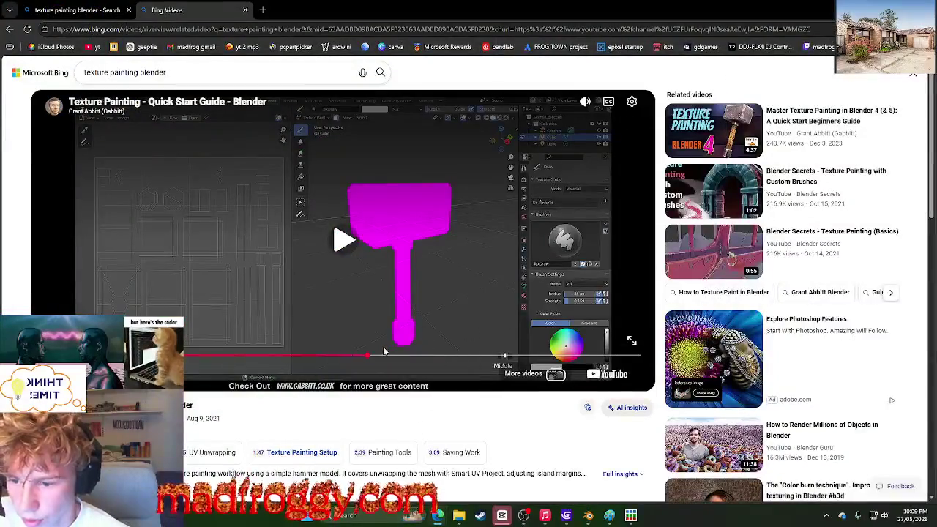
click(476, 358)
mouse_move(471, 357)
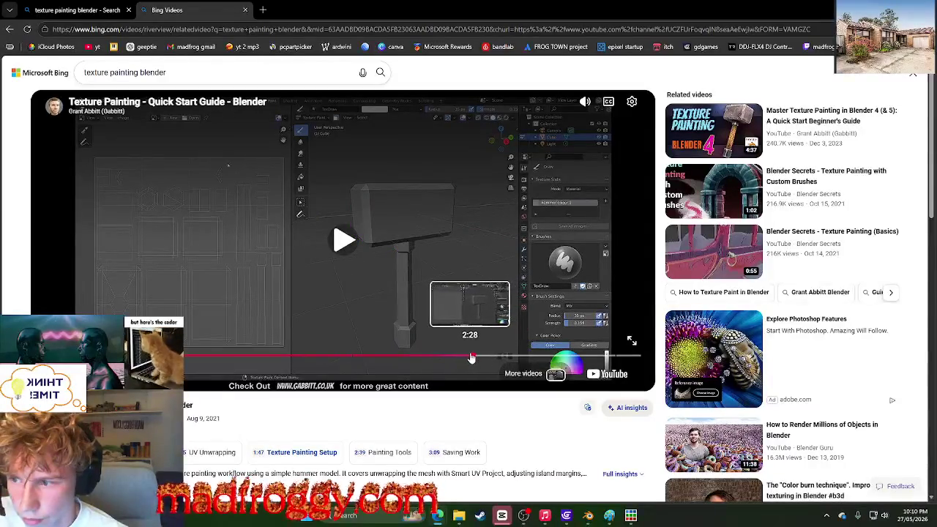
drag(471, 358, 461, 360)
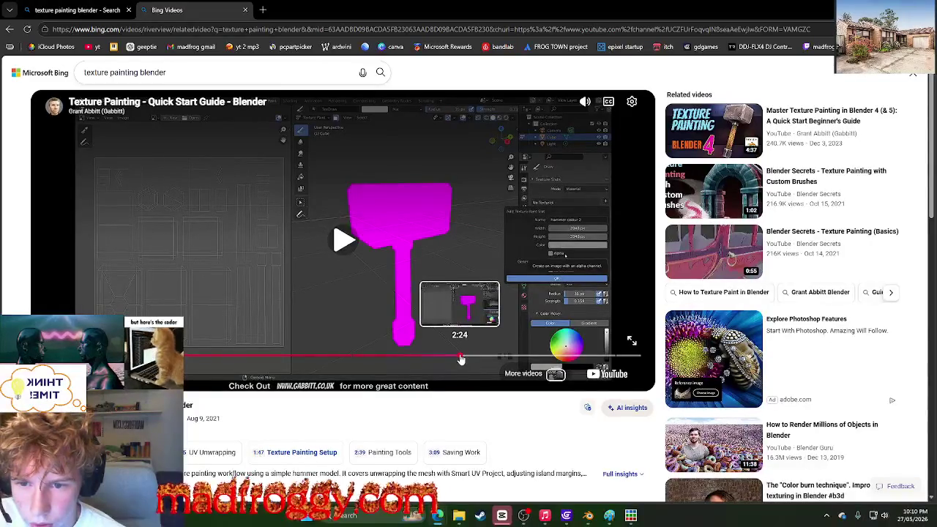
mouse_move(545, 516)
drag(431, 358, 370, 358)
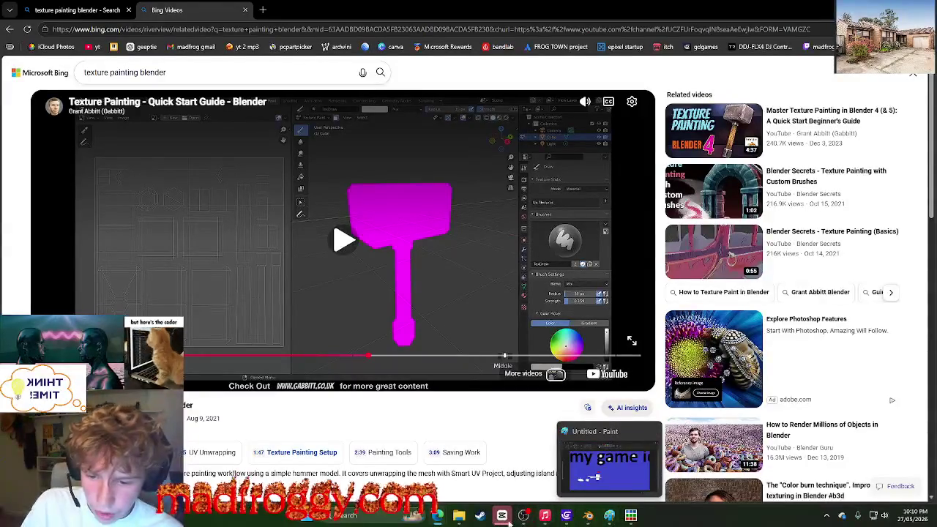
click(588, 516)
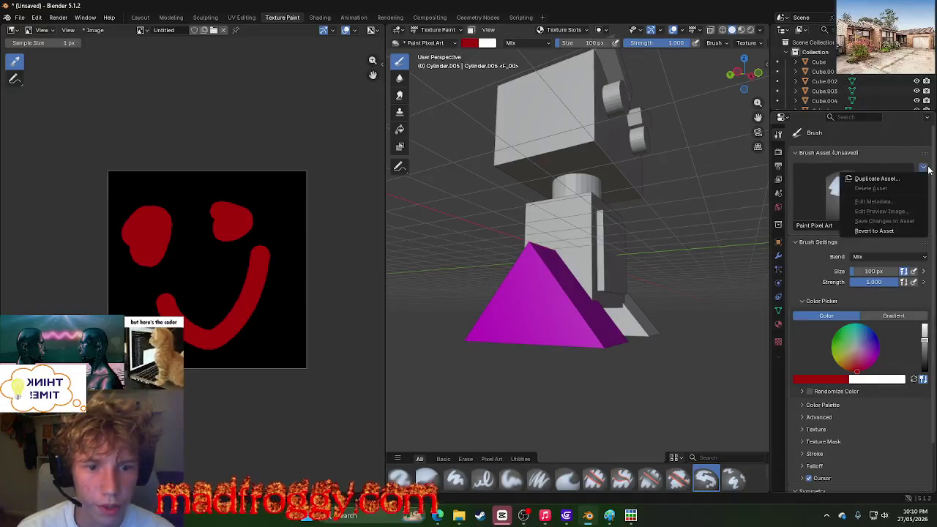
Step: Try the brush library filter and collapse the Brush Asset and Brush Settings panels
click(399, 459)
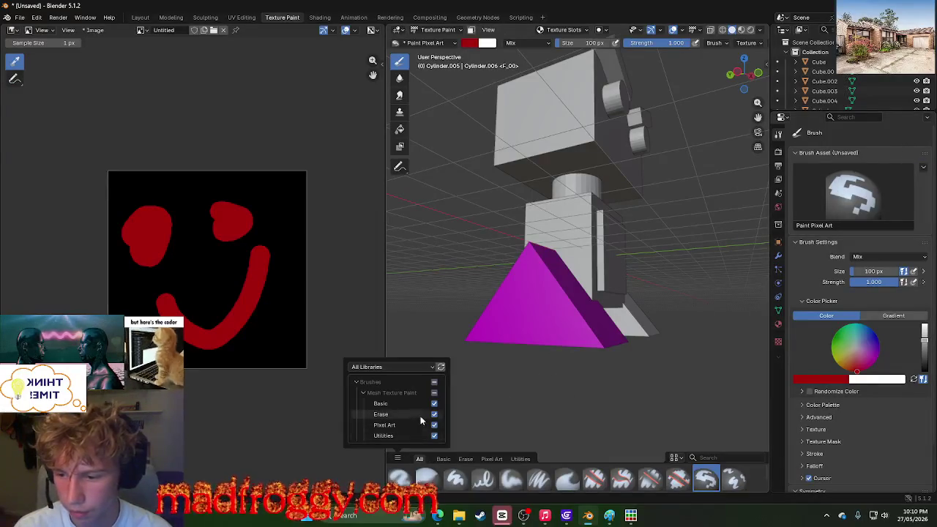
click(443, 367)
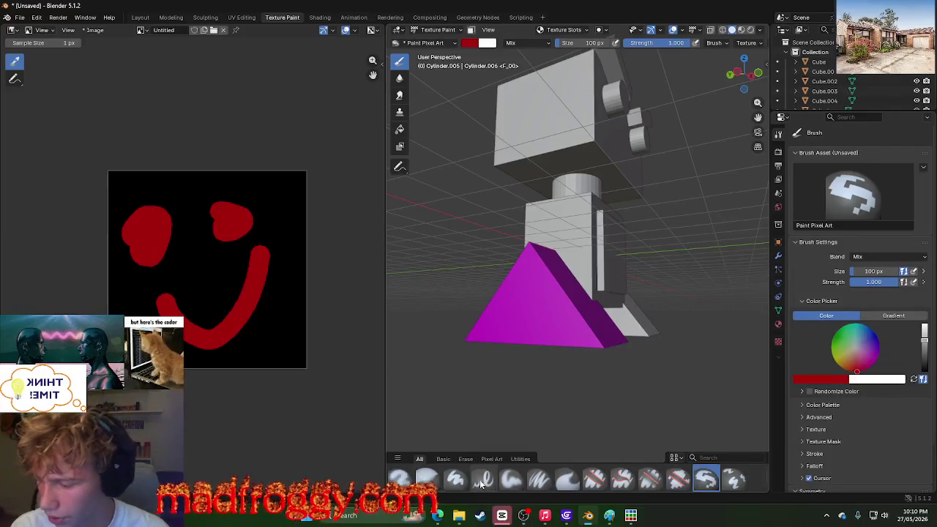
click(398, 459)
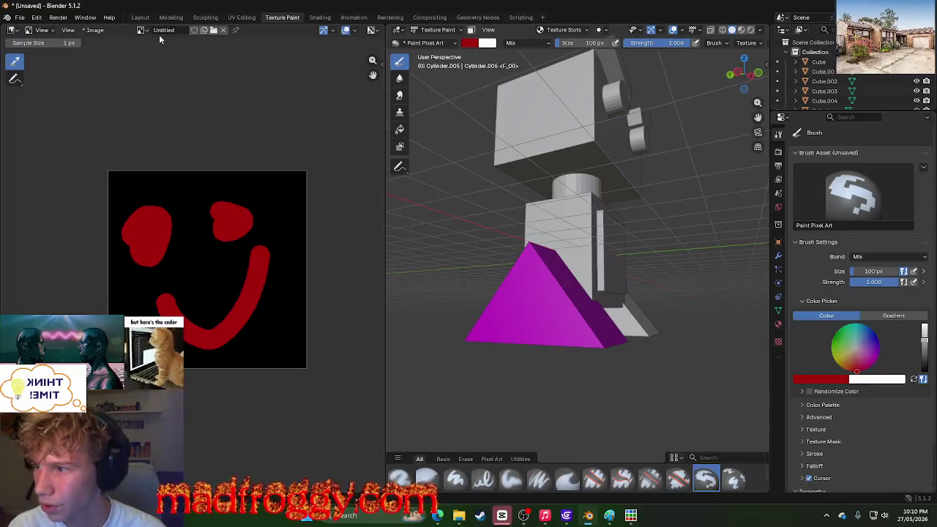
click(922, 165)
click(928, 118)
click(928, 118)
click(929, 120)
click(824, 153)
click(824, 153)
click(826, 154)
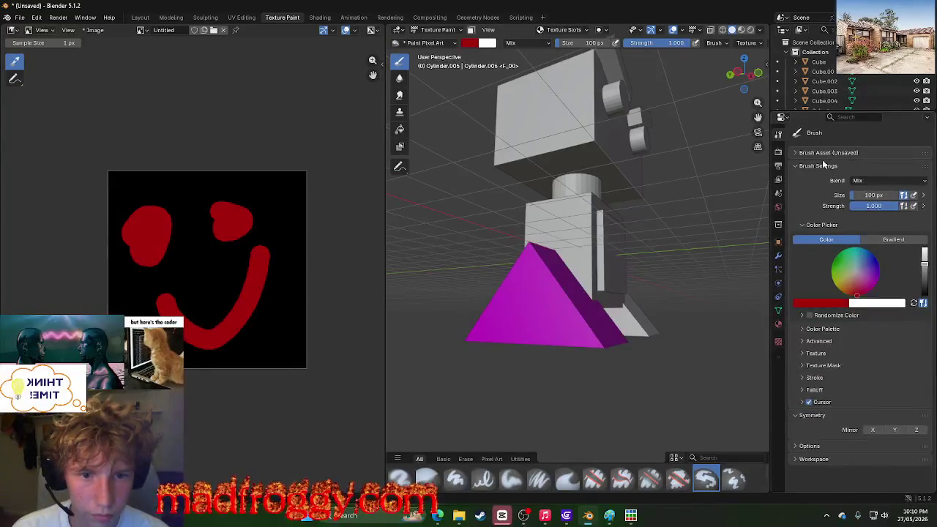
click(822, 165)
Step: Browse the Basic, eraser and Utilities brush filters, then select the Airbrush
right_click(786, 136)
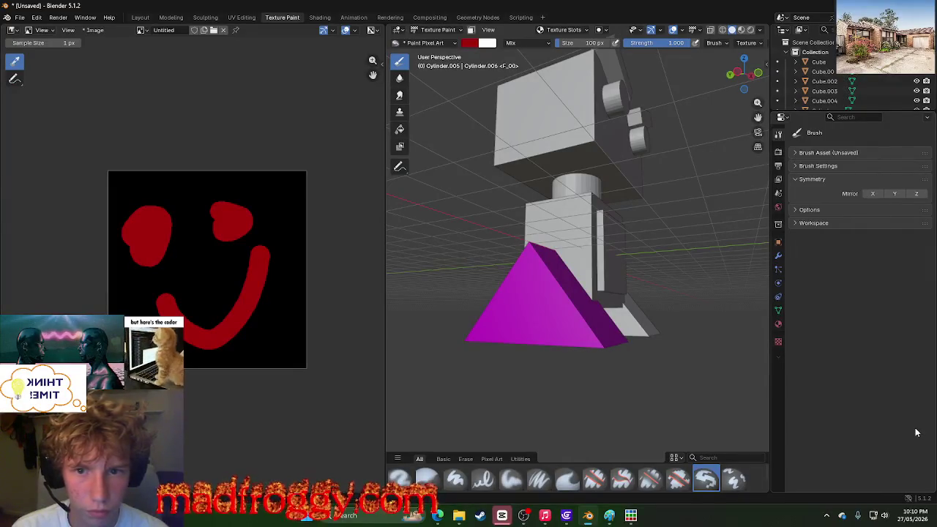
right_click(717, 479)
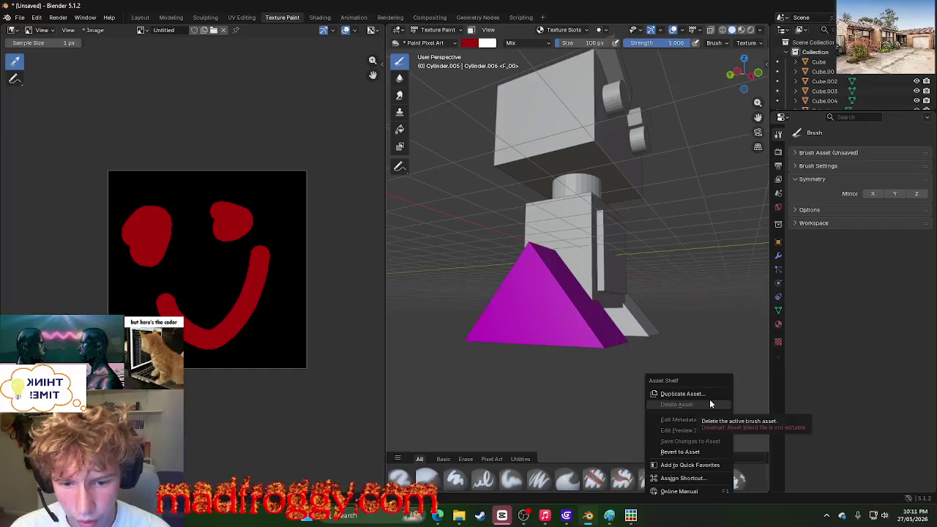
click(443, 459)
click(466, 458)
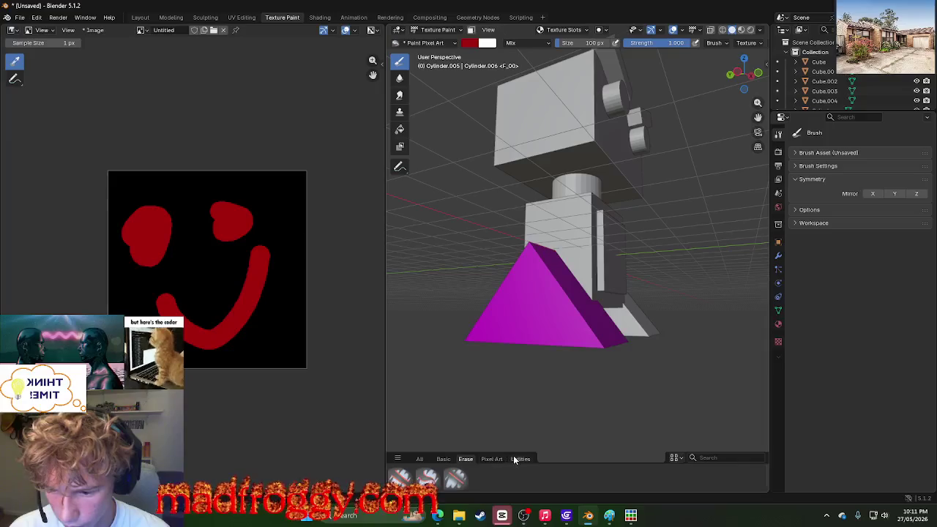
click(518, 459)
click(419, 459)
click(400, 478)
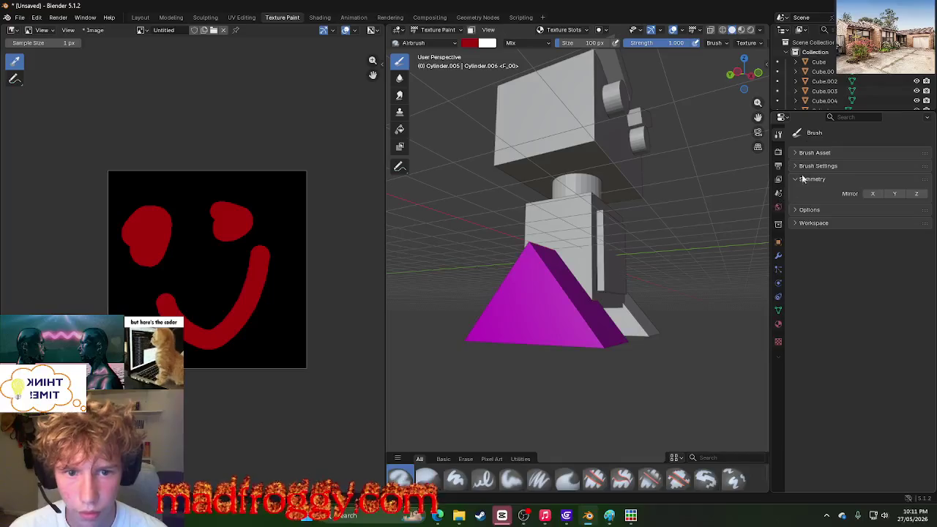
click(782, 117)
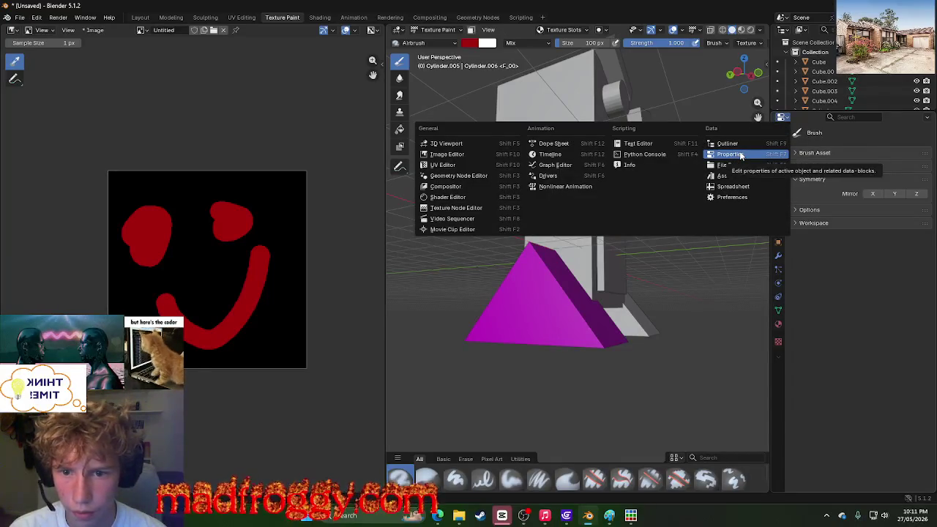
Step: Add a new brush texture, Texture.001, to the Airbrush from the Texture popover
click(864, 350)
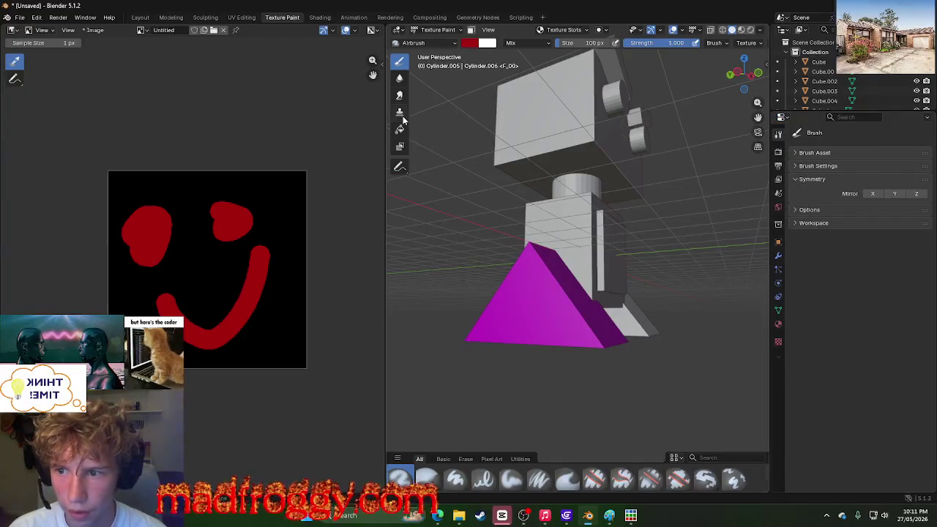
click(420, 44)
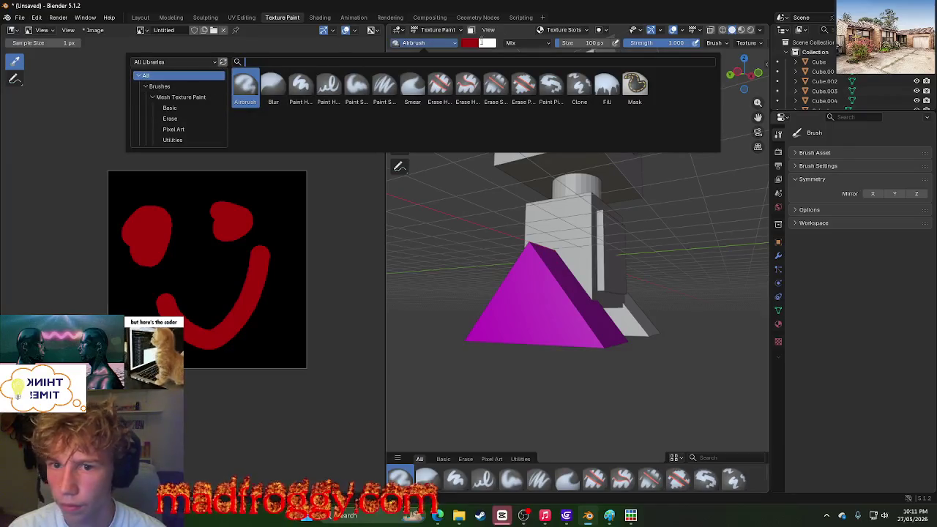
click(715, 43)
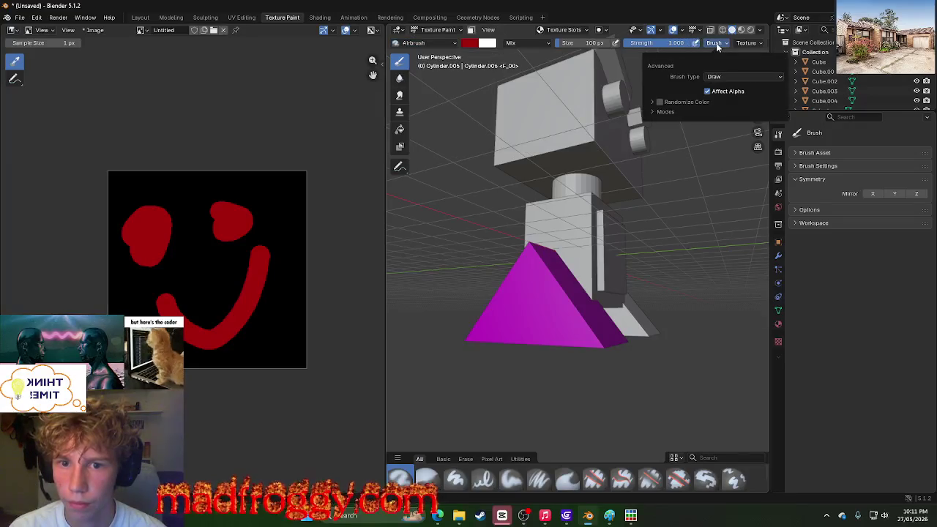
click(741, 43)
click(740, 61)
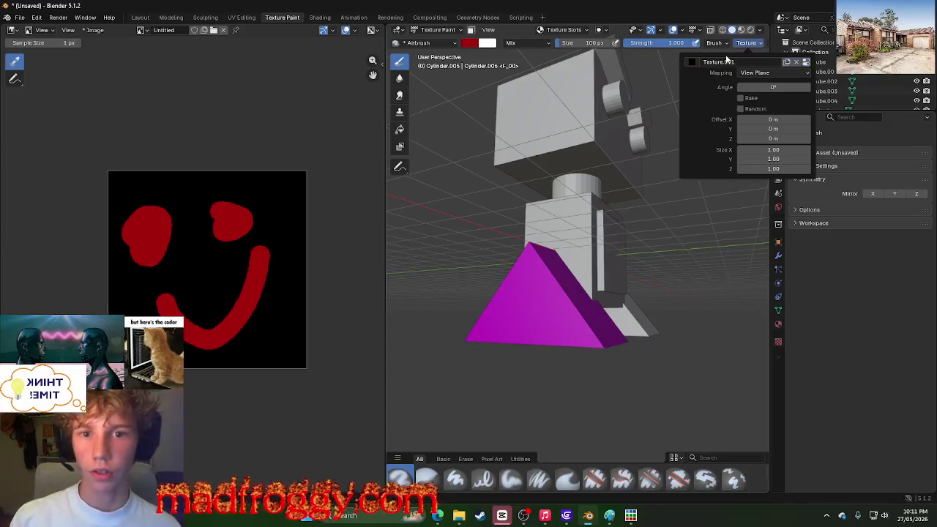
click(721, 63)
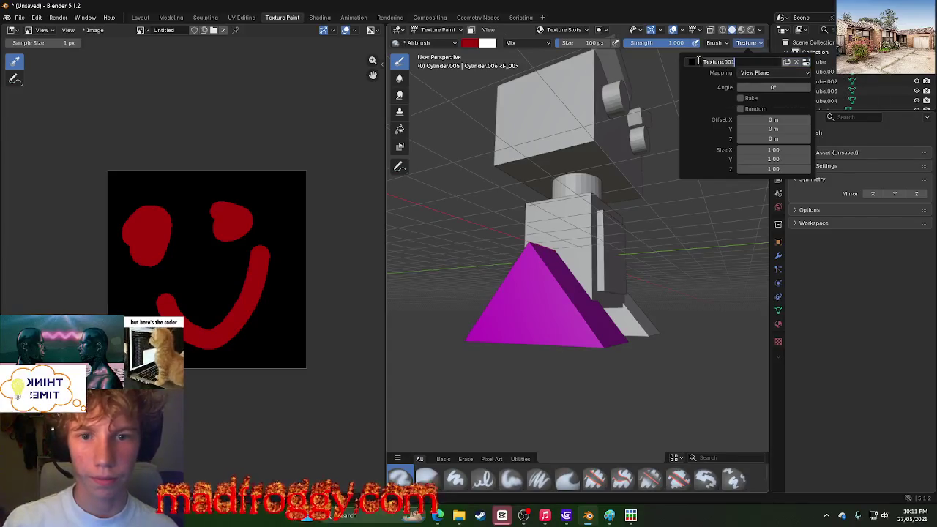
click(693, 63)
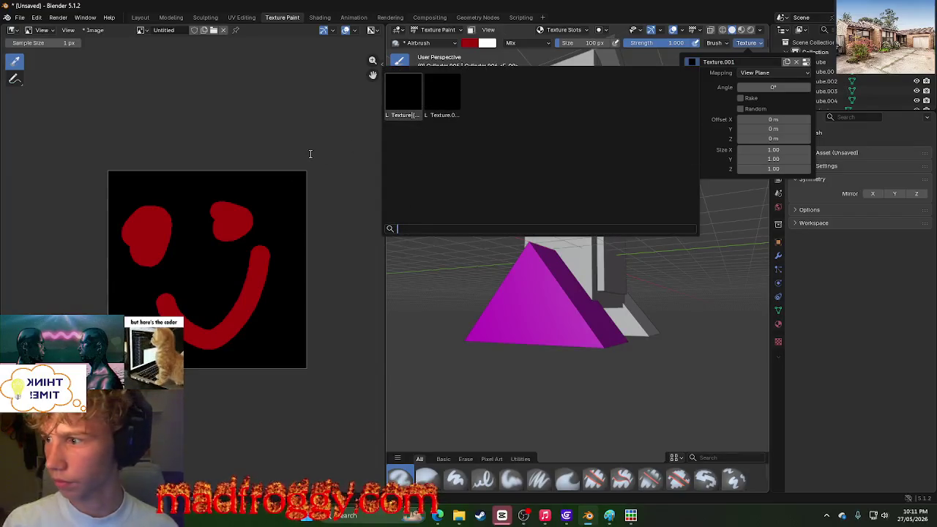
click(403, 94)
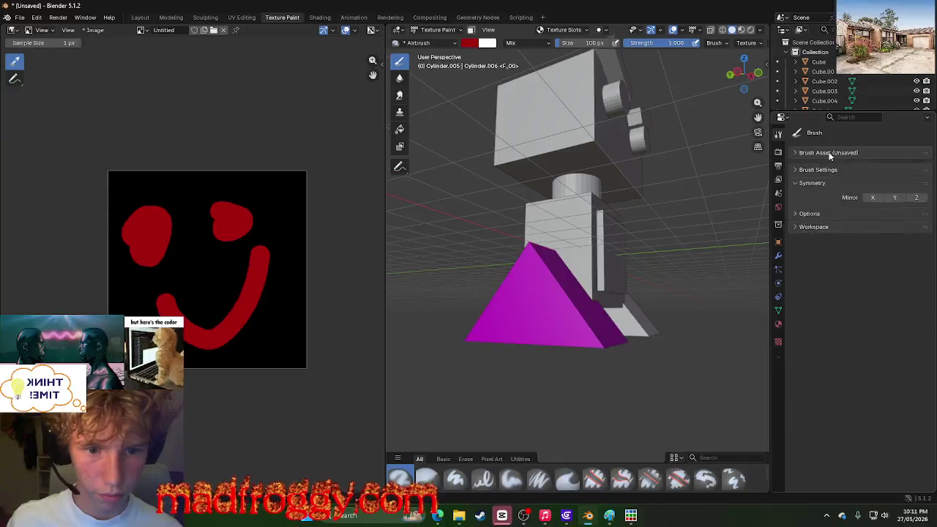
Step: Brighten the airbrush colour to full vivid red in the colour picker
middle_drag(540, 310, 657, 344)
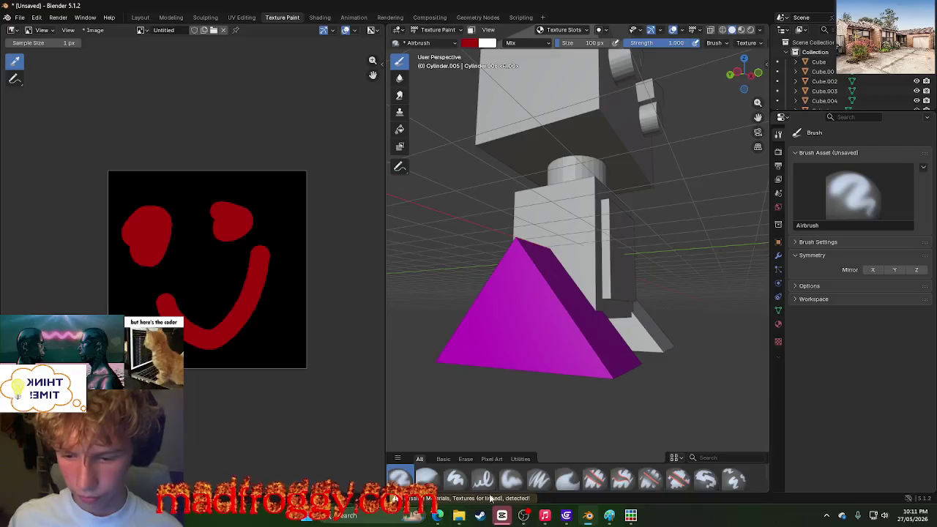
click(822, 244)
scroll(822, 246, down, 2)
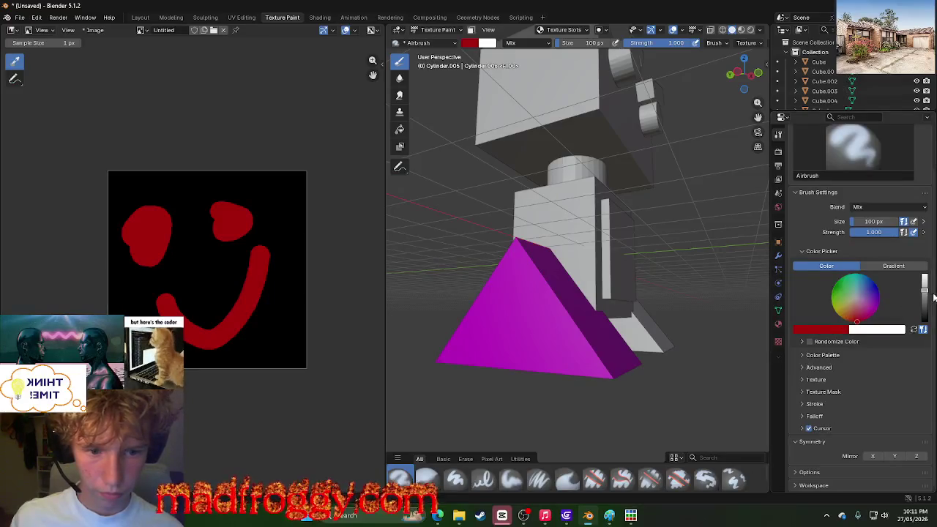
drag(934, 296, 925, 277)
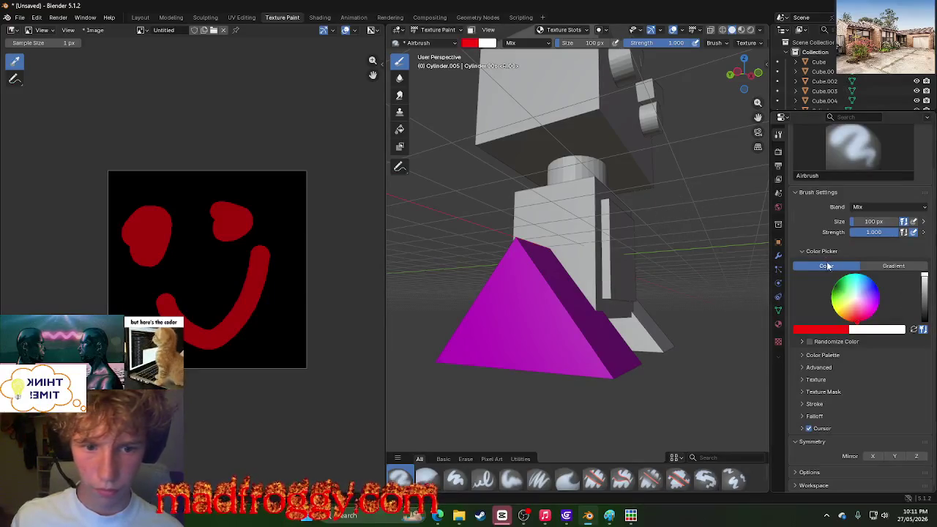
scroll(833, 237, up, 2)
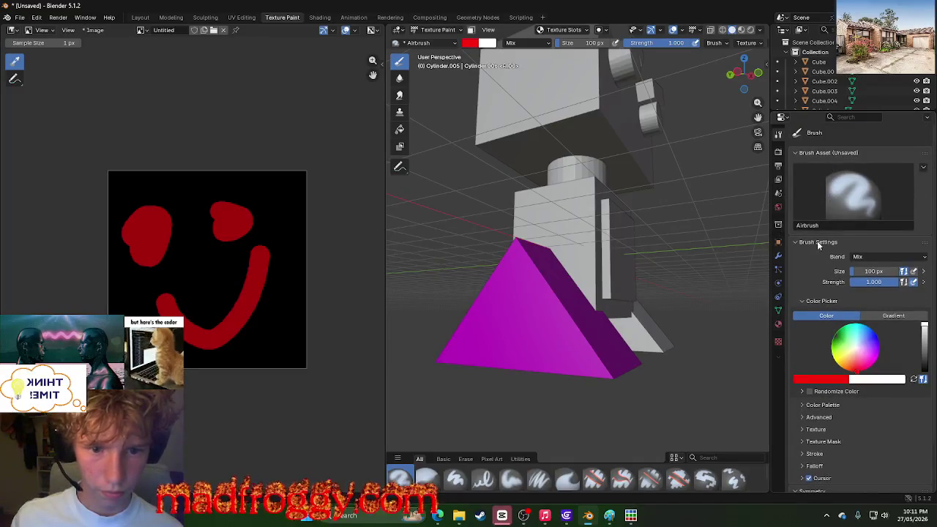
Step: Close the brush settings area so the outliner fills the right side, then paint the triangle
click(922, 170)
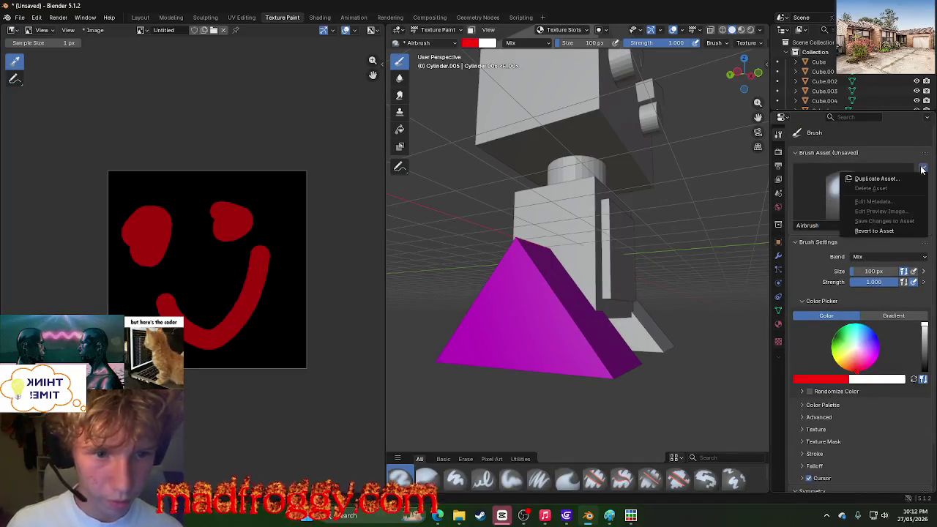
click(920, 169)
click(921, 168)
click(922, 167)
right_click(913, 162)
mouse_move(870, 160)
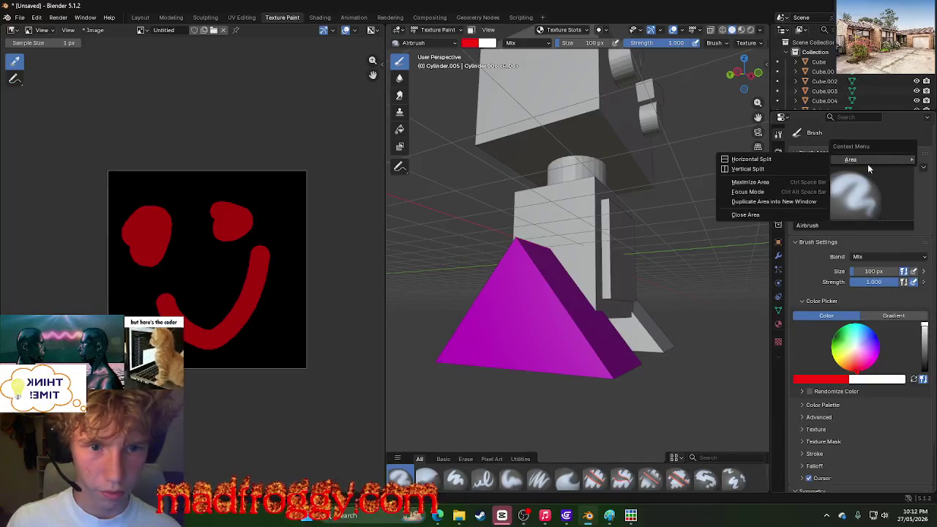
click(754, 214)
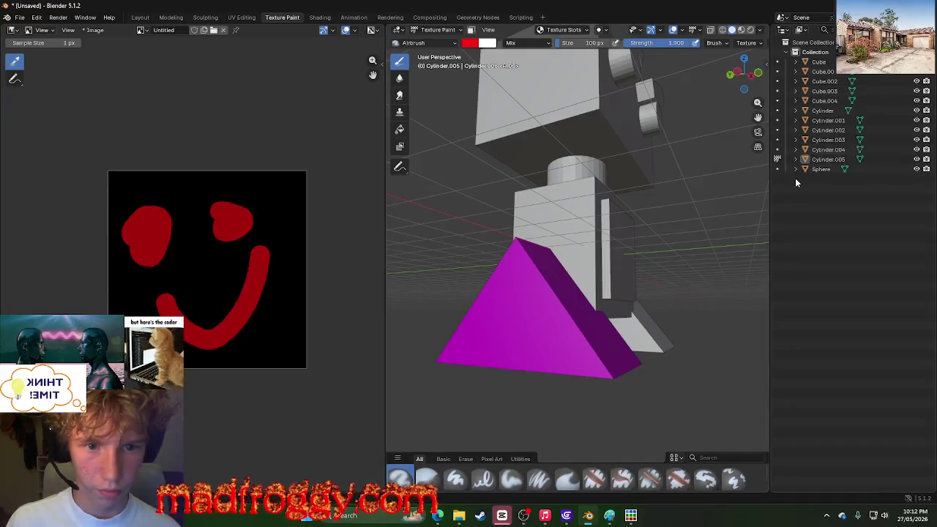
click(539, 351)
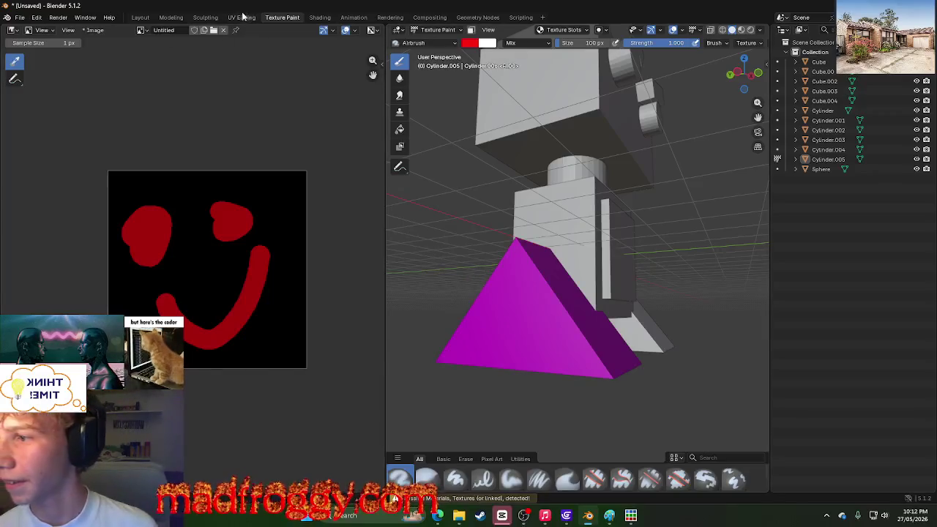
Step: Flip between the UV Editing, Sculpting and Texture Paint workspaces, settling on Shading
click(241, 17)
click(205, 16)
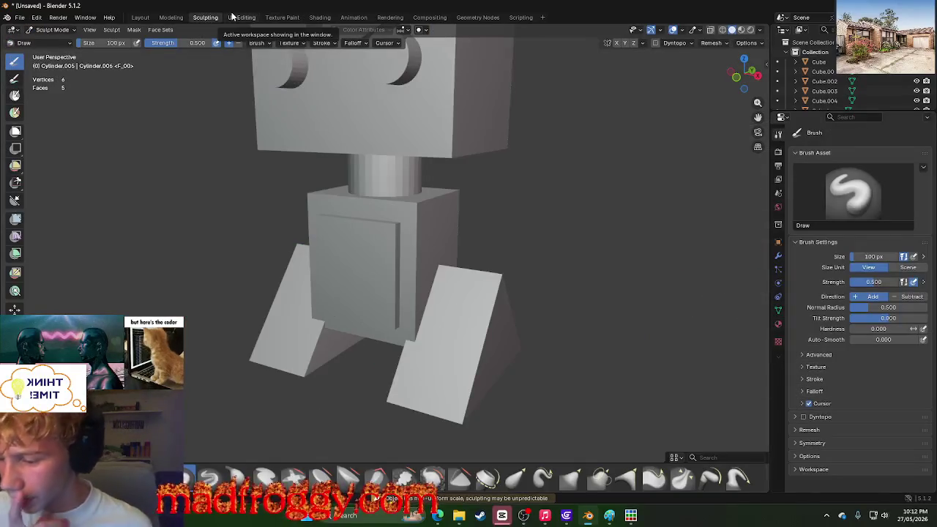
click(238, 17)
click(289, 17)
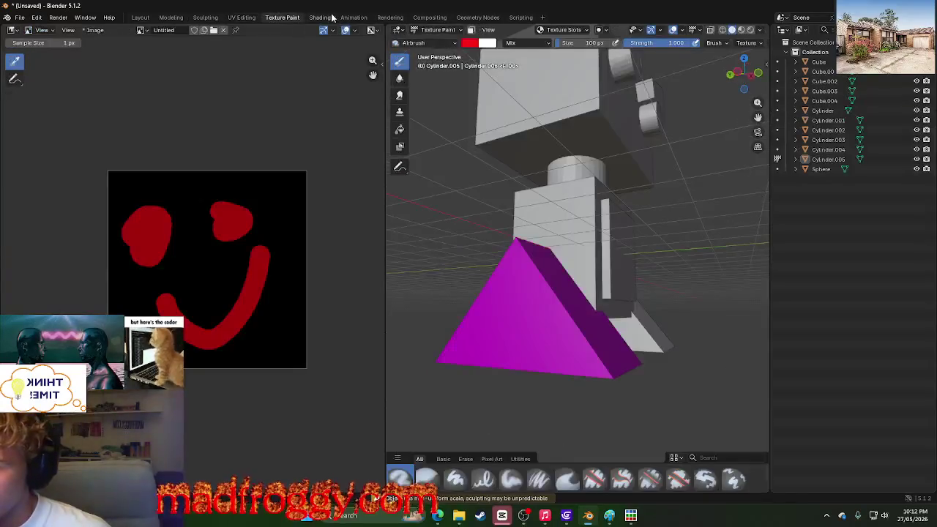
click(322, 17)
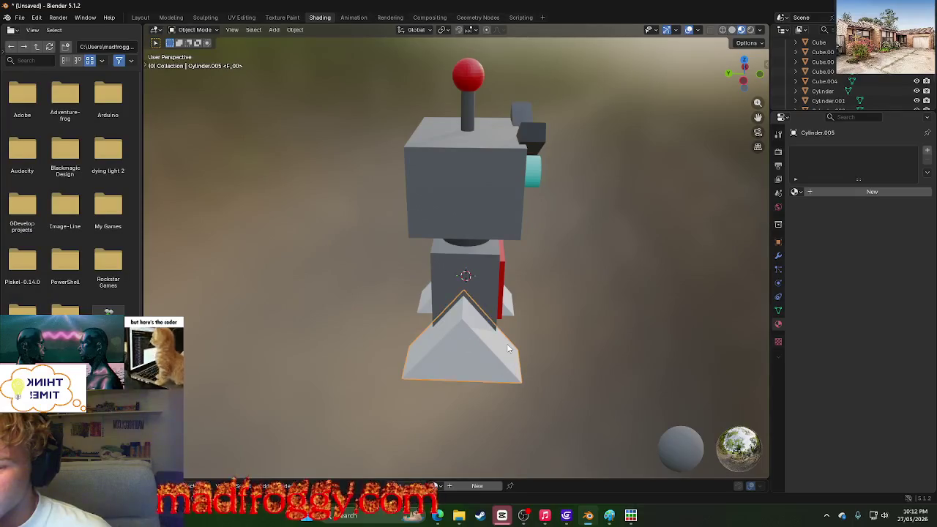
Step: Add a second UV map, UVMap.001, in the leg's mesh data, then deselect the leg
click(778, 310)
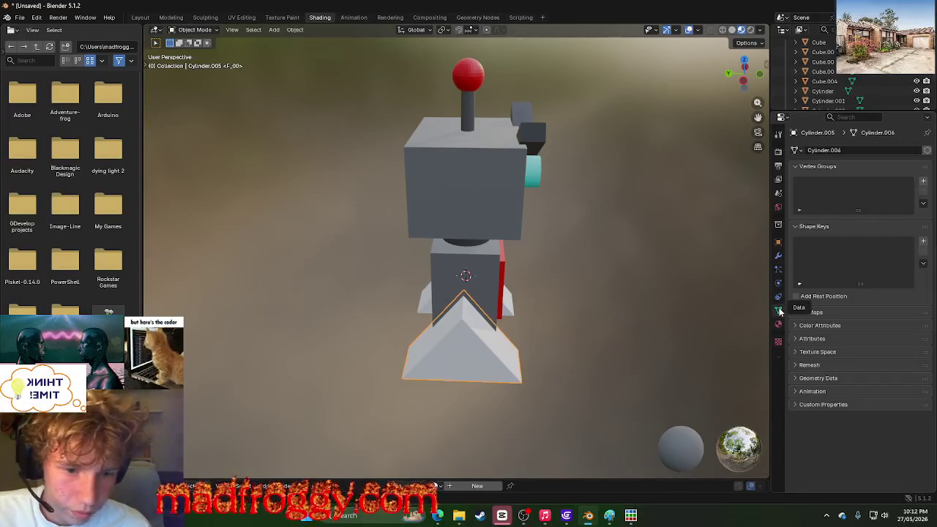
click(799, 312)
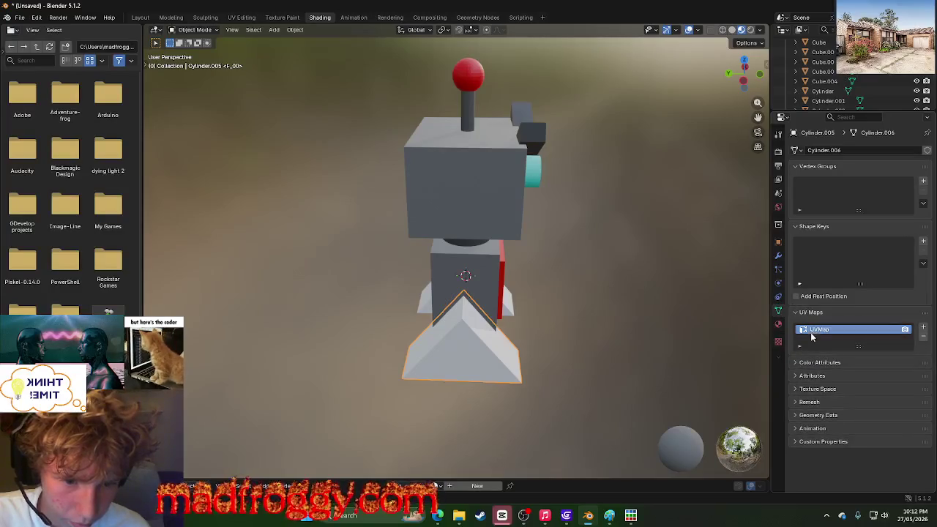
click(800, 345)
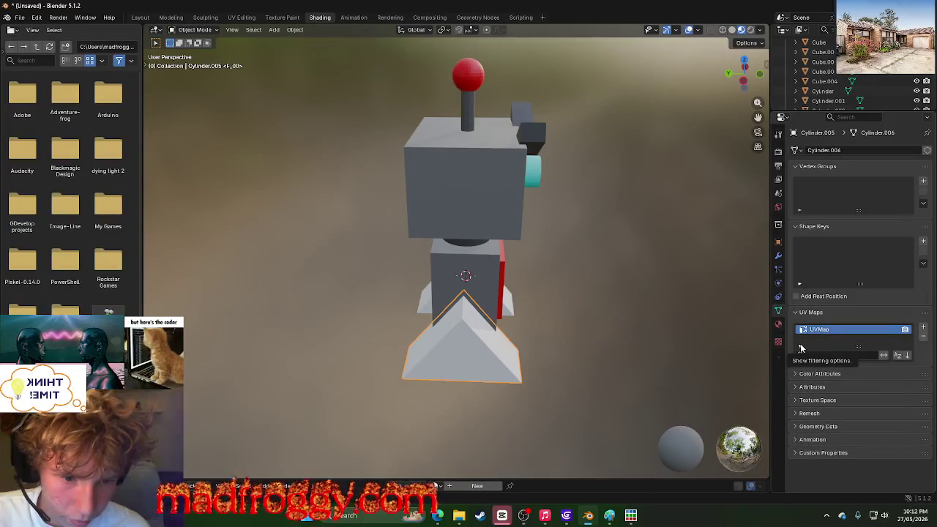
middle_drag(723, 333, 619, 310)
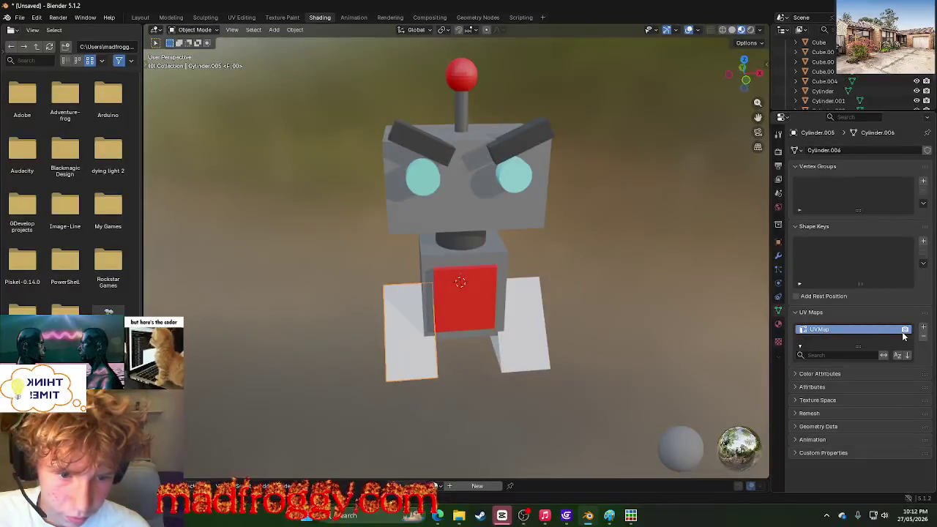
click(923, 327)
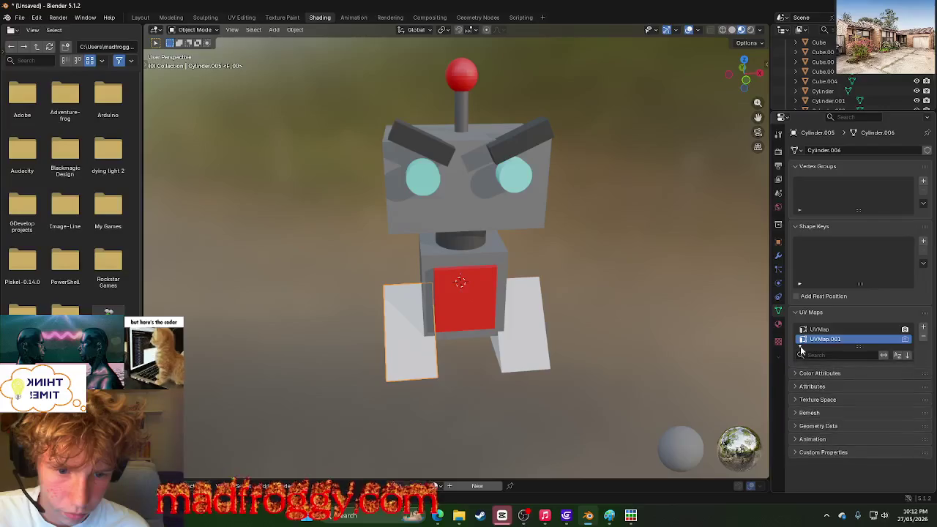
click(578, 330)
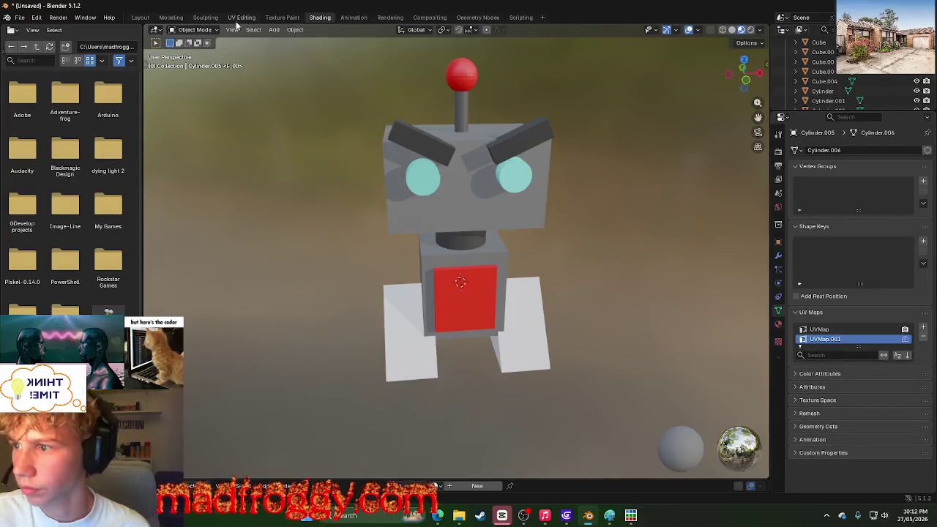
Step: Switch to the UV Editing workspace with the leg shown
click(241, 18)
scroll(234, 224, down, 5)
scroll(301, 215, down, 2)
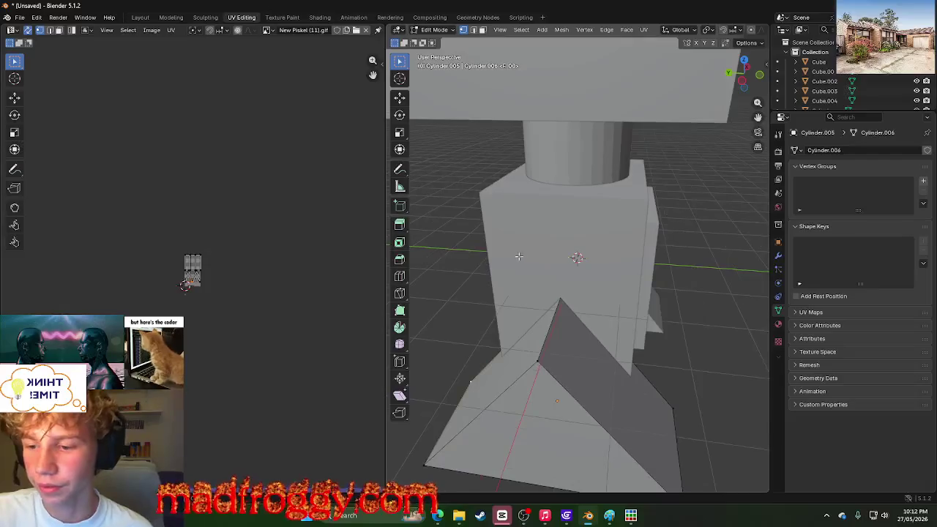
Step: Zoom the UV editor view in and out and bring up the UV menu
scroll(520, 303, down, 6)
scroll(520, 303, up, 6)
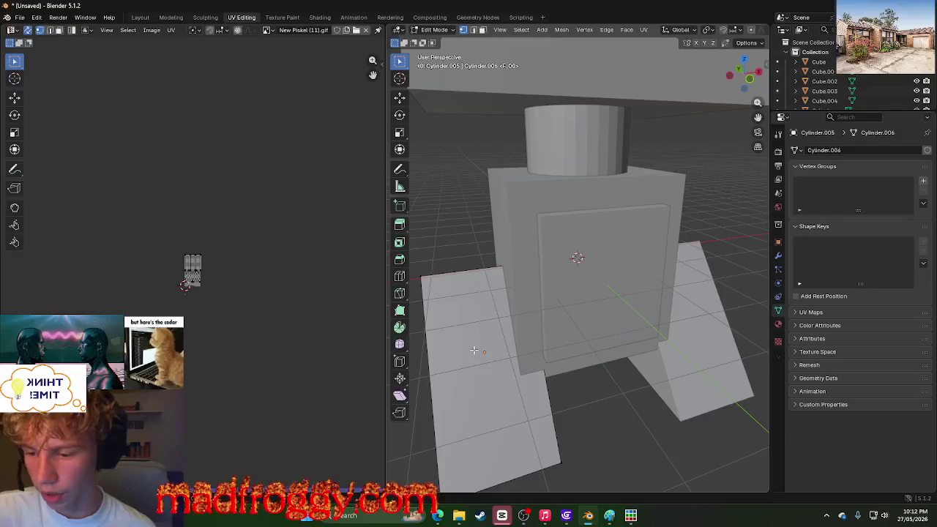
scroll(161, 261, up, 6)
scroll(165, 262, up, 5)
scroll(167, 239, down, 3)
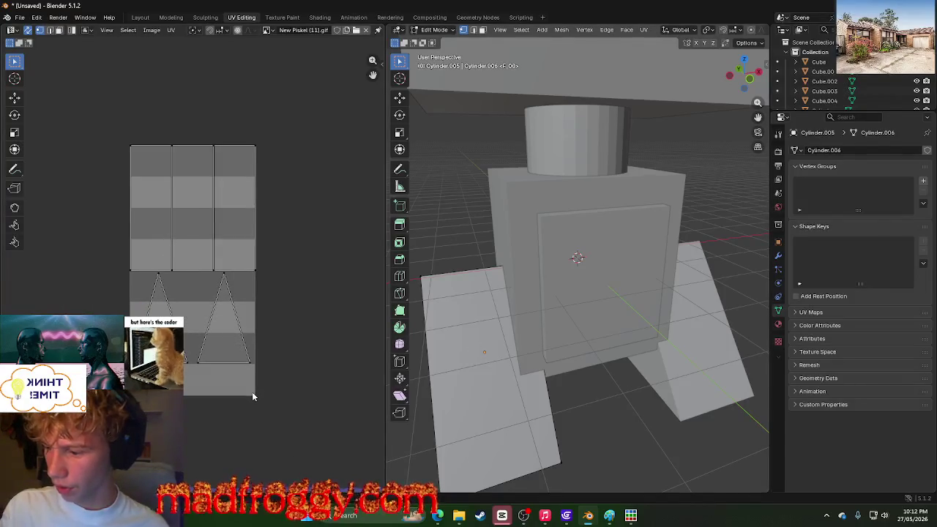
key(u)
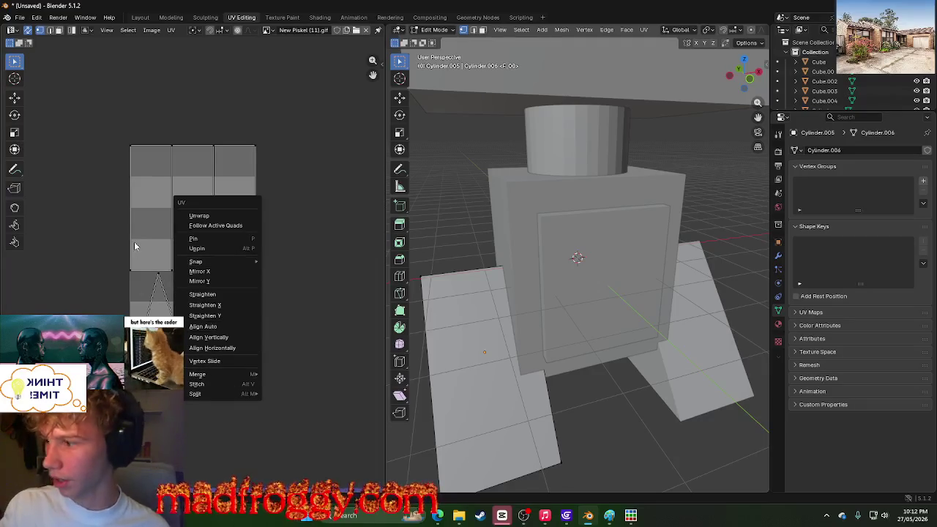
Step: Try Grab and Box Select on the UV islands, deselect all, and switch to Rendering
click(14, 208)
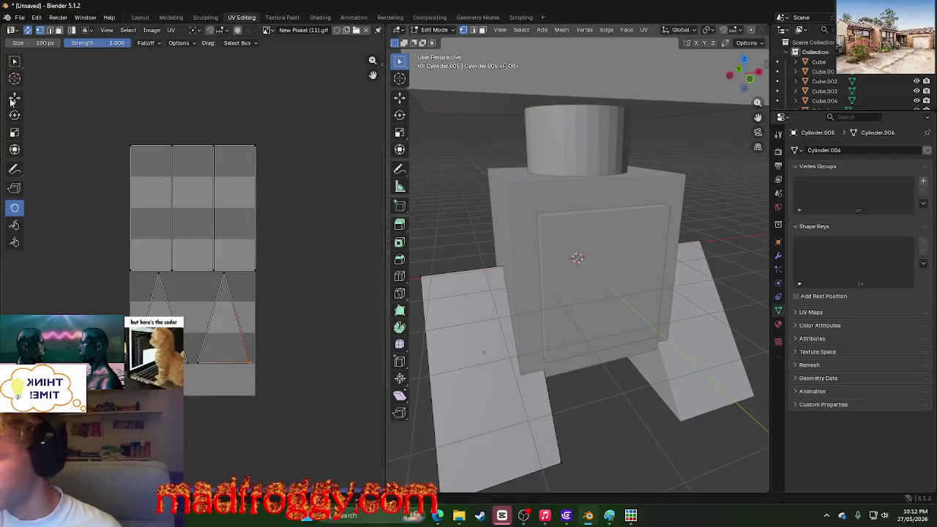
click(15, 61)
drag(49, 72, 344, 455)
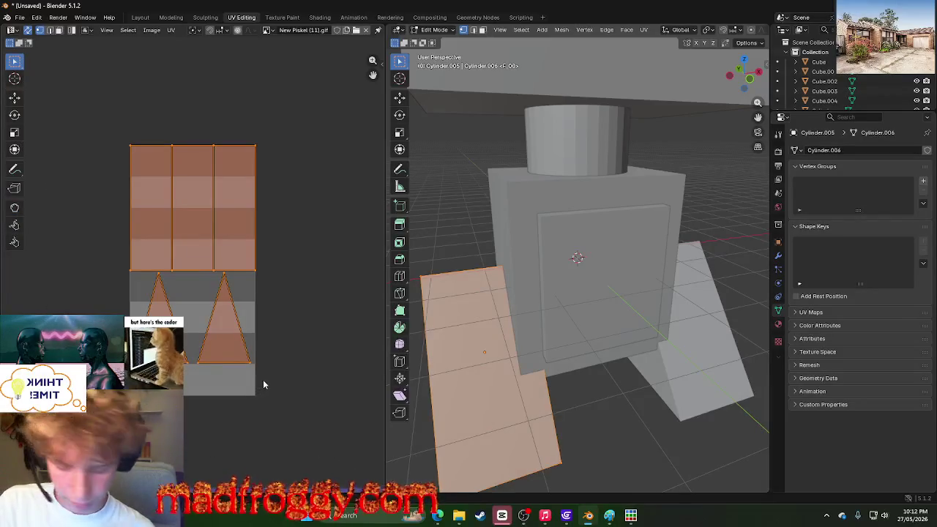
click(209, 343)
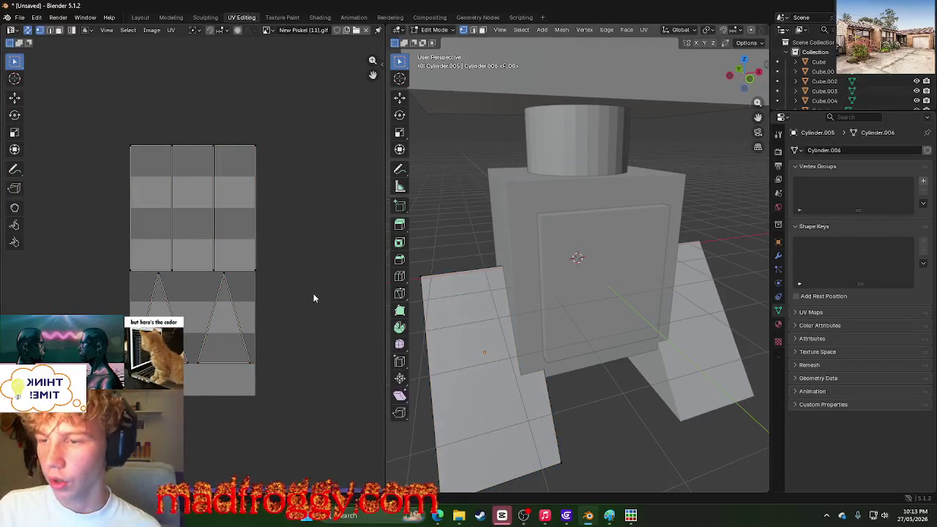
click(381, 17)
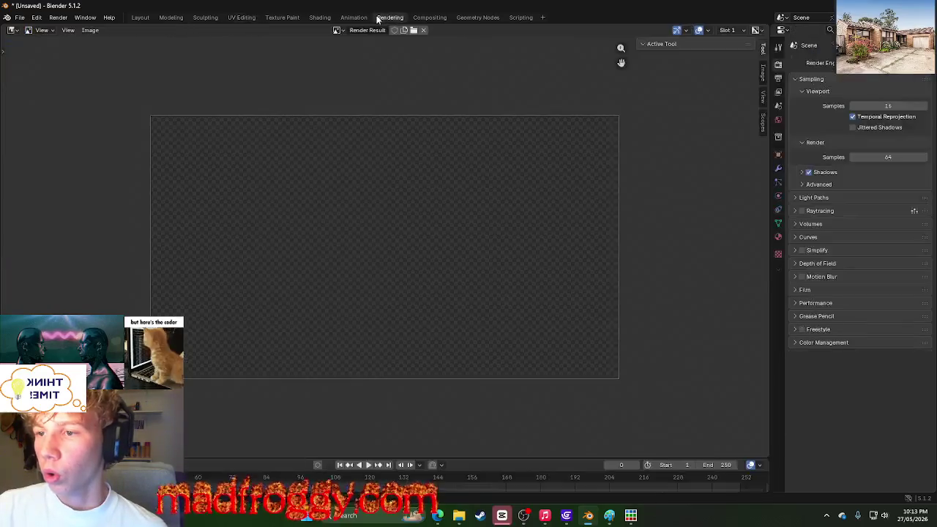
Step: Return to UV Editing and browse the Select, Image and UV menus
click(241, 18)
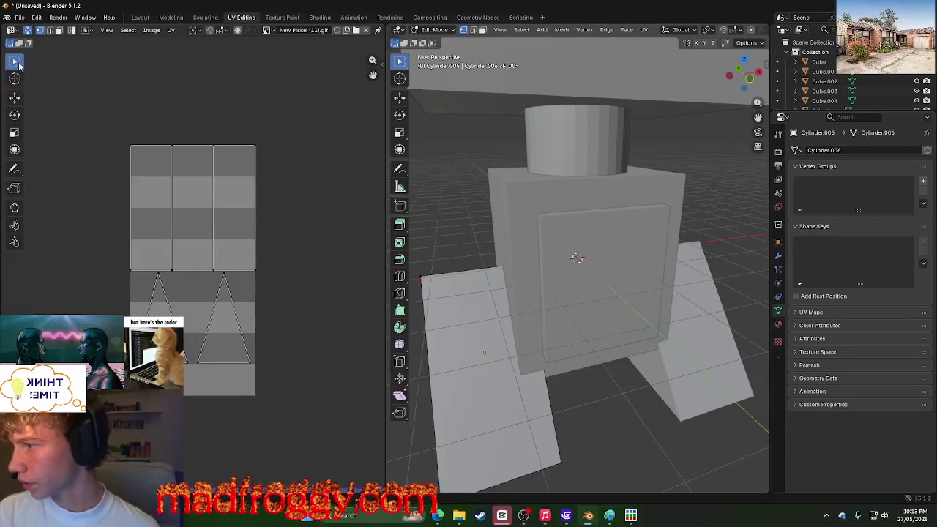
click(130, 30)
click(137, 32)
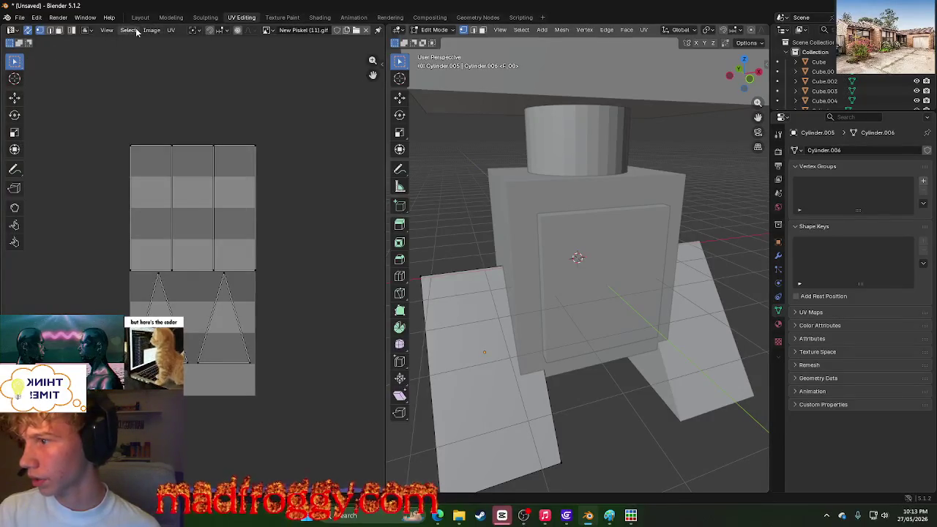
click(151, 30)
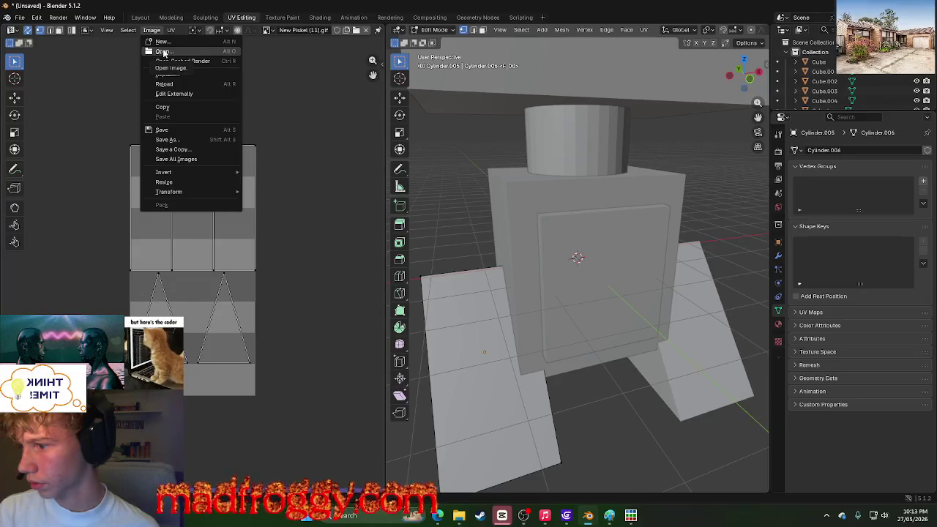
click(128, 30)
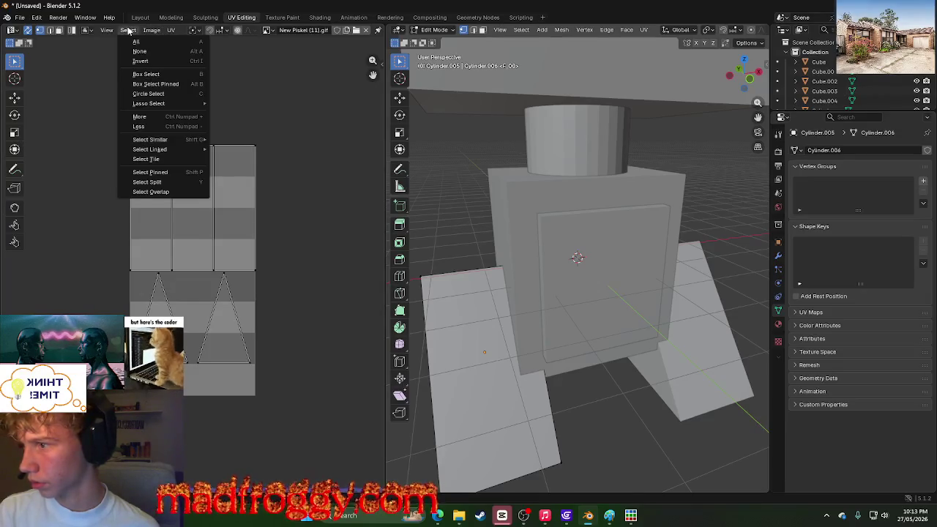
click(171, 30)
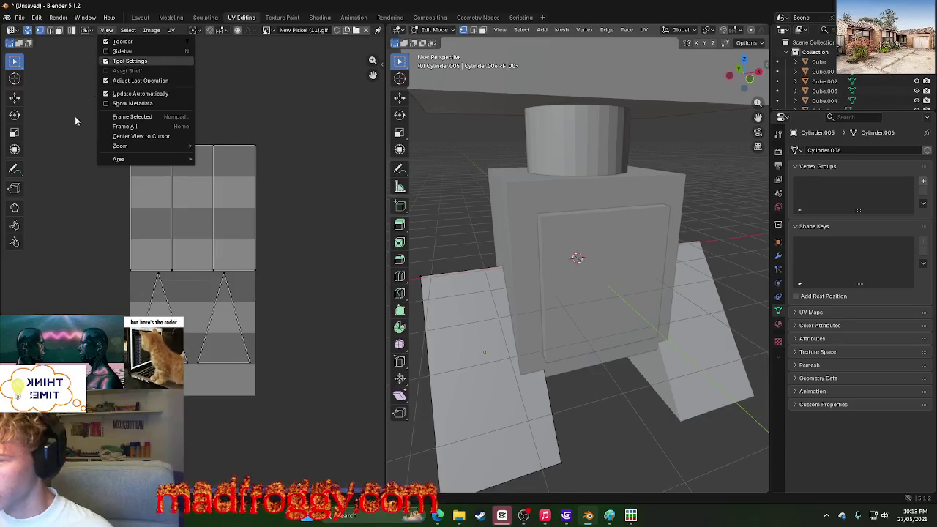
scroll(265, 117, down, 2)
scroll(265, 117, up, 2)
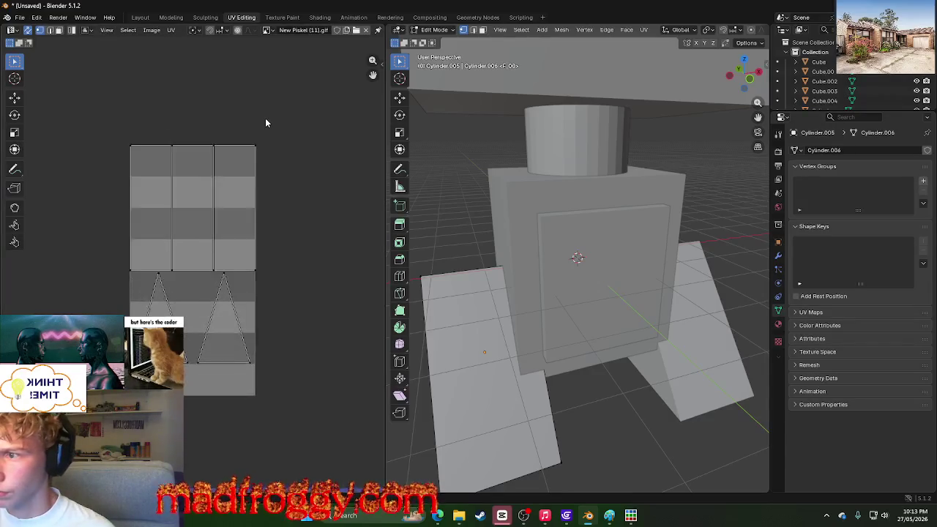
scroll(265, 118, up, 1)
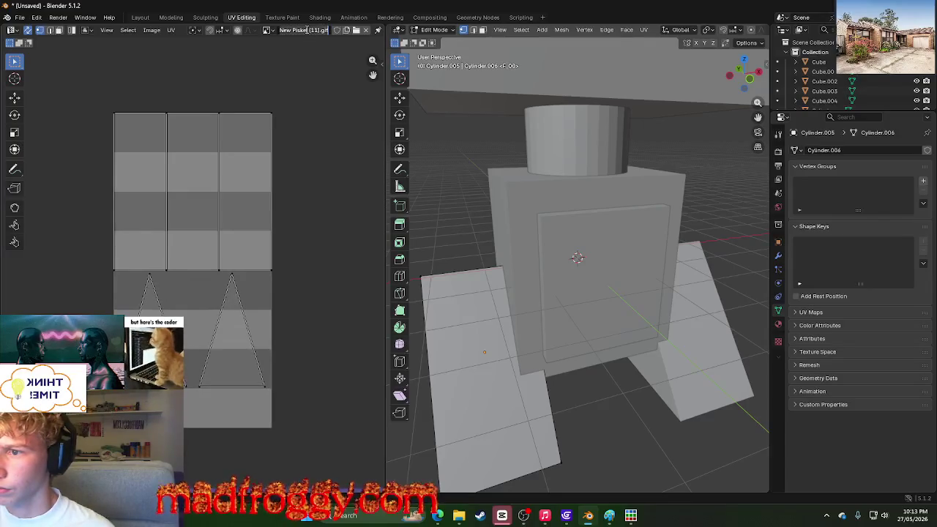
Step: Show the painted 'Untitled' image in the UV editor, frame it, and orbit the robot
click(270, 31)
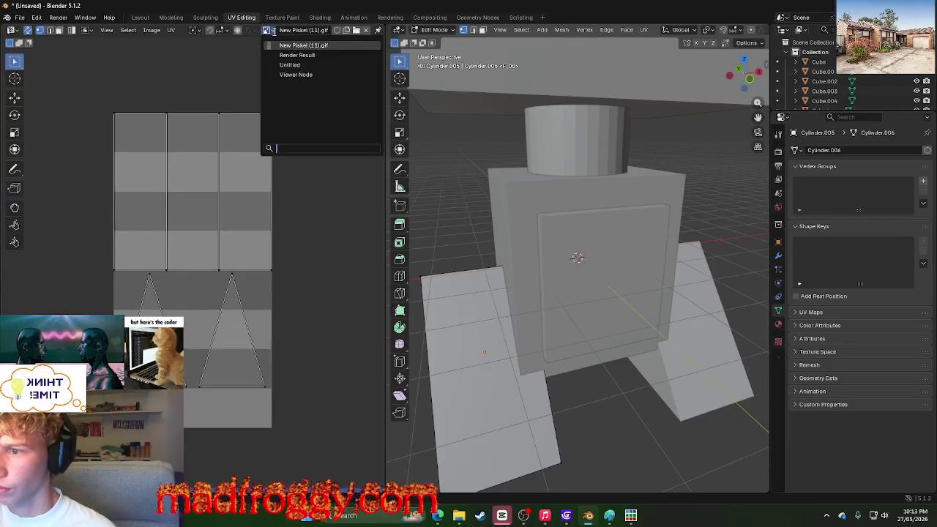
click(290, 64)
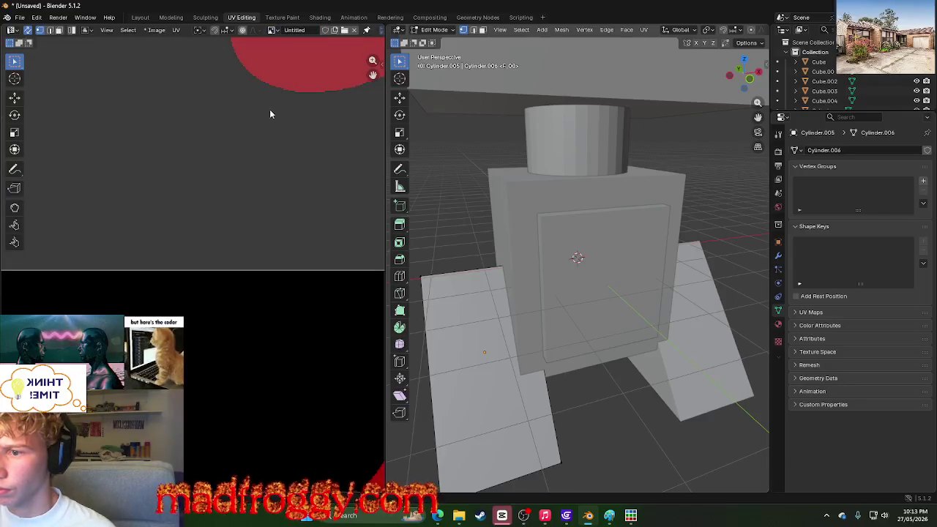
key(Home)
scroll(240, 229, up, 1)
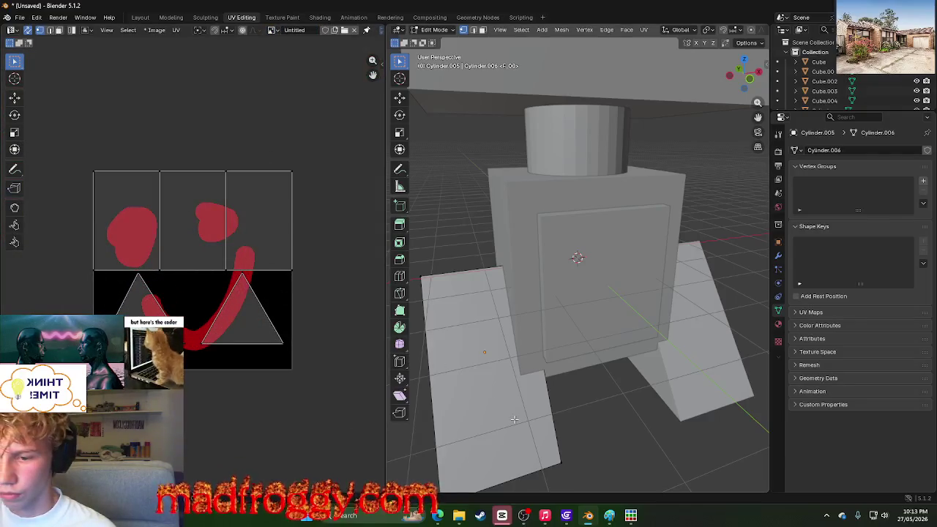
scroll(514, 419, down, 3)
middle_drag(483, 398, 521, 389)
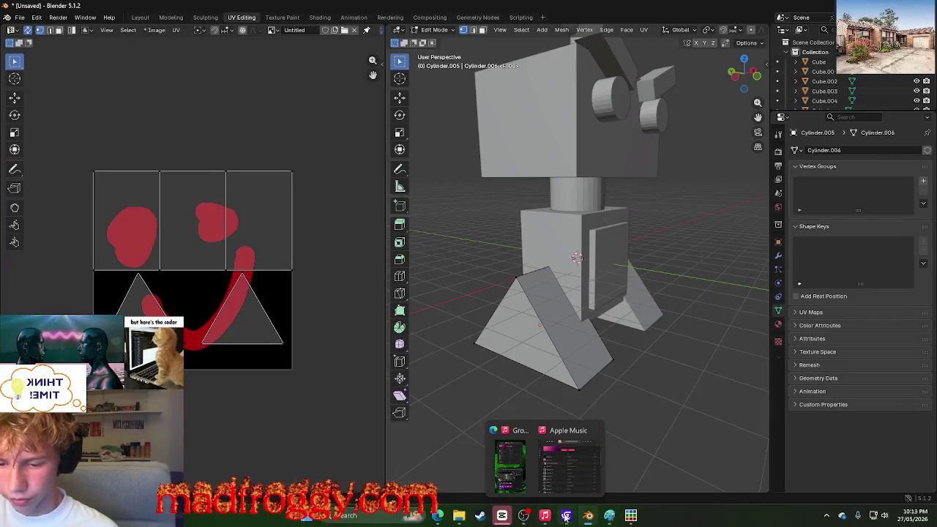
mouse_move(438, 516)
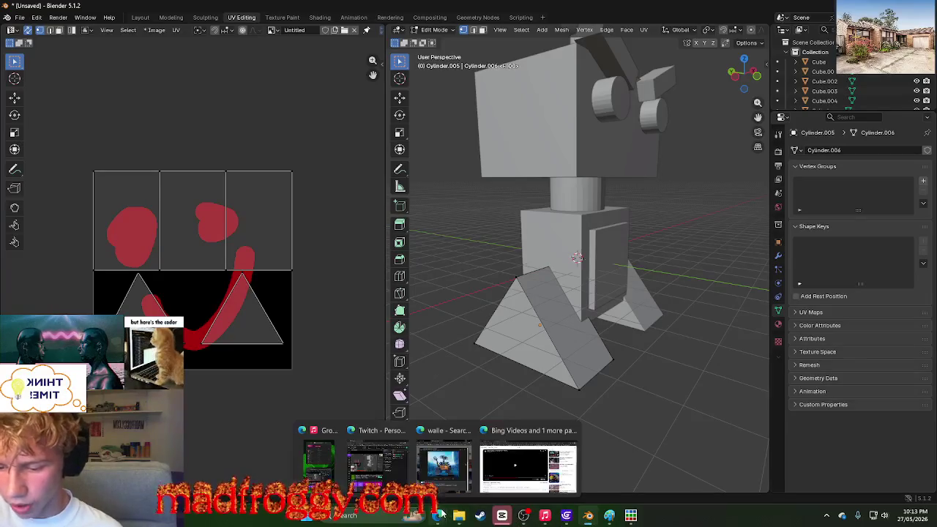
click(524, 468)
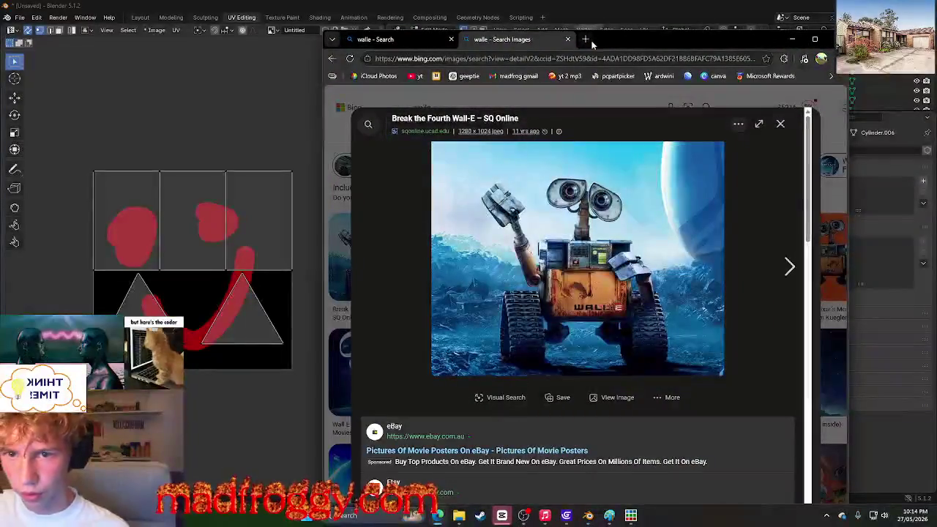
Step: Search Bing for 'what uv editing' in a new Edge tab and scroll the results
click(585, 39)
text(what )
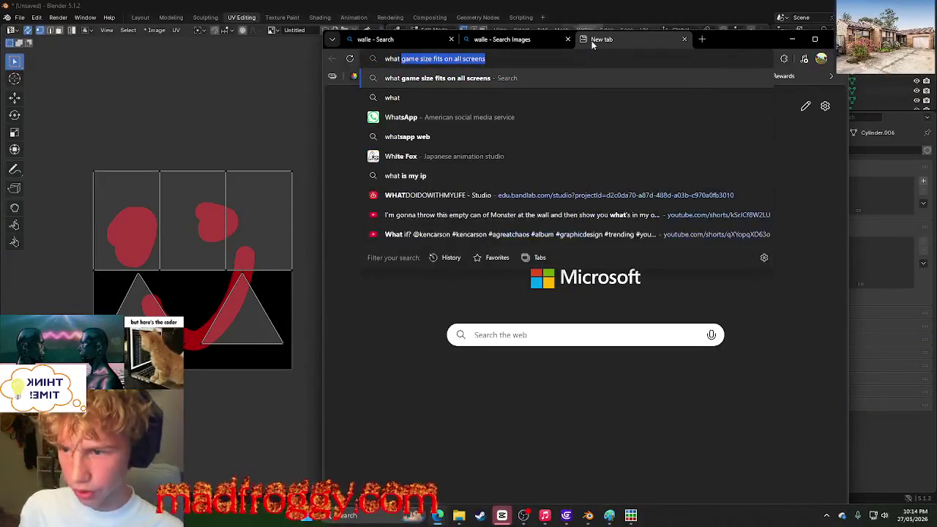
text(editing)
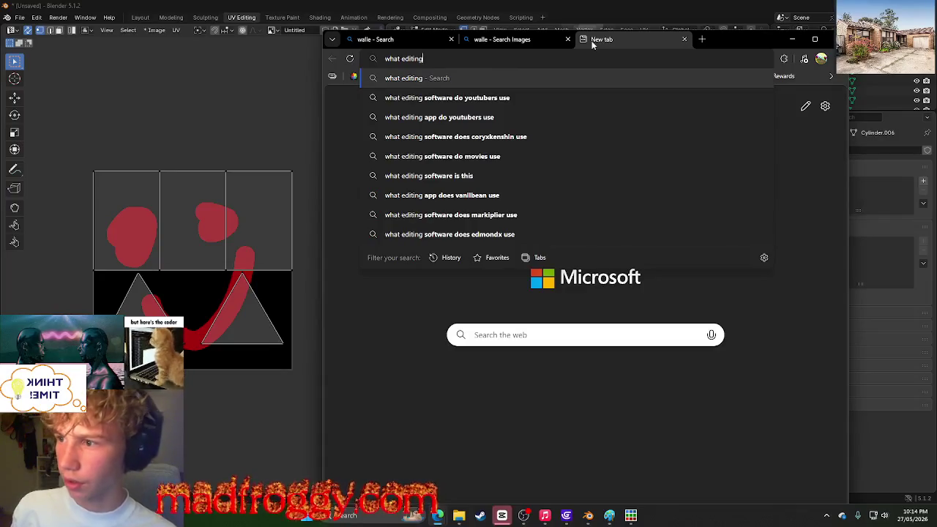
key(BackSpace)
key(BackSpace)
key(BackSpace)
key(BackSpace)
key(BackSpace)
key(BackSpace)
key(BackSpace)
text(uv e)
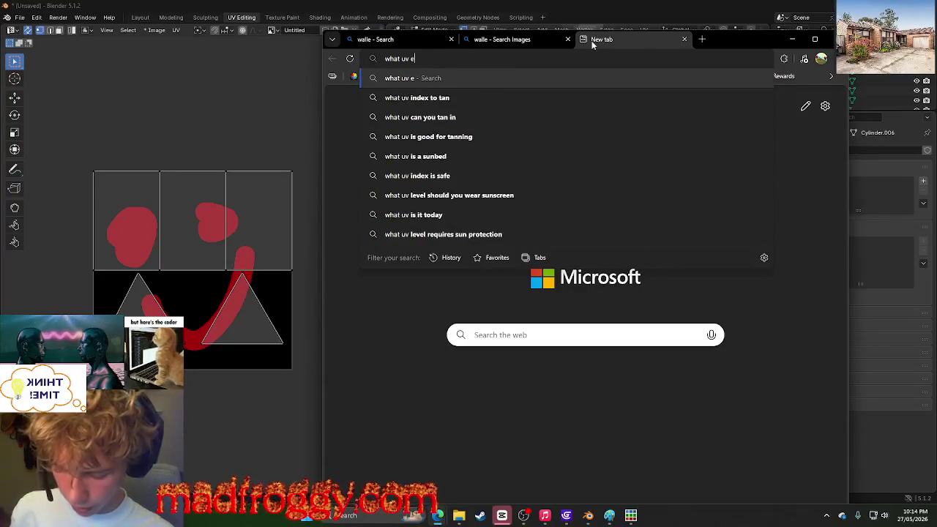
text(diting)
key(Return)
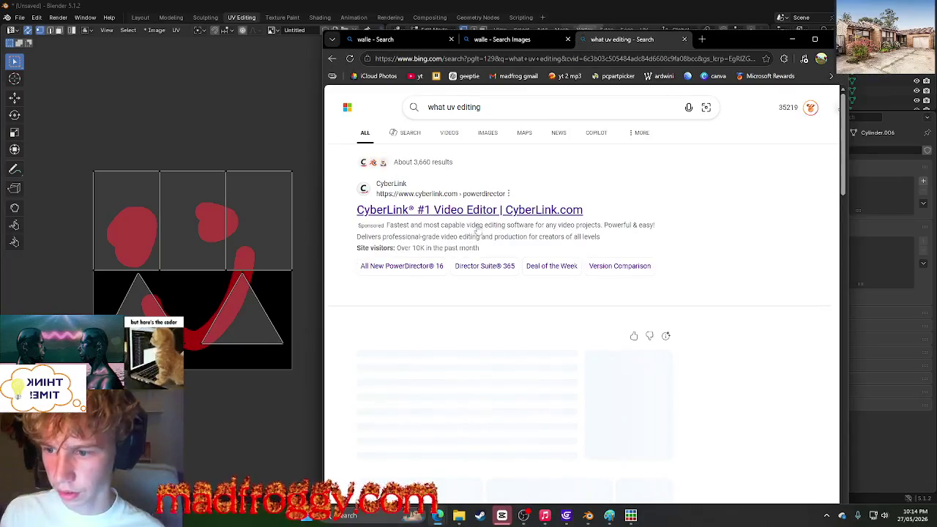
scroll(477, 230, down, 5)
scroll(477, 230, down, 3)
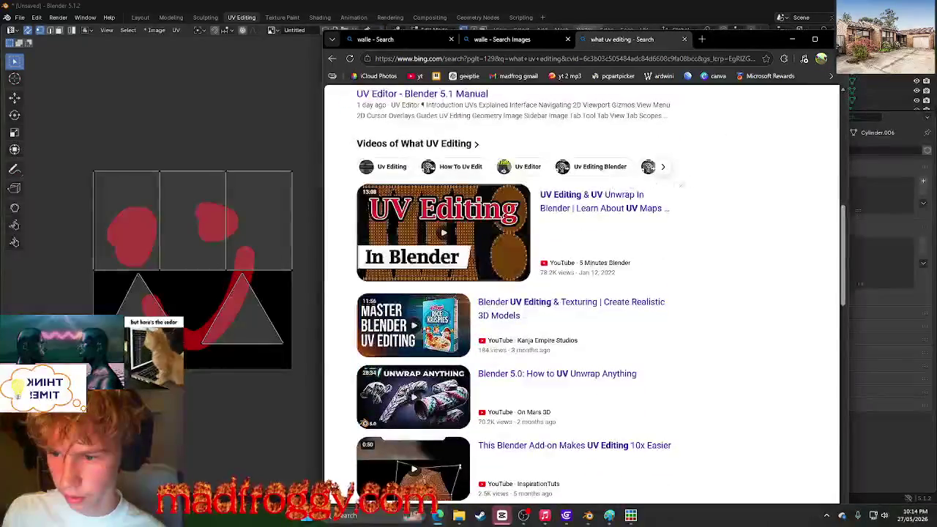
scroll(748, 188, down, 2)
scroll(746, 192, down, 3)
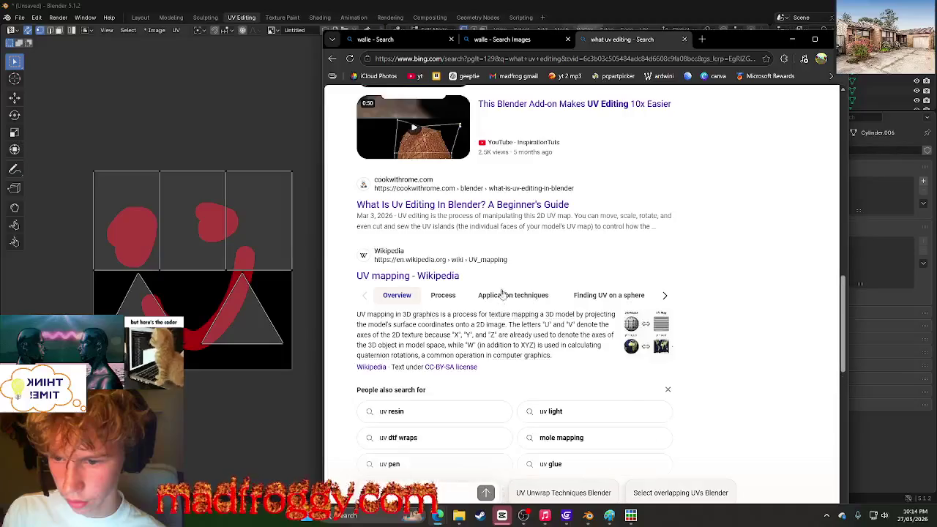
Step: Read through the Wikipedia UV mapping article, then close its tab
click(503, 295)
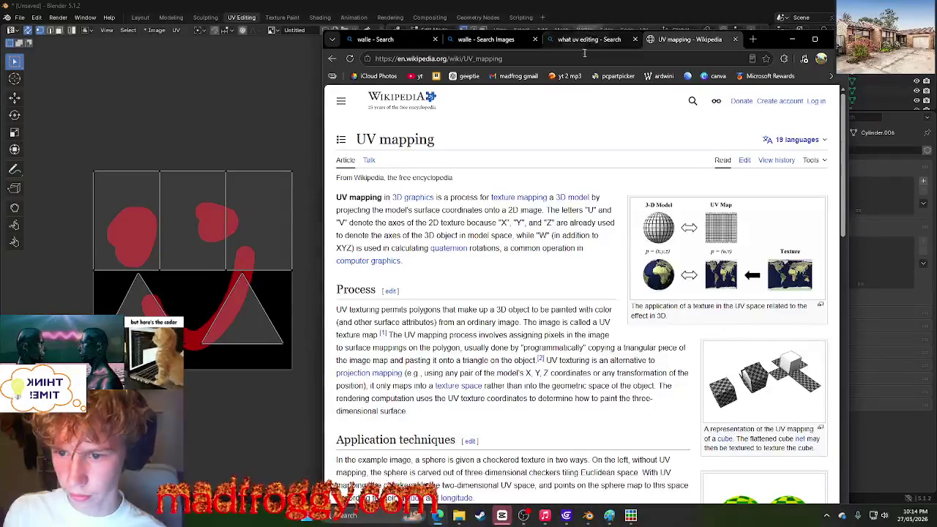
scroll(618, 201, down, 1)
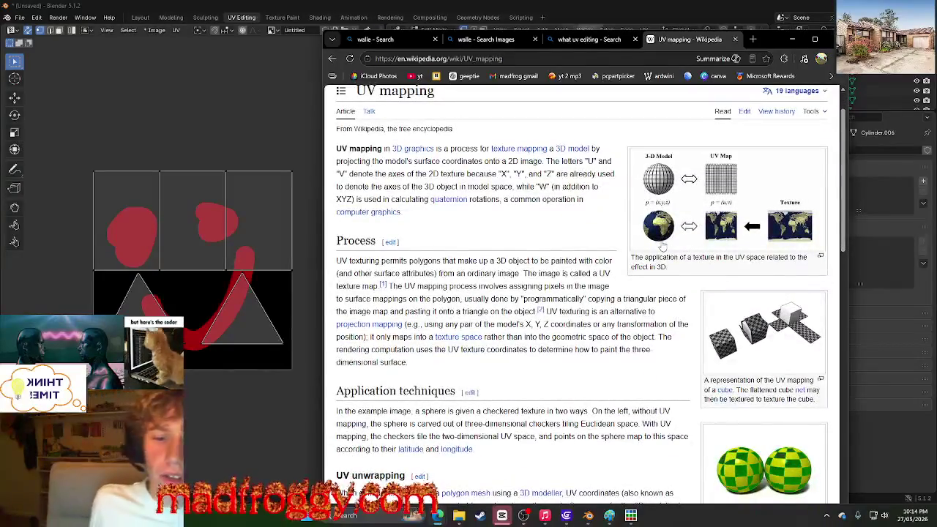
scroll(662, 246, down, 5)
scroll(662, 246, down, 5)
scroll(662, 245, down, 5)
scroll(662, 245, down, 3)
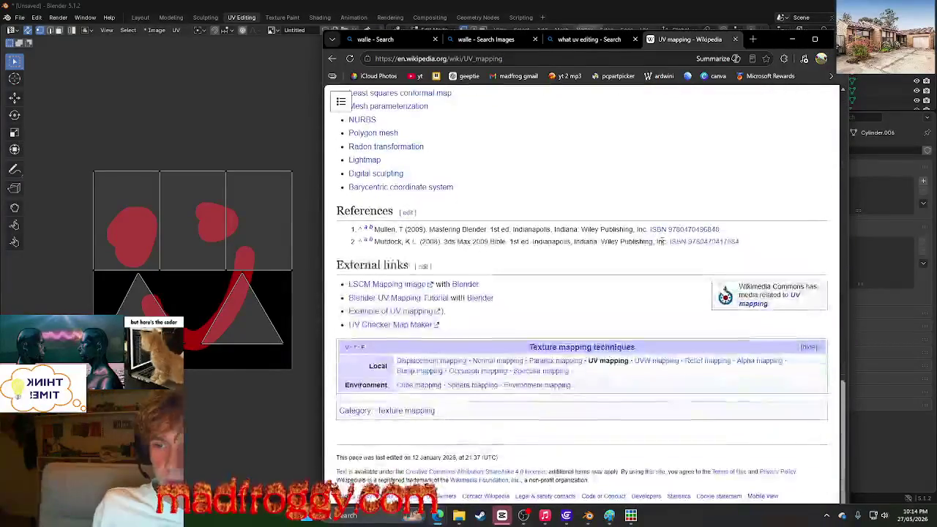
scroll(662, 245, up, 5)
scroll(663, 245, up, 10)
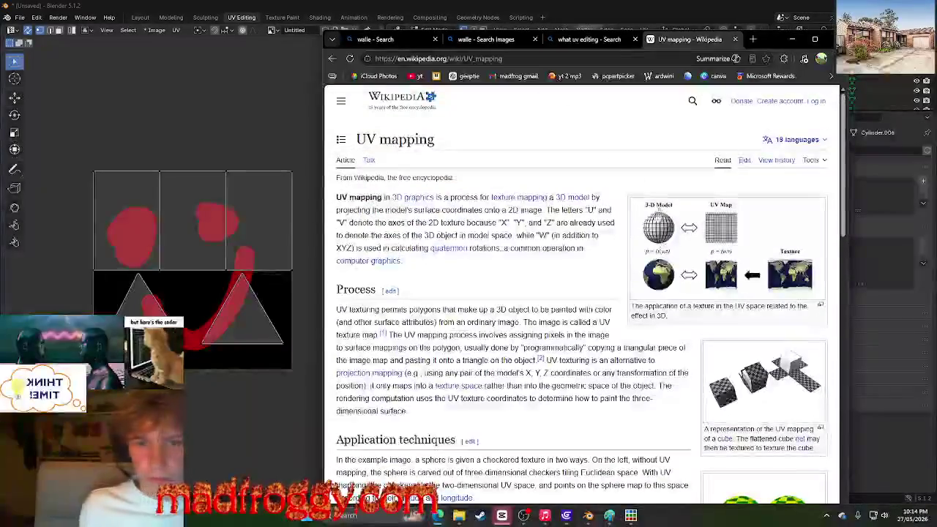
click(735, 39)
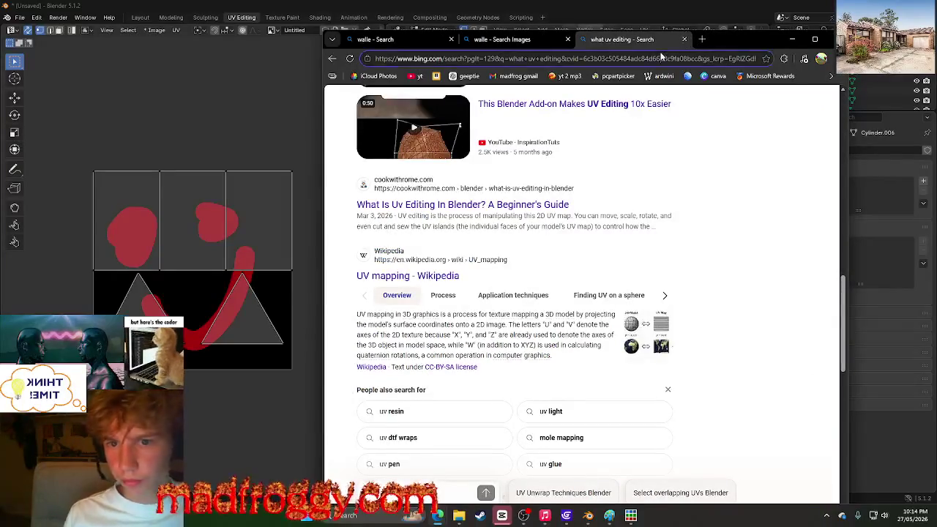
Step: Search Bing for 'why isnt image showing uv editor blender'
click(661, 57)
text(why isn)
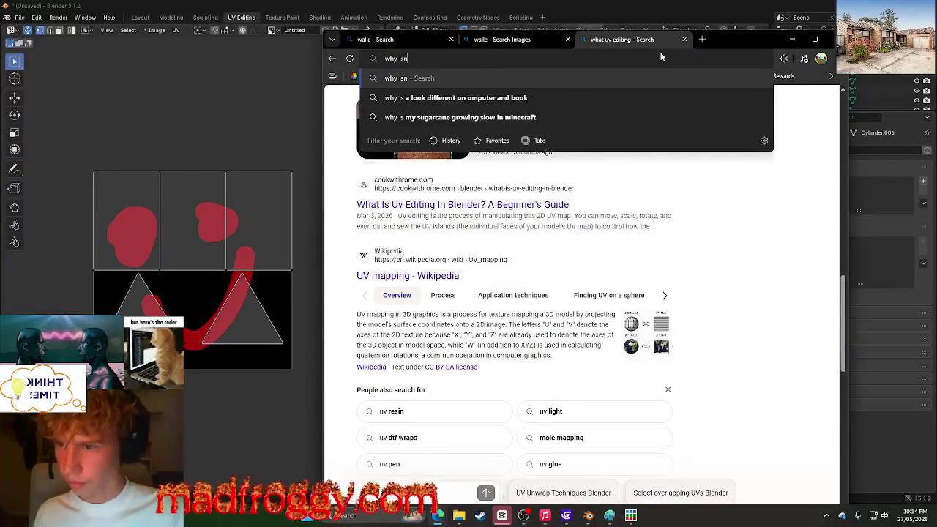
text(t image showi)
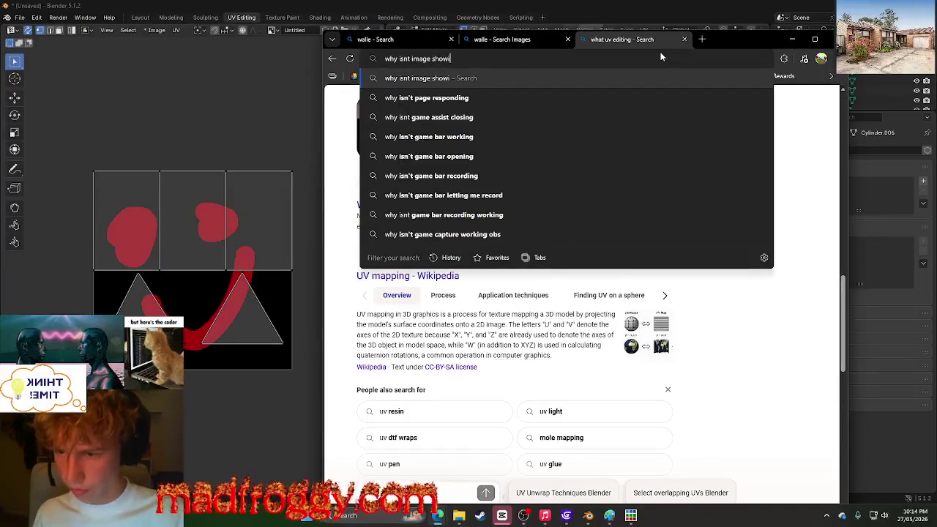
text(ng uv m)
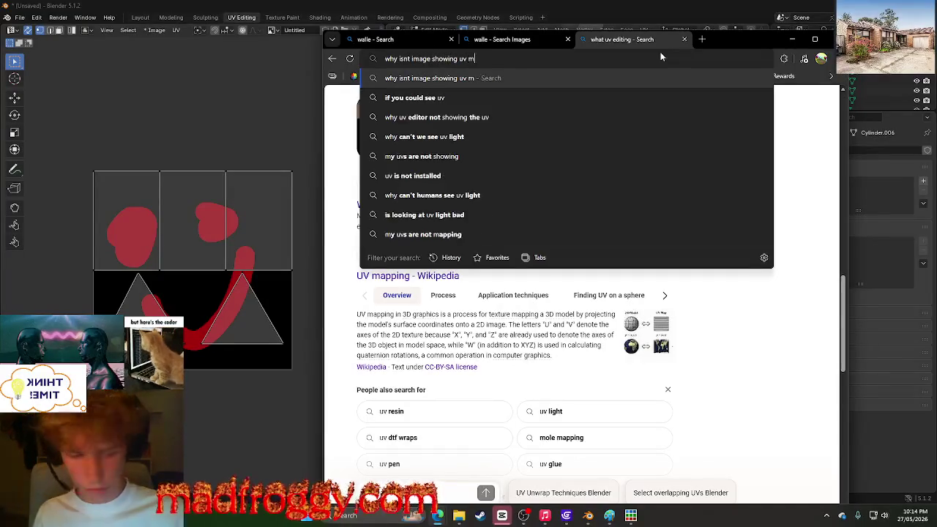
text(apping)
key(BackSpace)
key(BackSpace)
key(BackSpace)
key(BackSpace)
key(BackSpace)
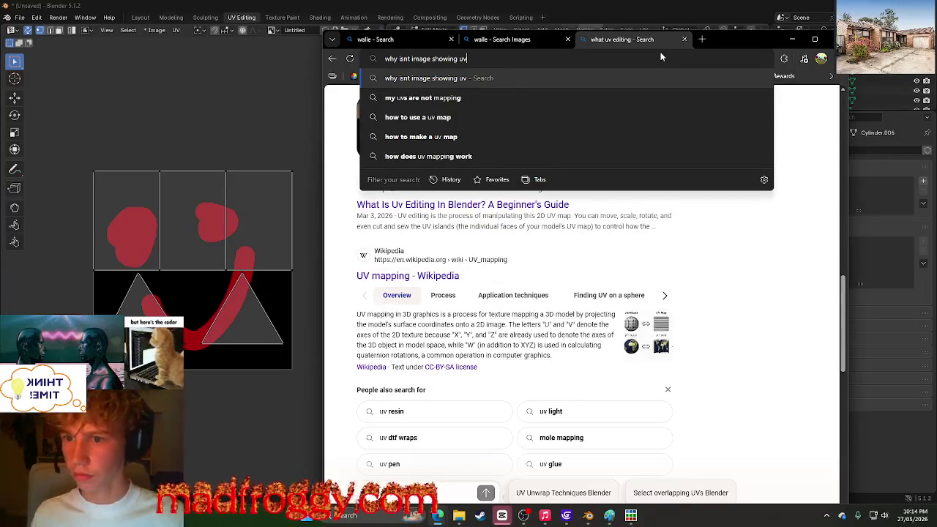
key(BackSpace)
text(editing blen)
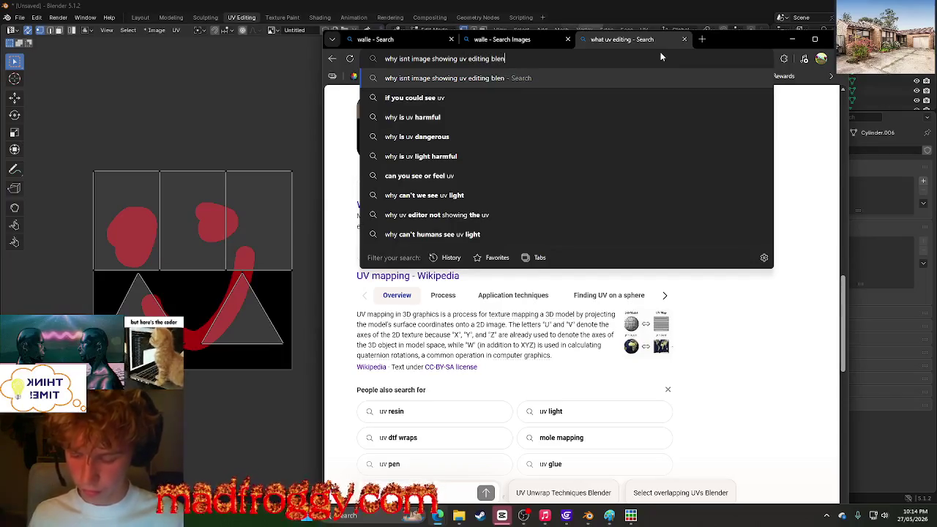
text(der)
key(Return)
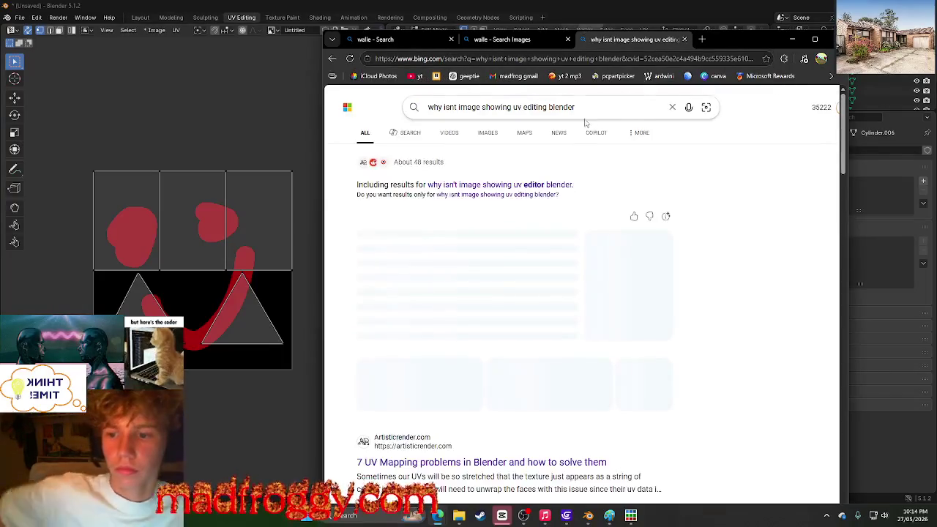
double_click(554, 184)
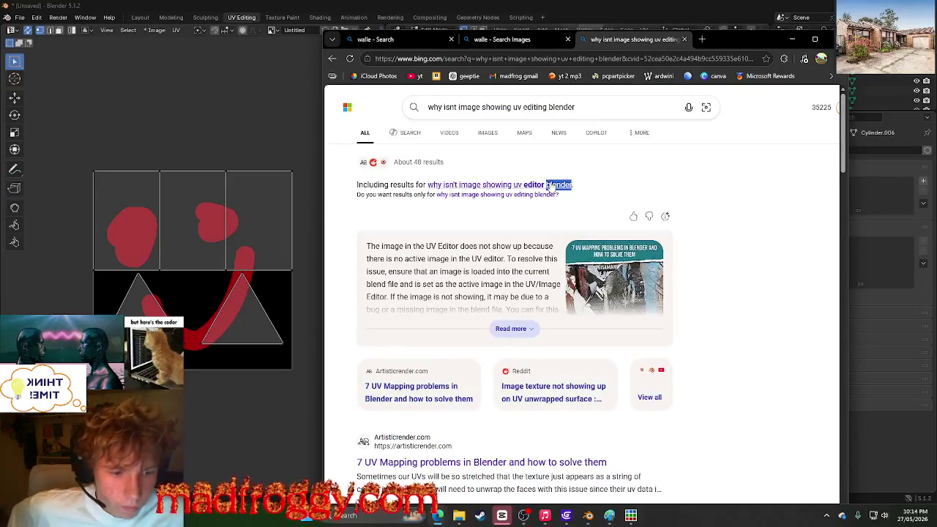
click(552, 184)
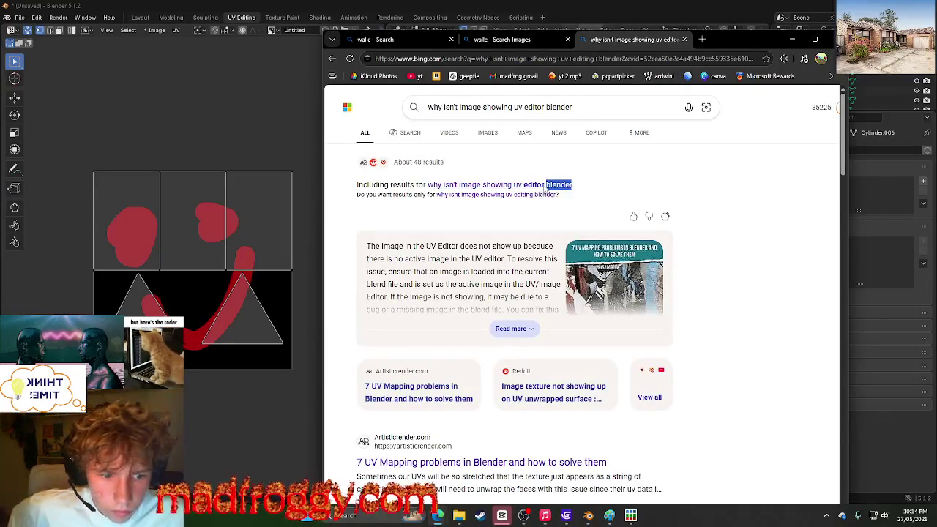
Step: Scroll through the search results, then minimize Edge to return to Blender
scroll(472, 267, down, 3)
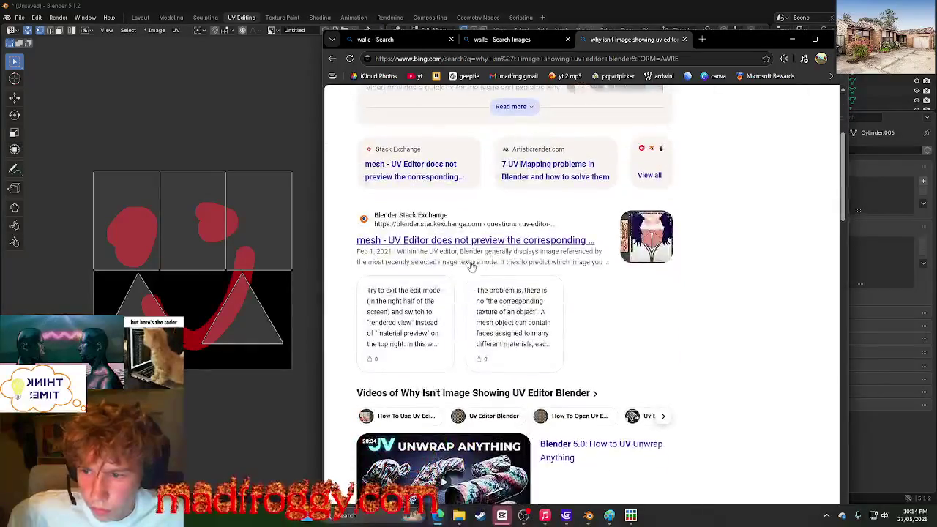
scroll(498, 249, down, 3)
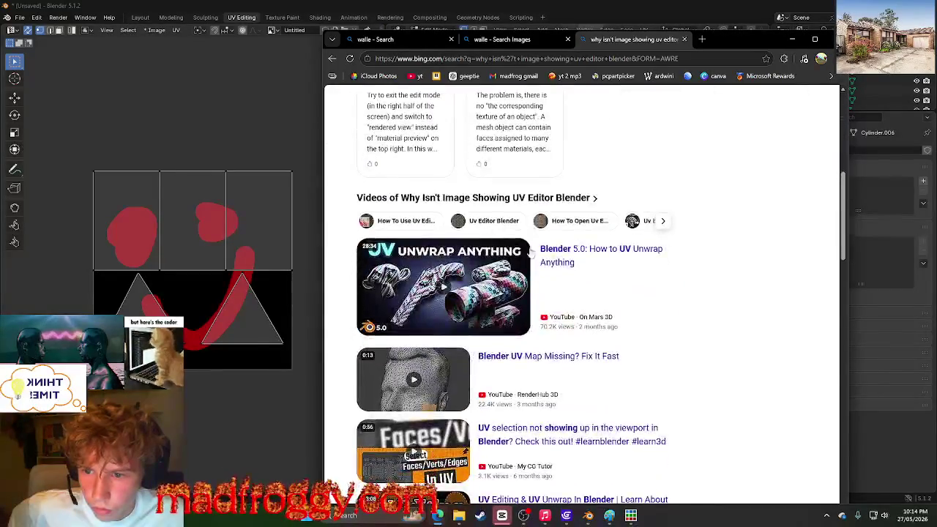
scroll(692, 276, down, 2)
scroll(688, 271, up, 1)
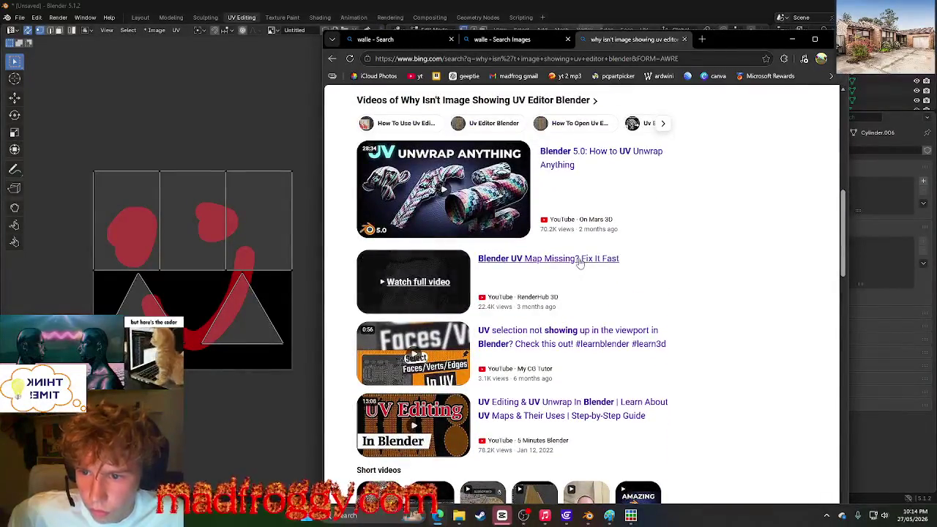
scroll(710, 258, down, 1)
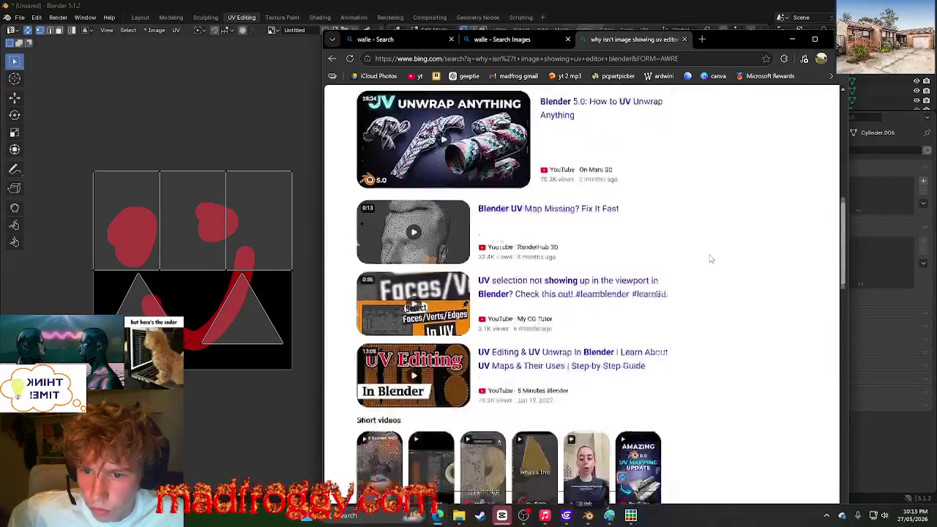
scroll(709, 259, down, 3)
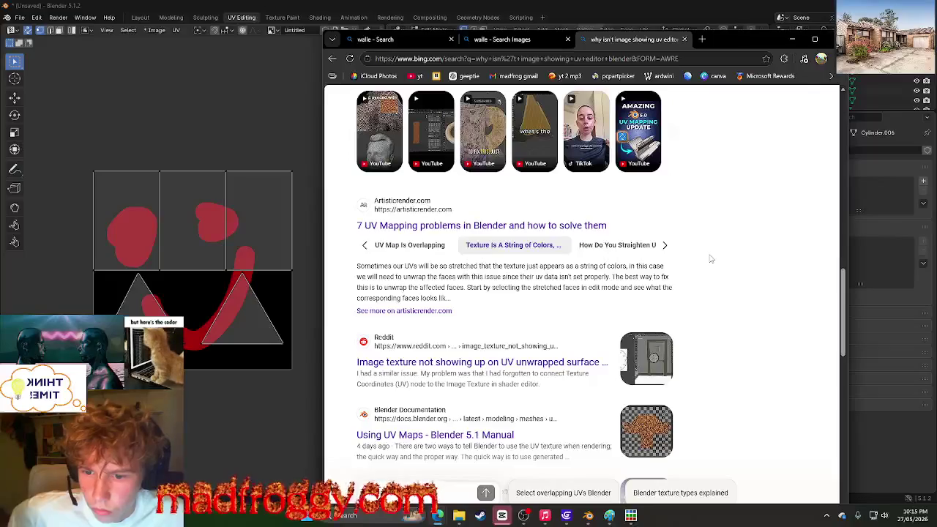
scroll(710, 259, down, 2)
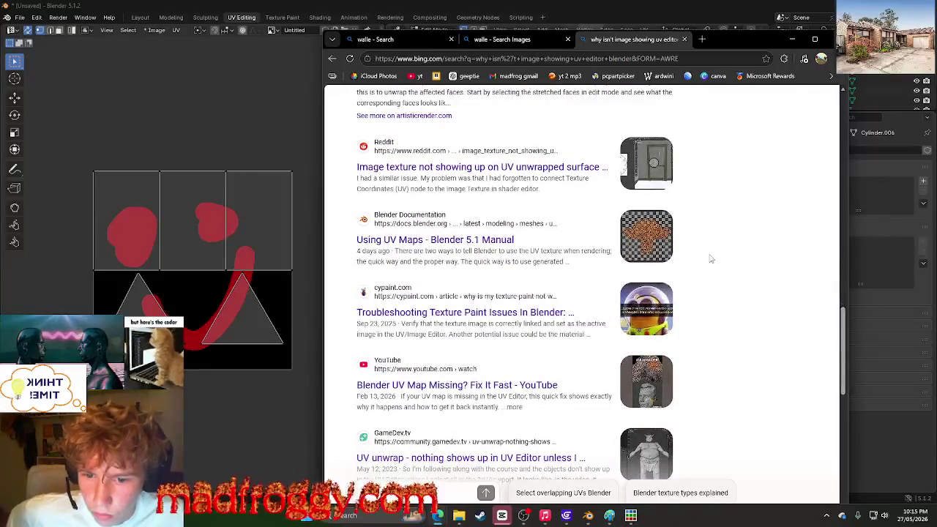
scroll(709, 259, down, 2)
scroll(710, 259, down, 2)
scroll(710, 258, down, 2)
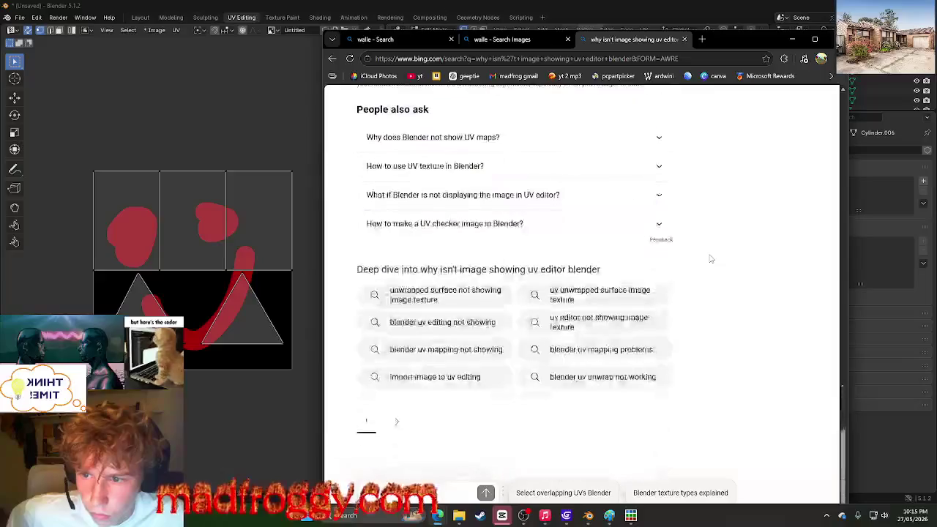
scroll(709, 258, up, 6)
scroll(710, 258, up, 2)
click(792, 38)
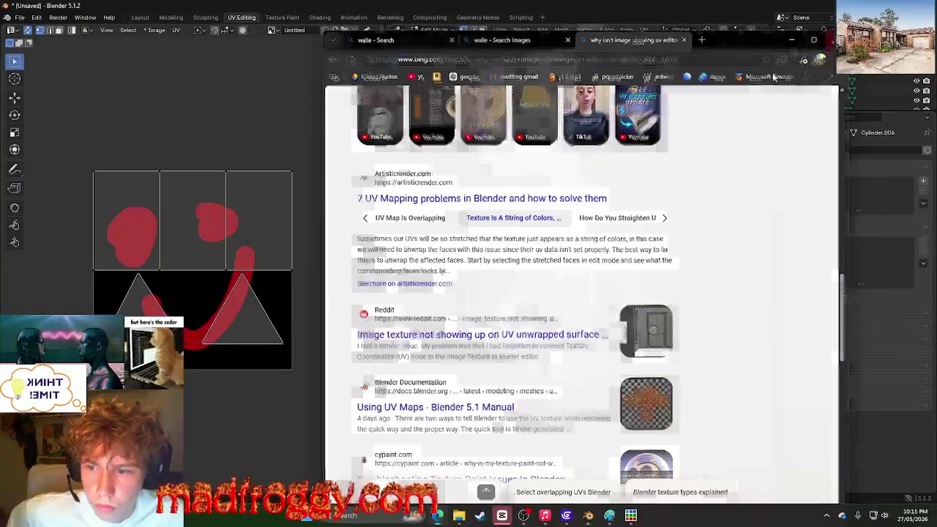
scroll(477, 247, down, 5)
scroll(478, 247, up, 4)
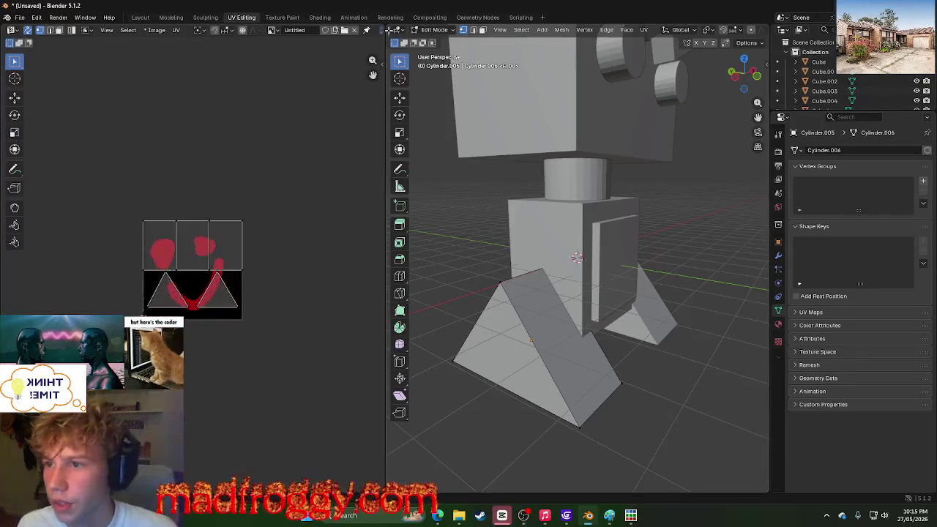
Step: Cycle through the Animation, Shading, Geometry Nodes, Scripting and Compositing workspaces, ending on Shading
click(354, 18)
scroll(361, 64, down, 5)
middle_drag(387, 119, 373, 87)
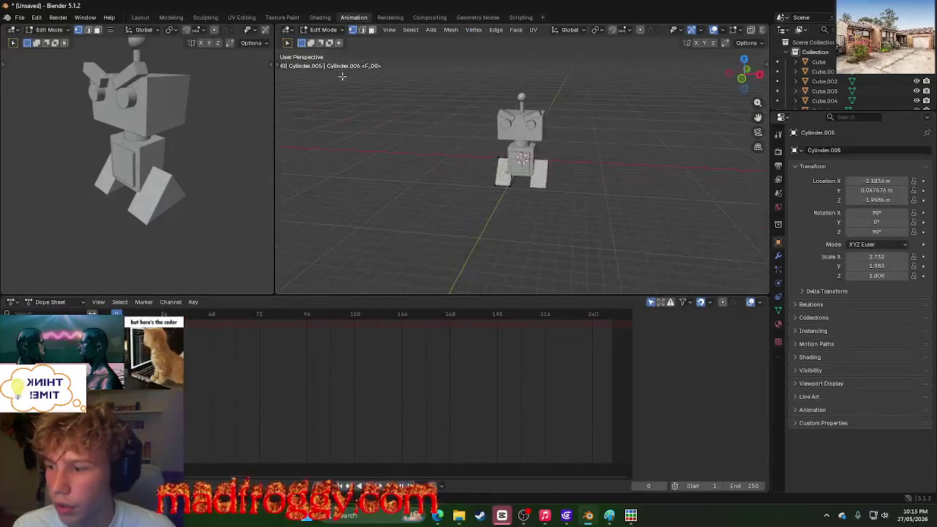
click(320, 18)
click(354, 17)
click(320, 18)
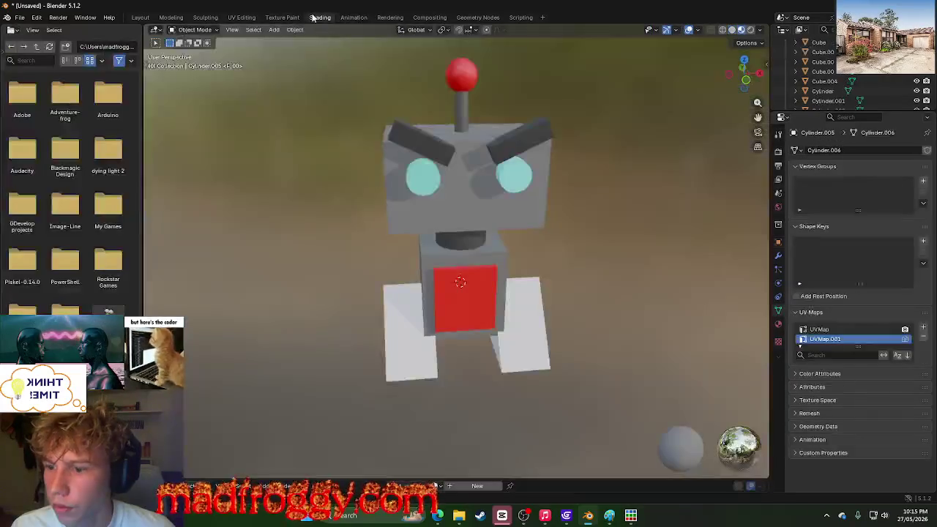
click(285, 18)
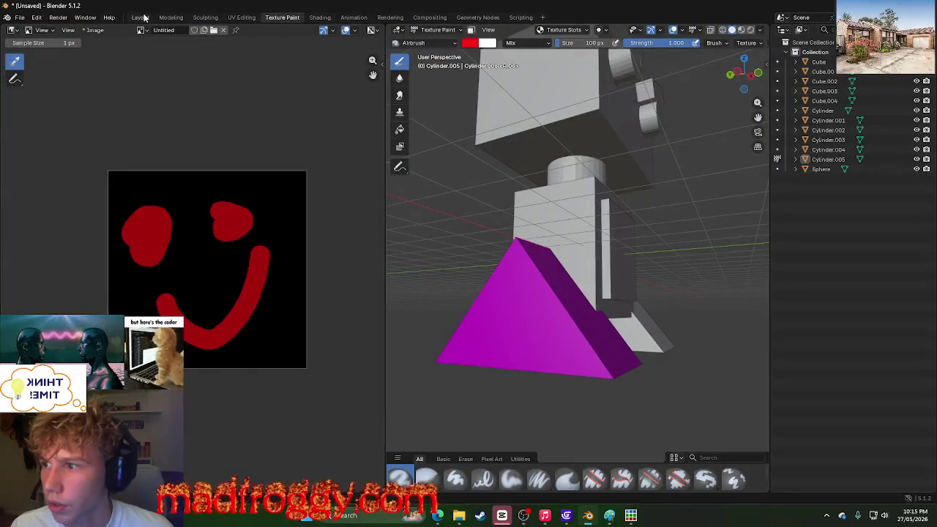
click(477, 17)
click(520, 17)
click(477, 17)
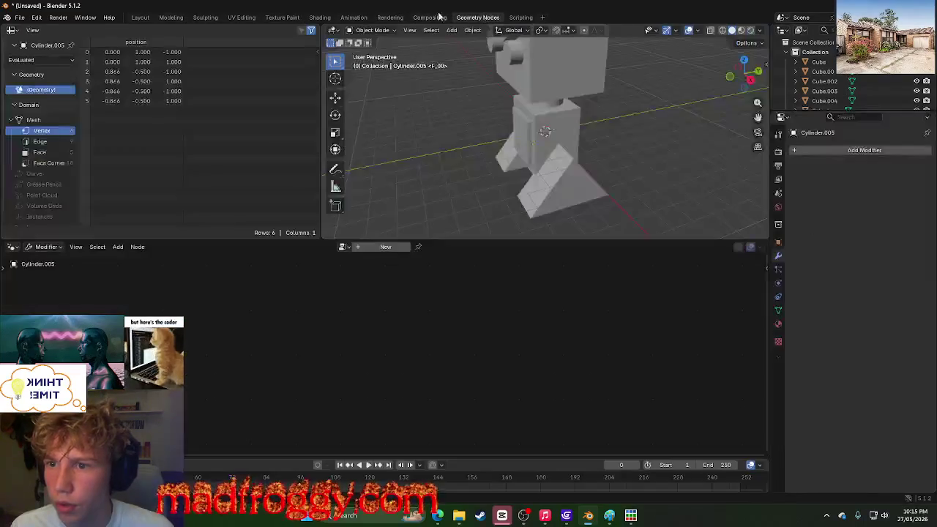
click(430, 17)
click(343, 17)
click(320, 18)
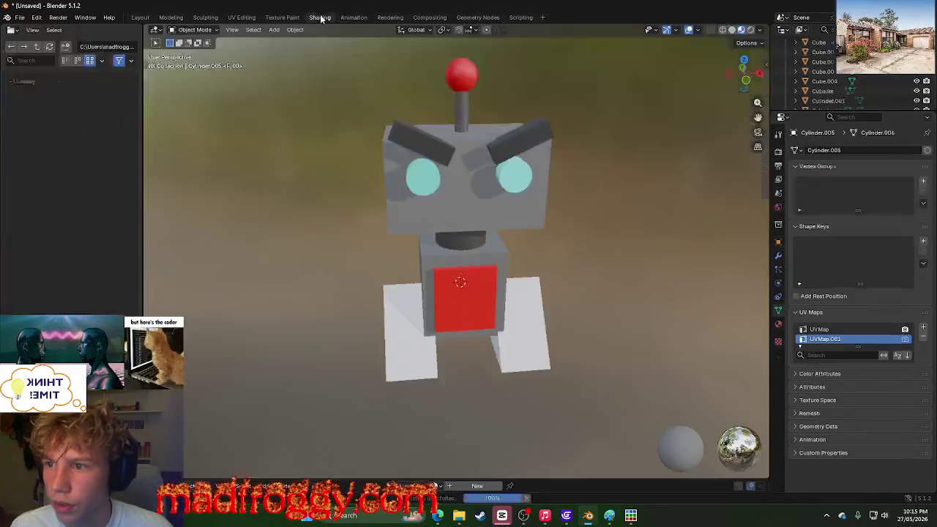
scroll(568, 227, down, 5)
scroll(567, 227, up, 5)
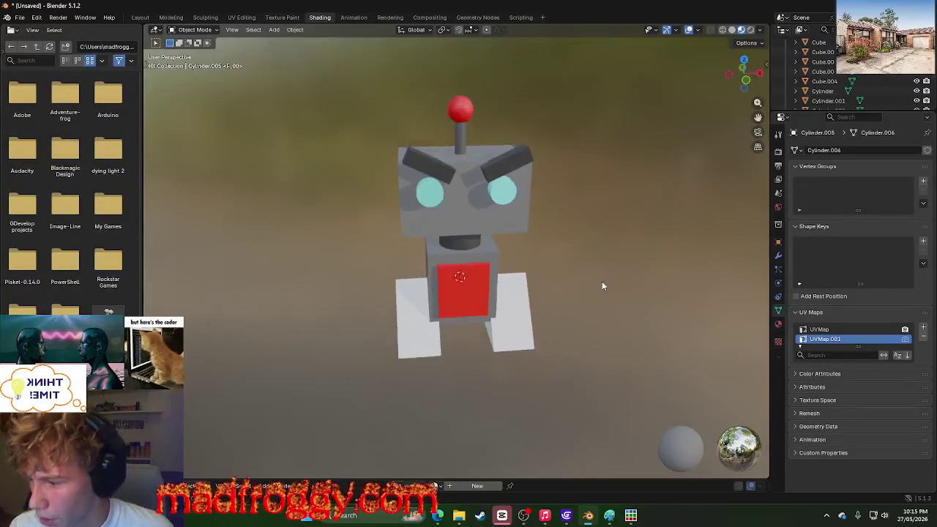
Step: Select the robot's other leg cone, check its UV map options, and toggle Texture Paint and UV Editing
middle_drag(602, 284, 423, 355)
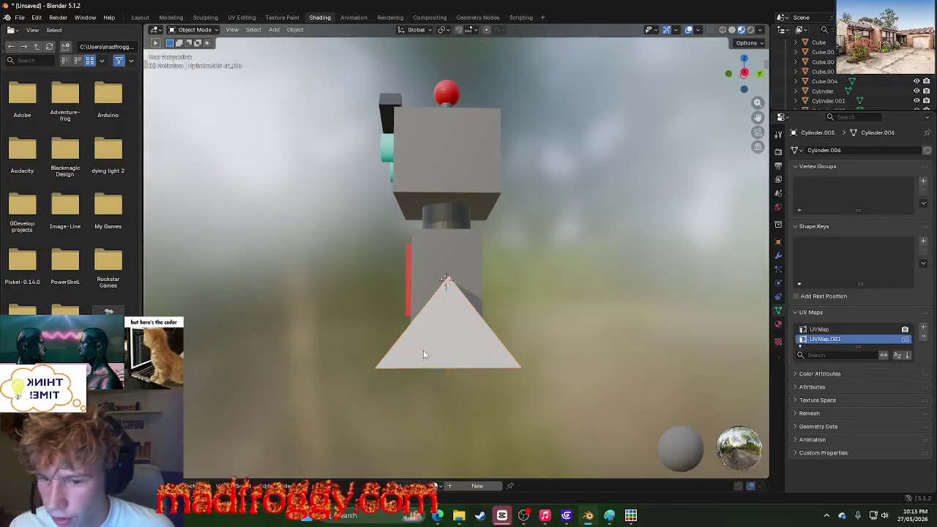
click(423, 355)
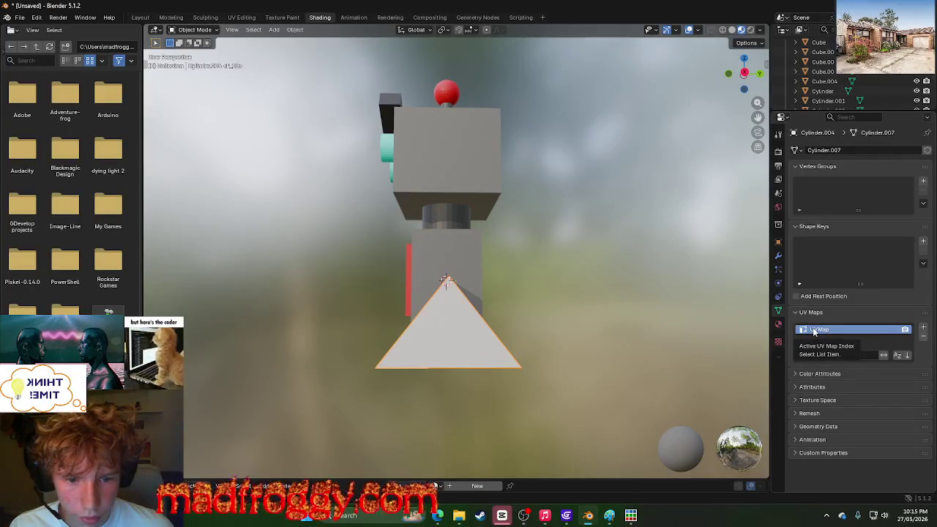
right_click(813, 330)
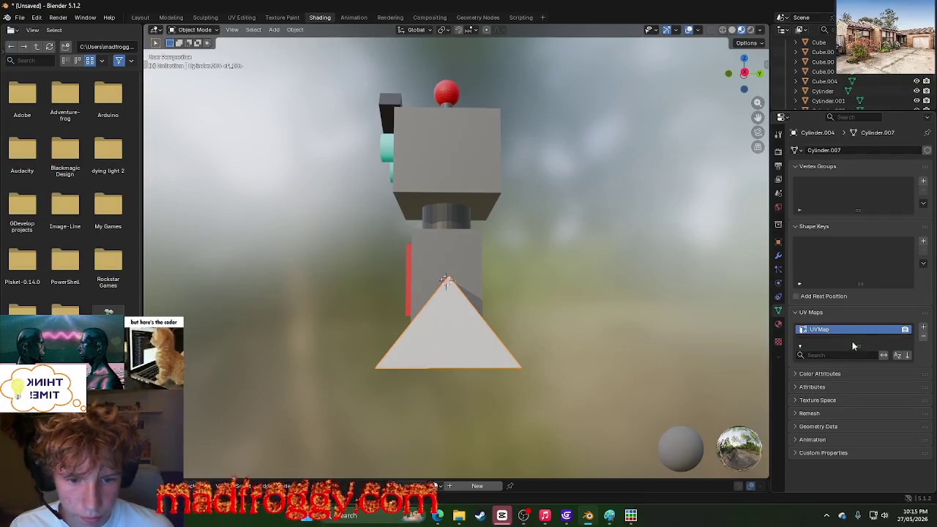
click(282, 17)
click(241, 17)
click(293, 17)
click(242, 17)
click(292, 16)
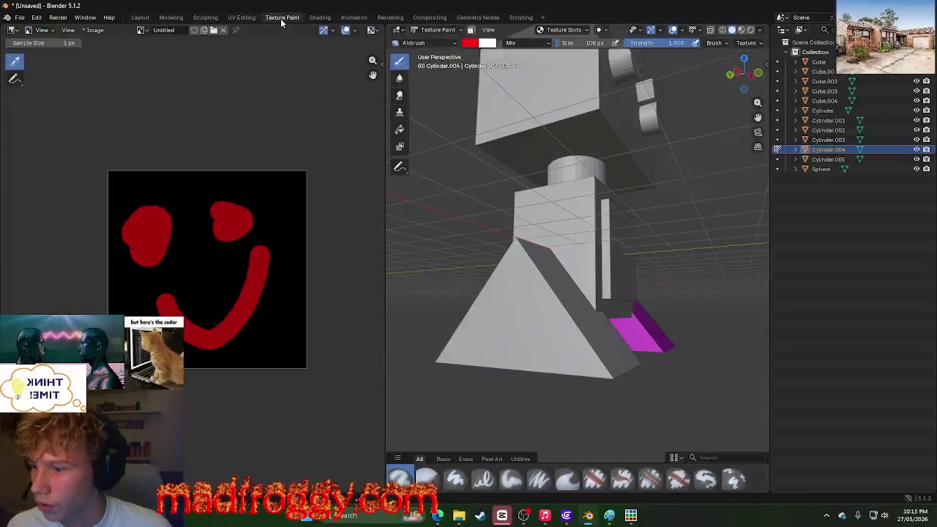
Step: Delete the Texture Paint workspace, then open and close the image list unchanged
right_click(293, 18)
click(214, 47)
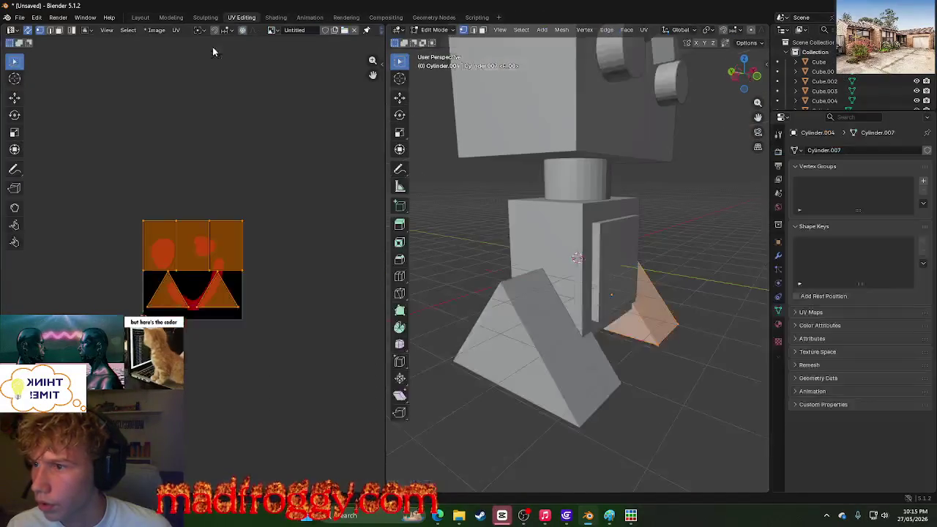
scroll(136, 120, up, 4)
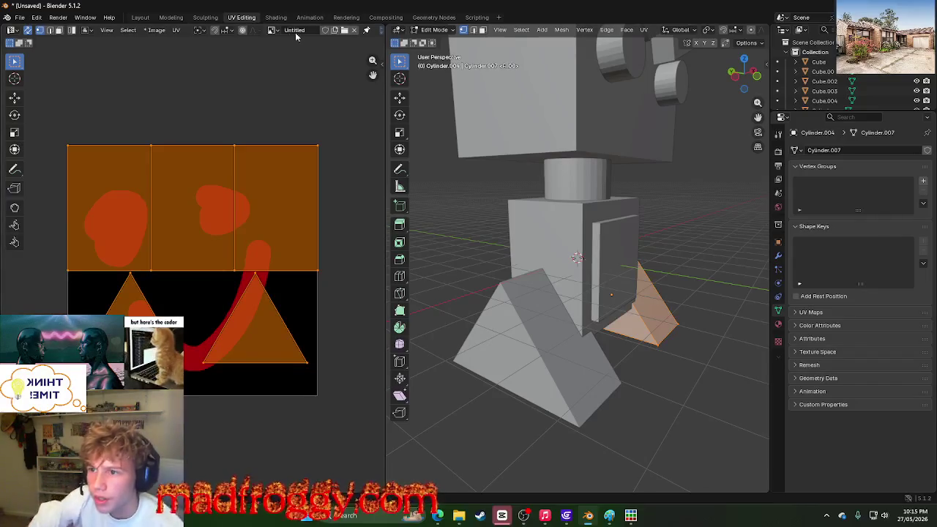
click(271, 30)
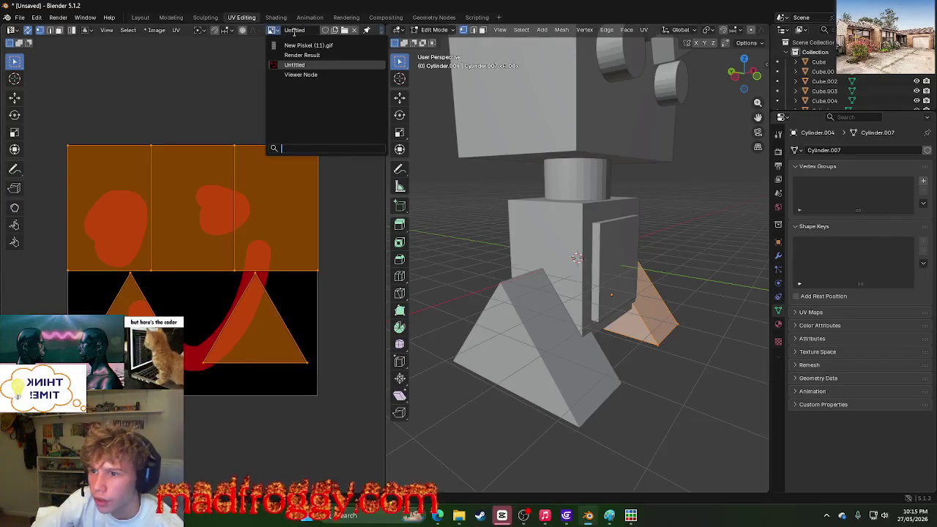
click(293, 34)
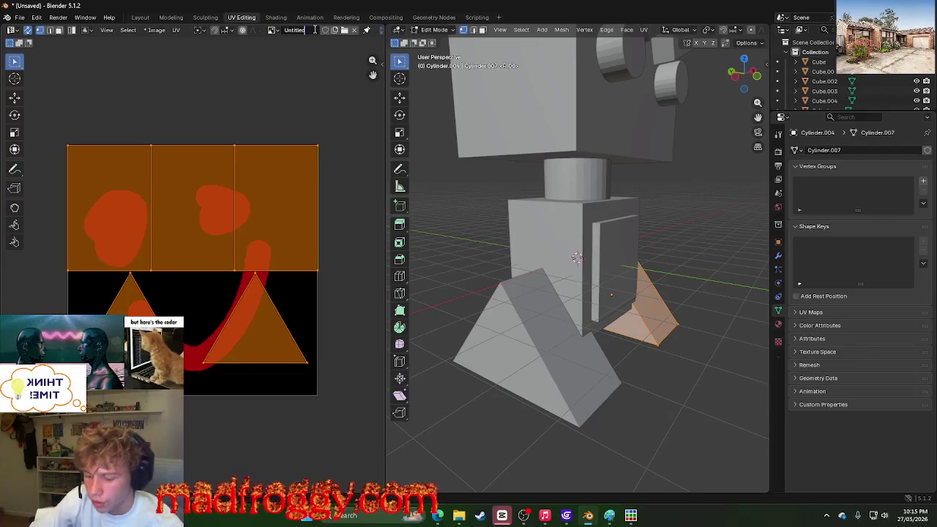
text(1)
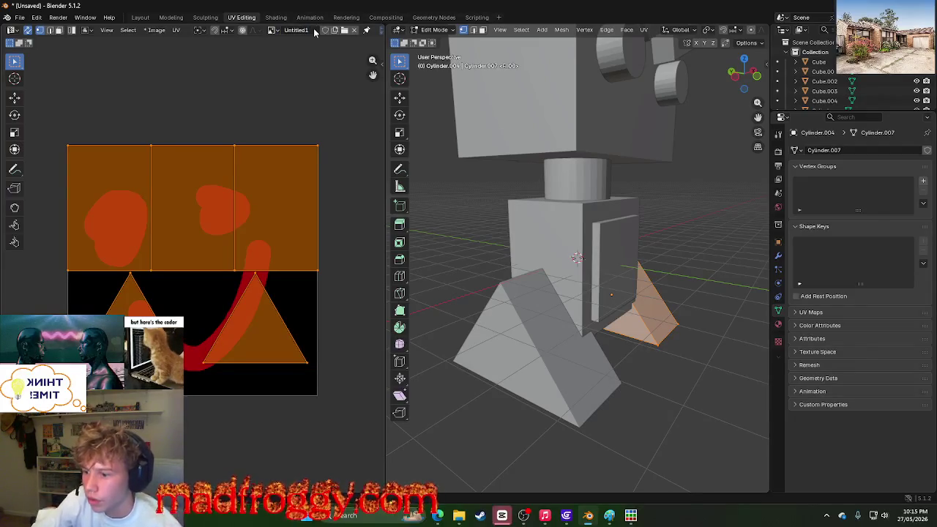
key(Tab)
Step: Flip through the Compositing, Rendering, Animation and Shading workspaces, then return to UV Editing
click(384, 17)
click(346, 17)
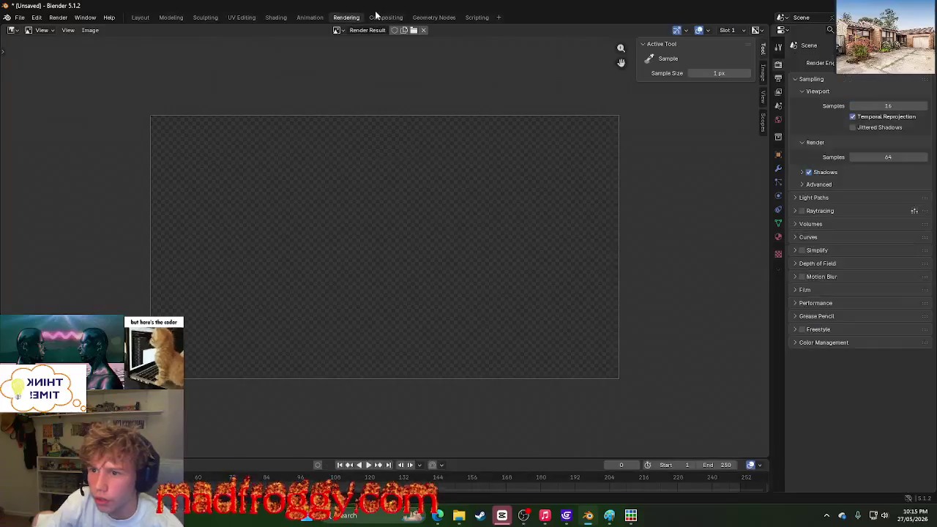
click(384, 17)
click(309, 16)
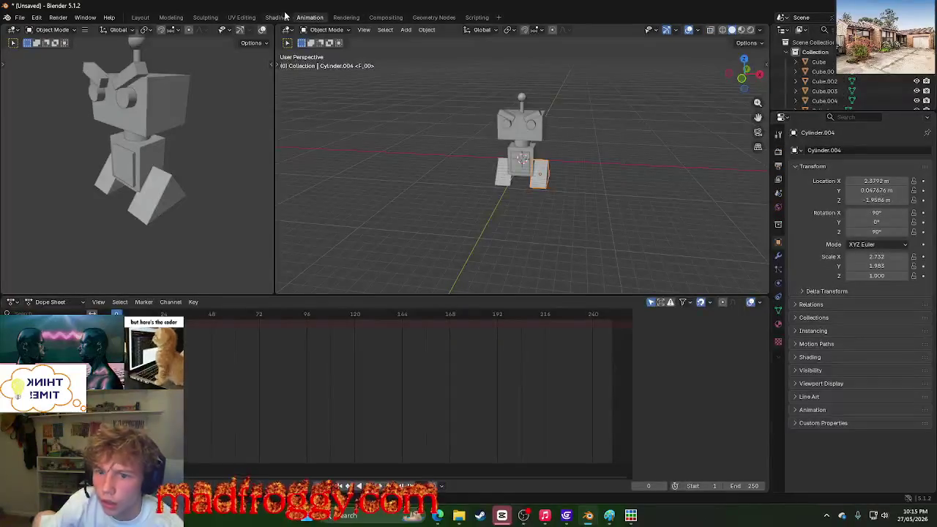
click(343, 18)
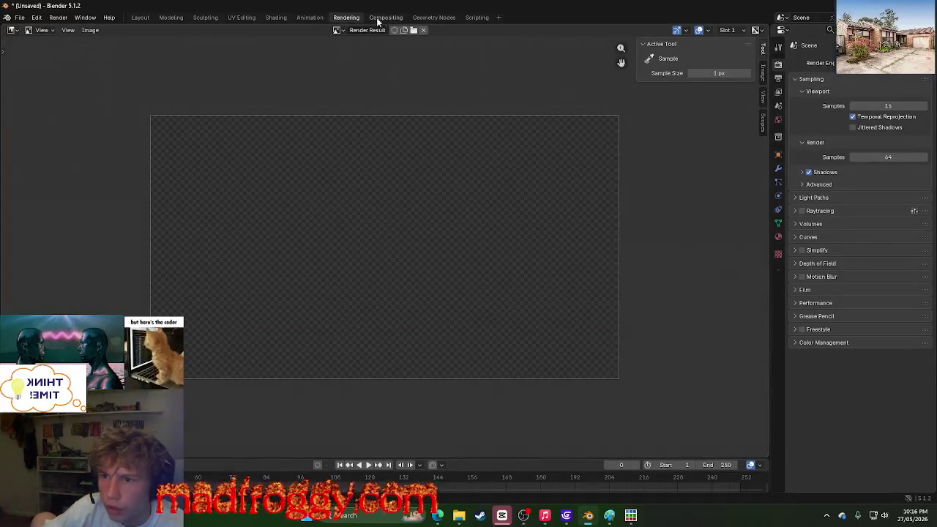
click(276, 17)
middle_drag(703, 278, 591, 282)
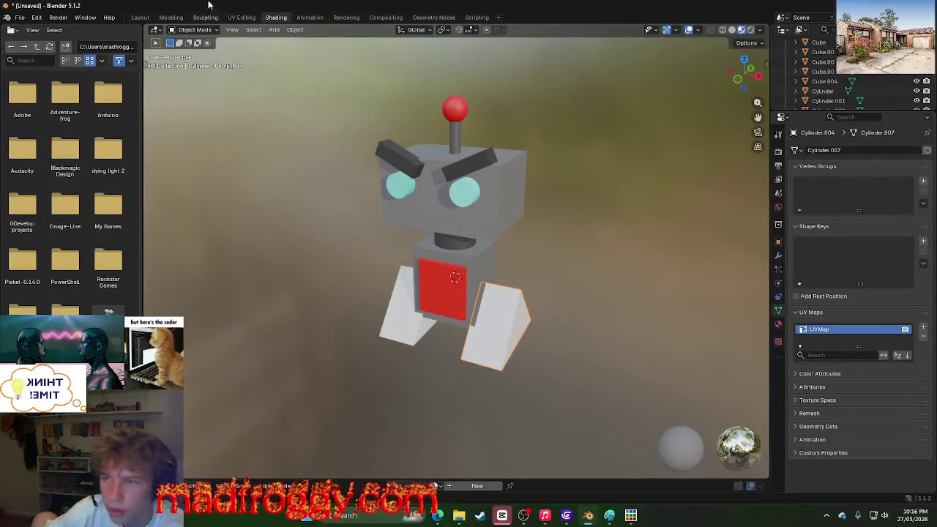
click(230, 17)
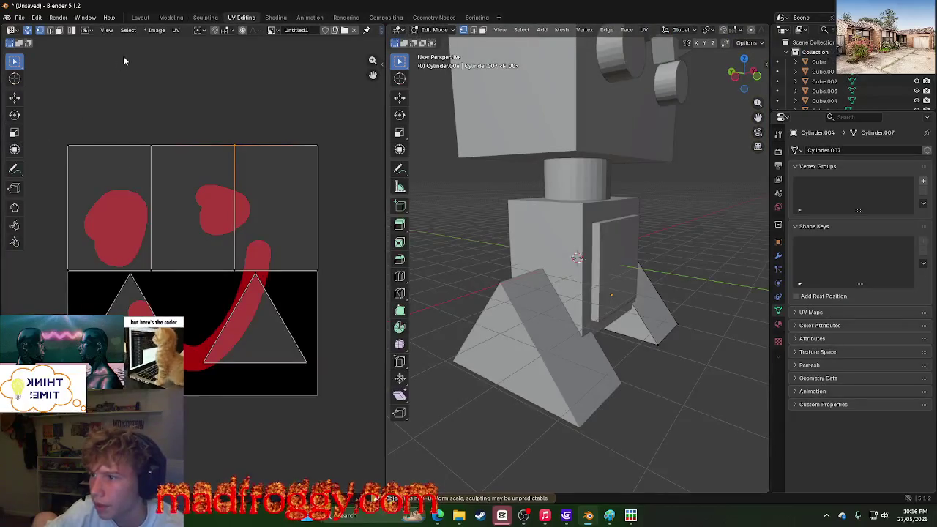
Step: Browse the Image and Select menus, cancel the Open Image browser, and open the editor-type list
click(155, 30)
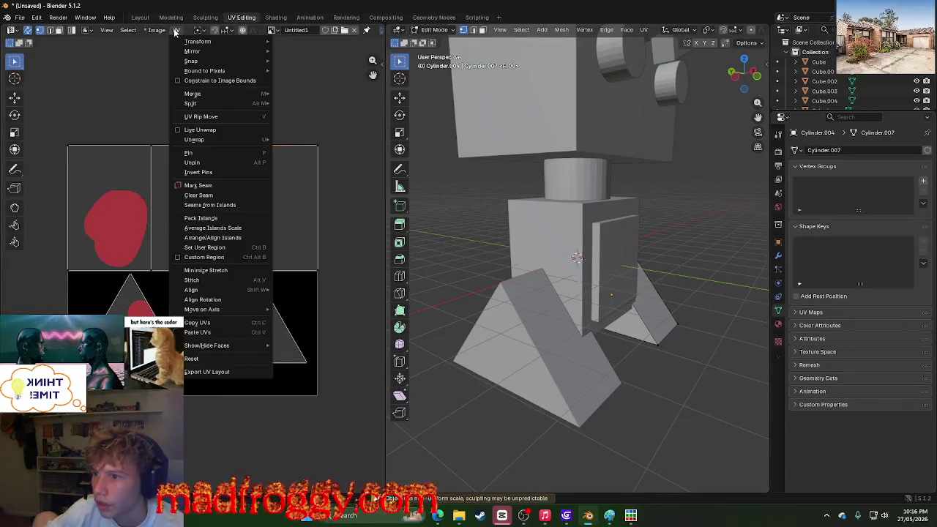
click(126, 30)
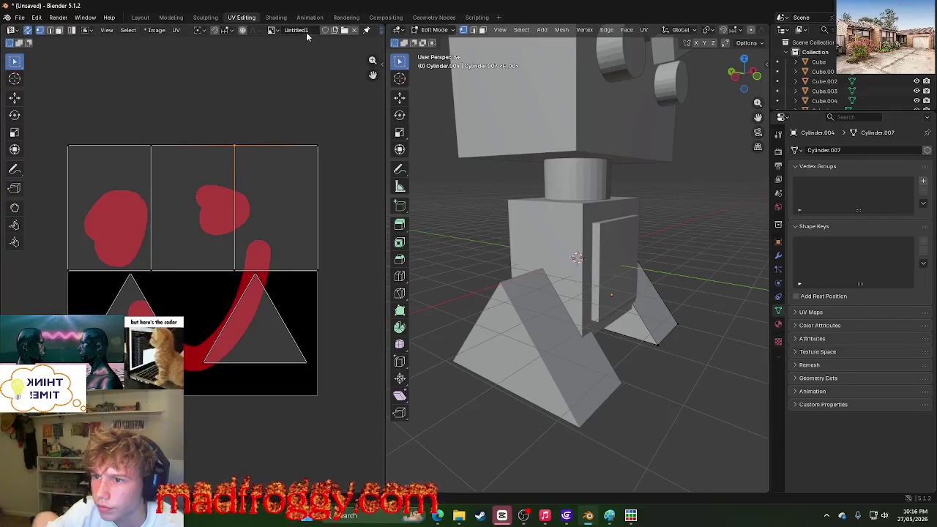
click(343, 33)
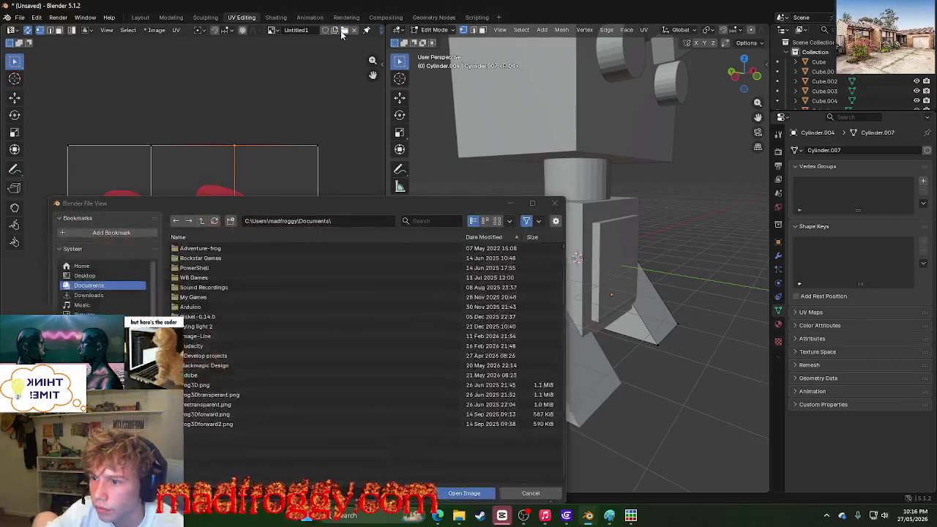
click(530, 493)
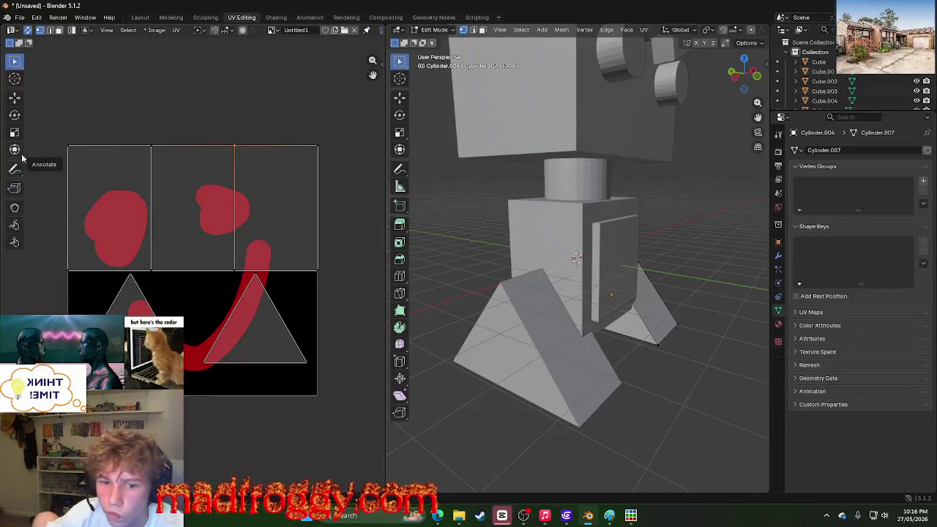
click(12, 30)
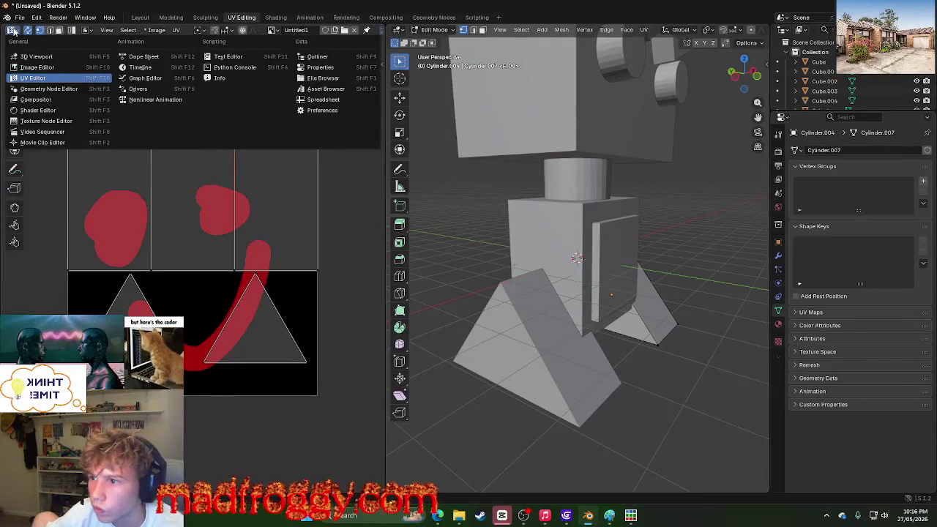
click(12, 30)
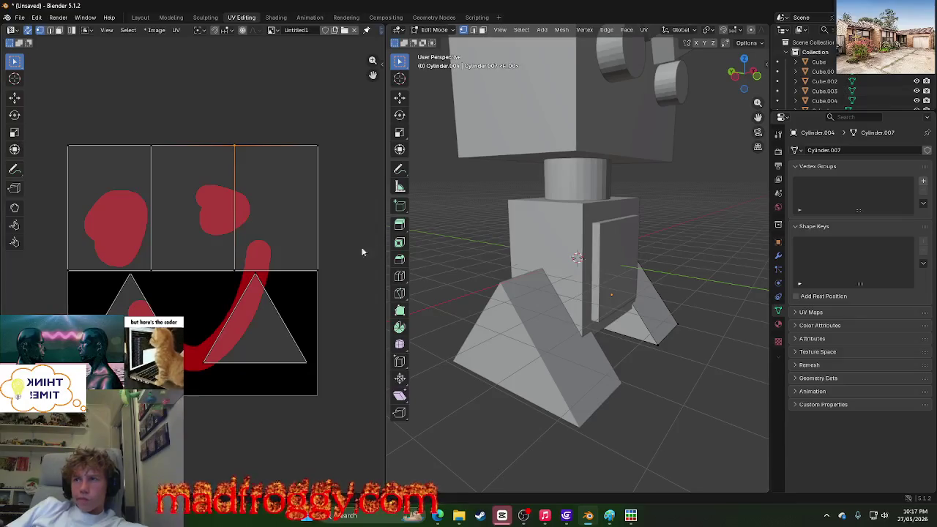
Step: Scroll in the 3D viewport and back, dismissing the editor-type list
scroll(563, 300, down, 10)
scroll(564, 300, up, 10)
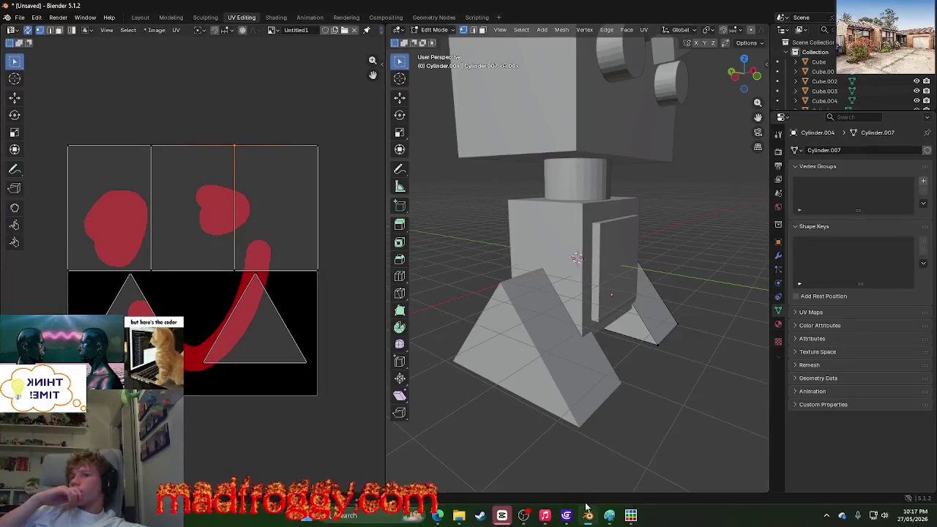
Step: Glance at the GDevelop city scene, minimize it, and bring the texture painting video over Blender
click(566, 515)
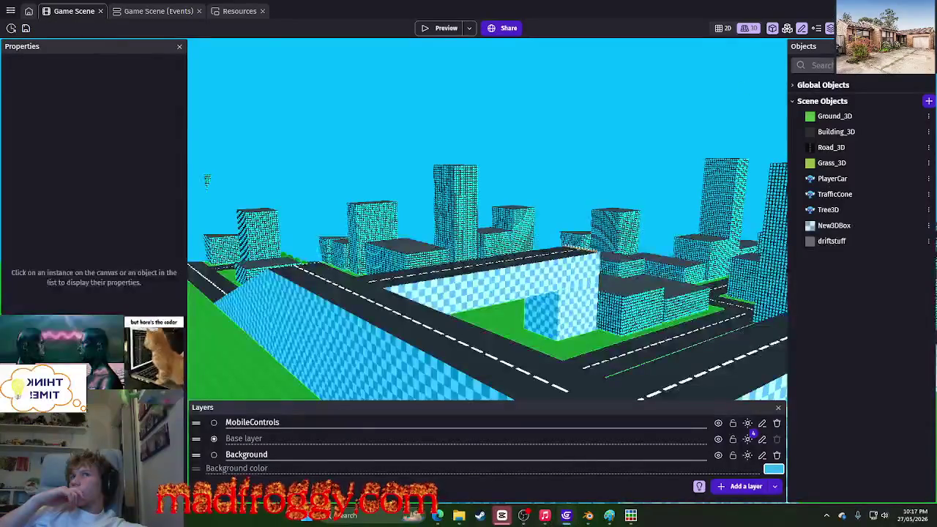
click(565, 515)
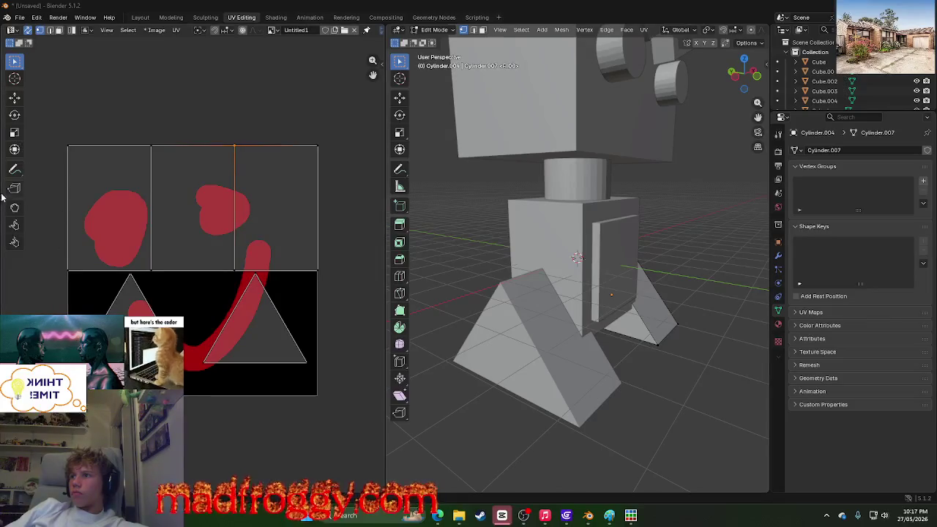
mouse_move(436, 515)
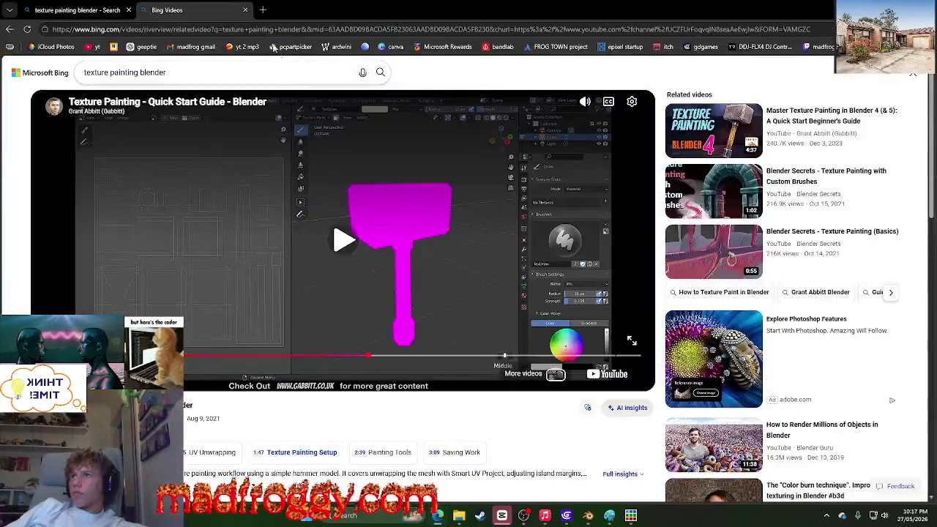
click(461, 454)
drag(164, 6, 455, 94)
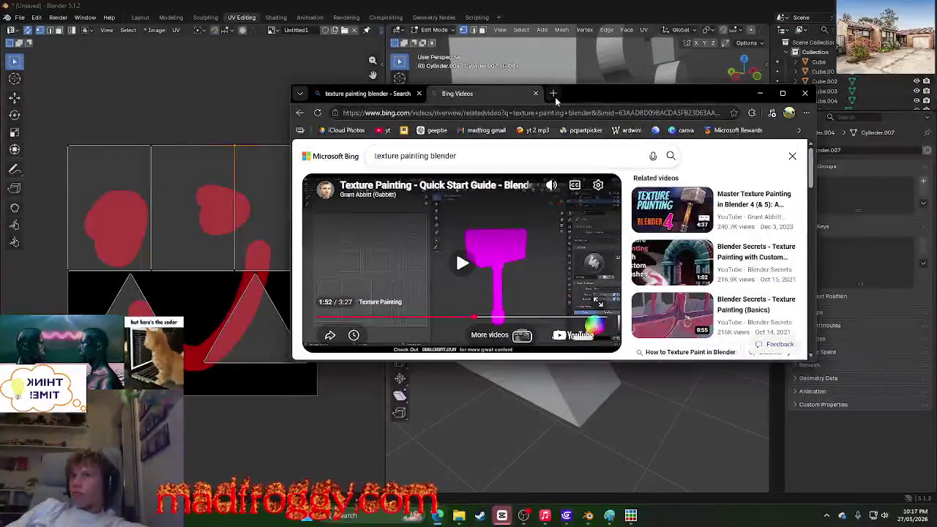
Step: Search Bing in a new tab for 'how to see your UV map blender'
click(554, 93)
text(how to )
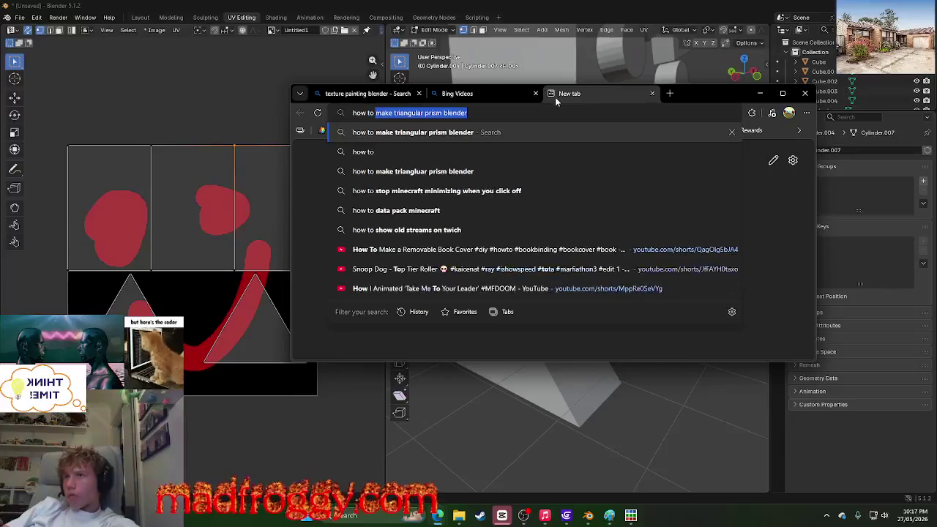
text(see your UV map)
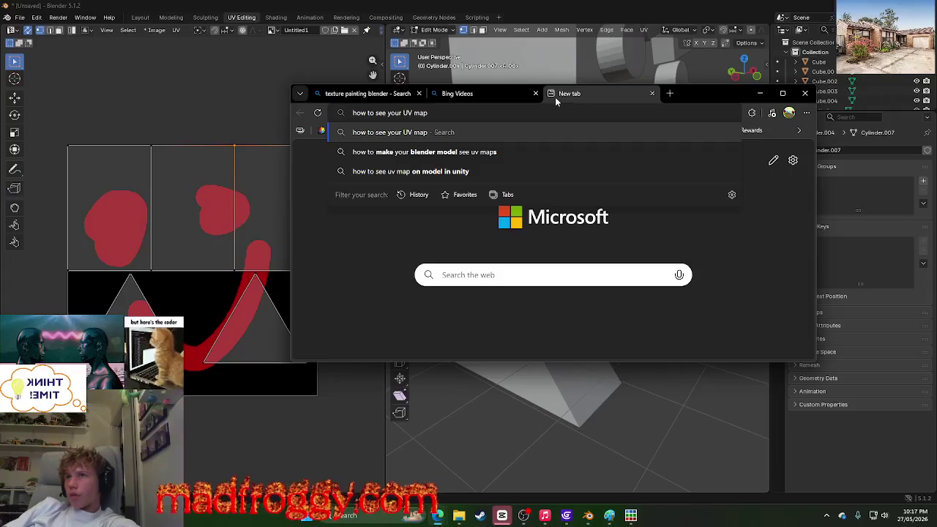
text( blender)
key(Return)
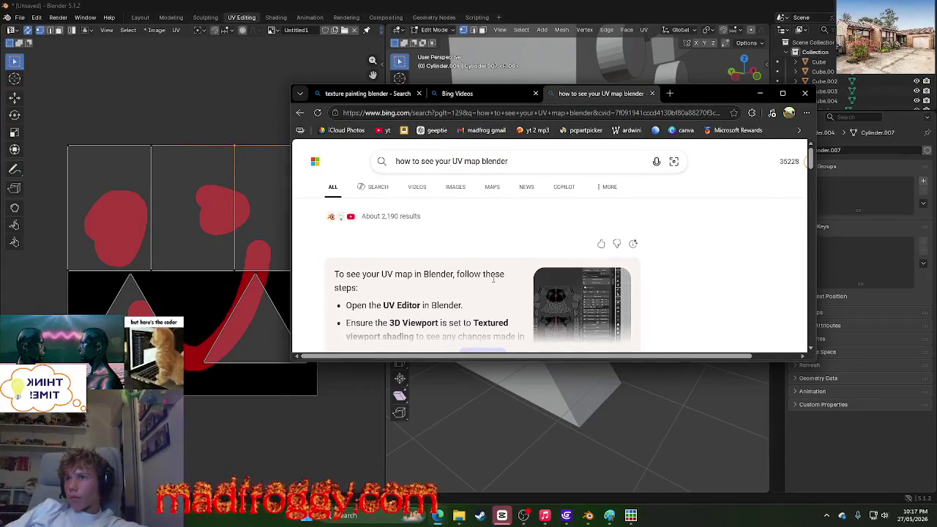
scroll(481, 266, down, 2)
Step: Expand the full step-by-step answer, highlight '3D Viewport', and browse the results
click(482, 263)
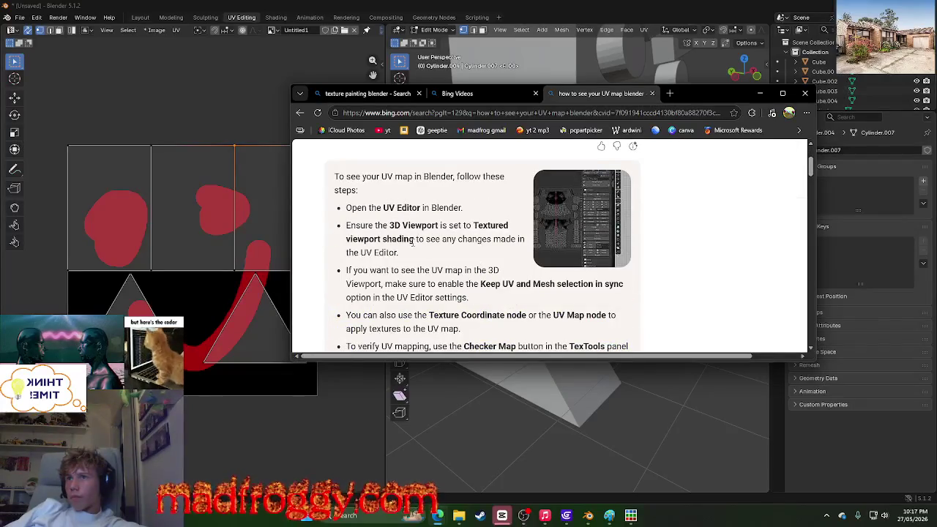
drag(390, 223, 437, 227)
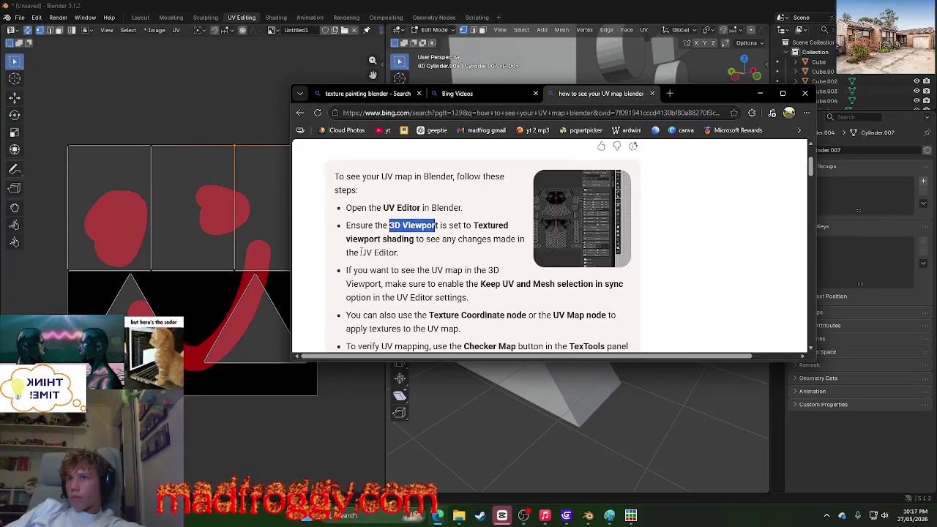
scroll(483, 241, down, 1)
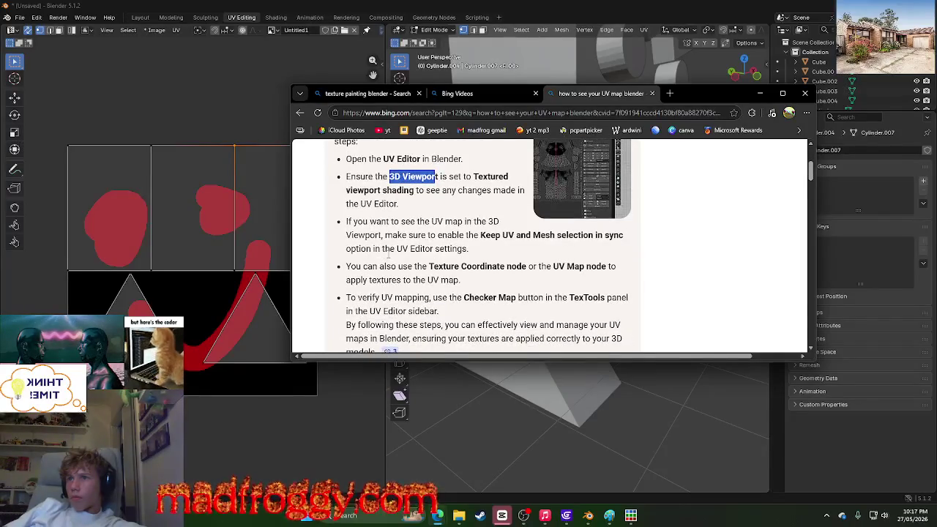
scroll(401, 260, down, 1)
scroll(406, 262, down, 2)
scroll(409, 263, down, 2)
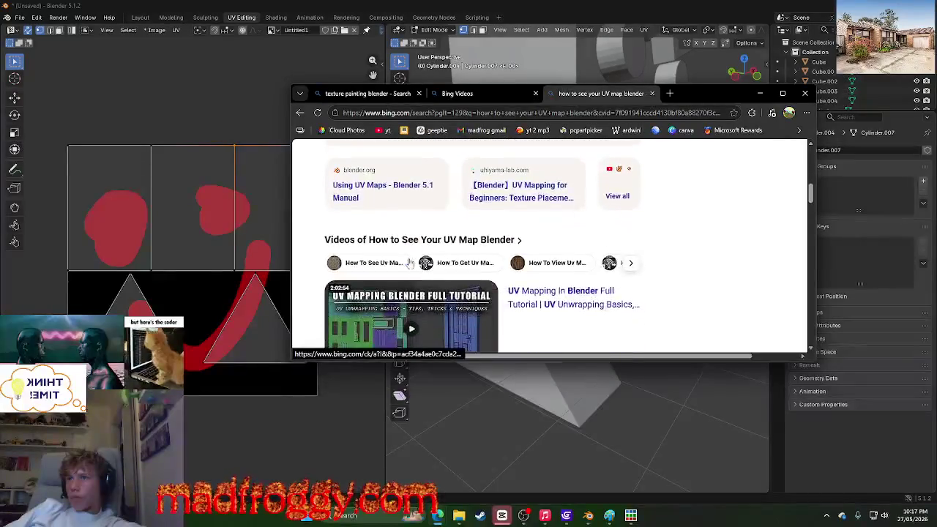
scroll(433, 254, down, 1)
scroll(432, 256, down, 2)
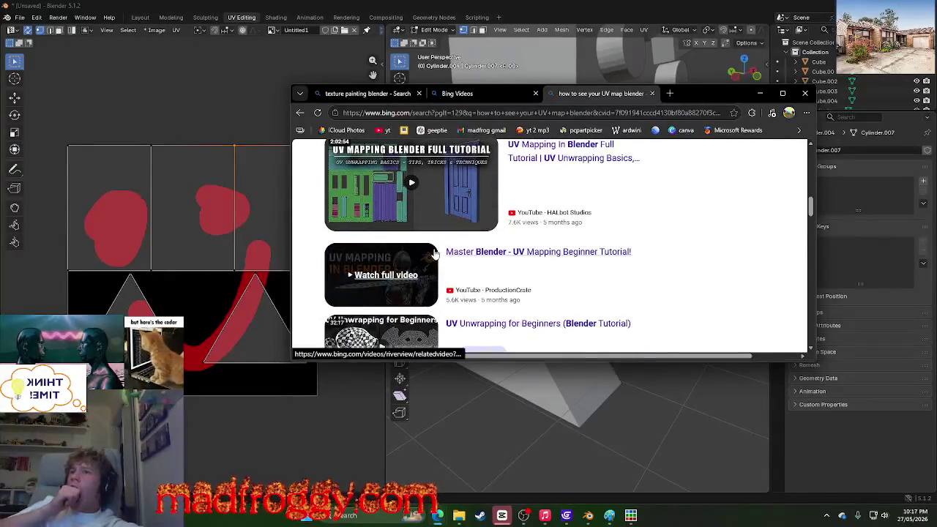
scroll(662, 248, up, 1)
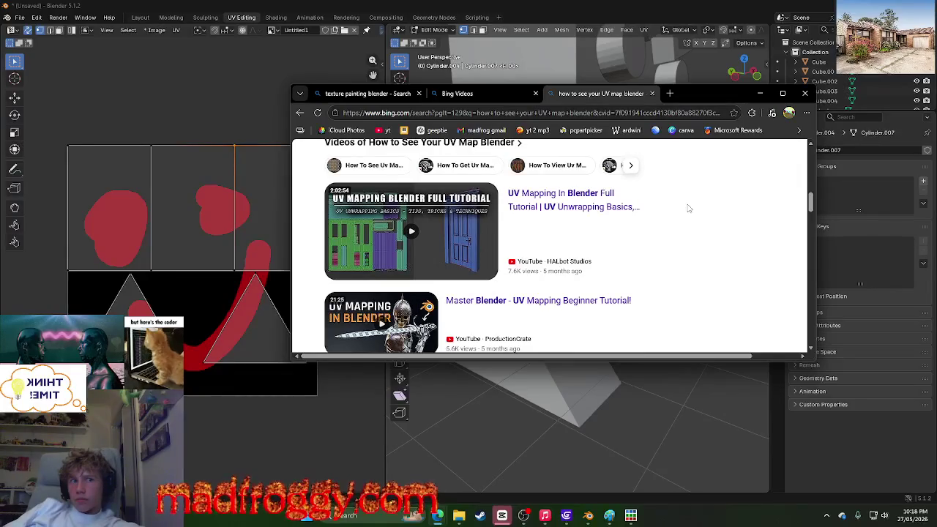
scroll(659, 220, up, 1)
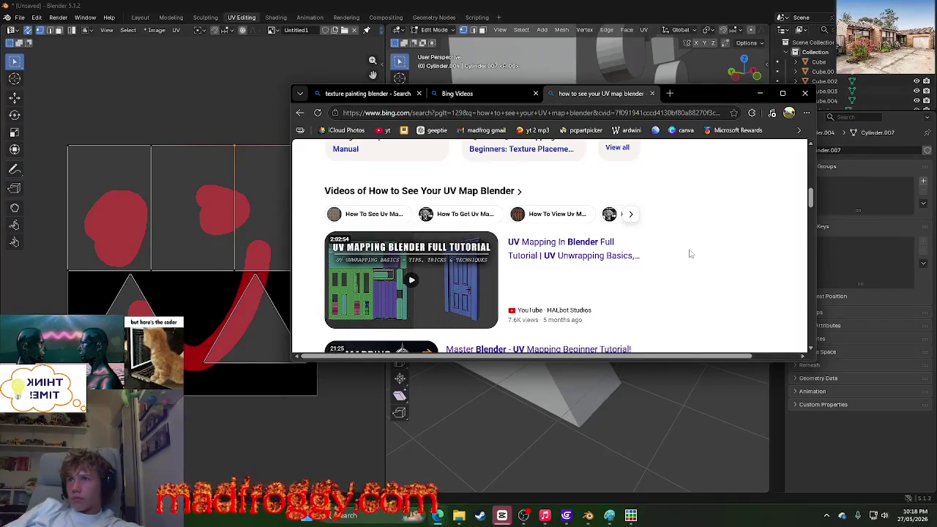
scroll(690, 254, down, 3)
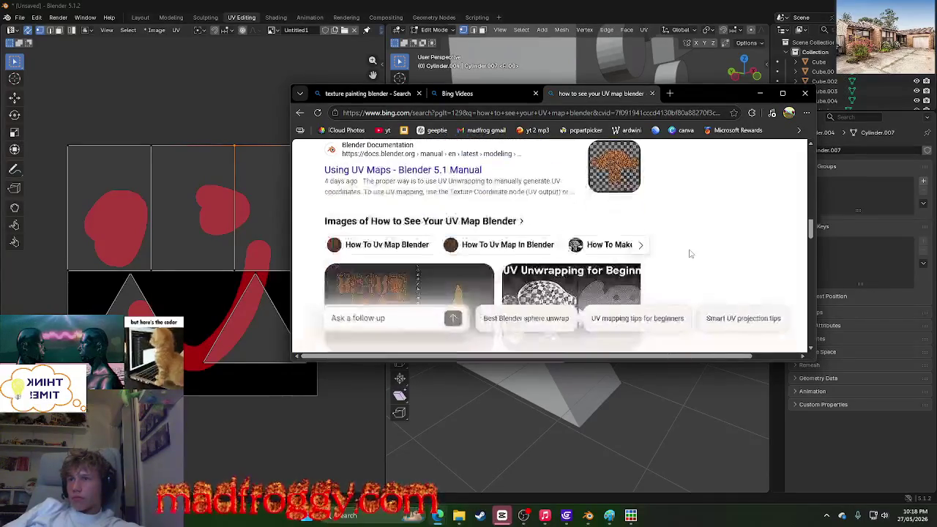
Step: Scroll through the UV map search results and answer
scroll(690, 254, down, 1)
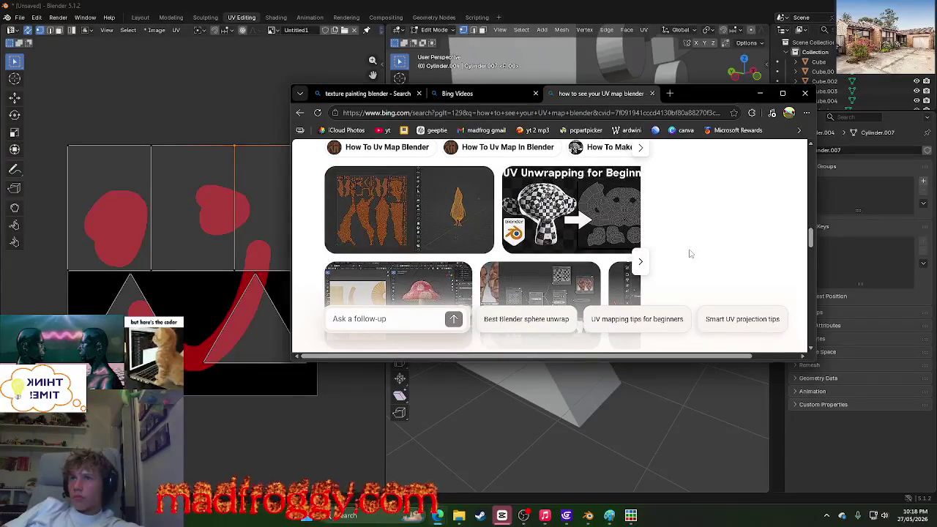
scroll(690, 254, down, 2)
scroll(690, 254, down, 1)
scroll(690, 254, up, 3)
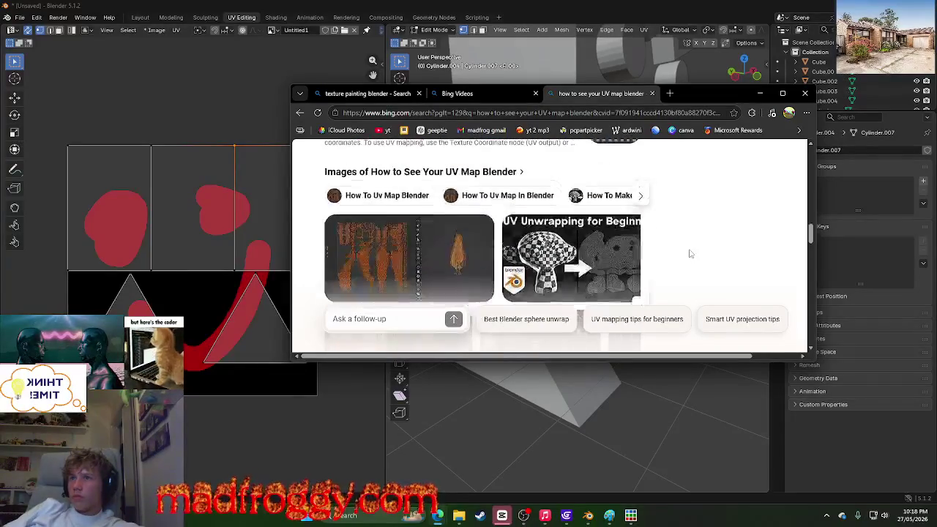
scroll(689, 254, down, 2)
scroll(689, 254, down, 1)
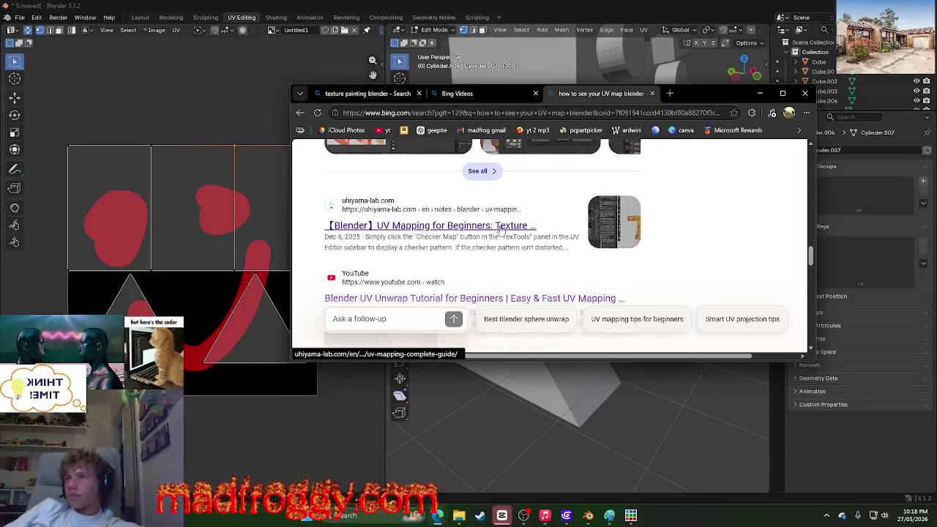
scroll(500, 231, down, 3)
scroll(501, 230, up, 3)
scroll(489, 229, up, 2)
scroll(489, 229, up, 2)
scroll(356, 249, up, 1)
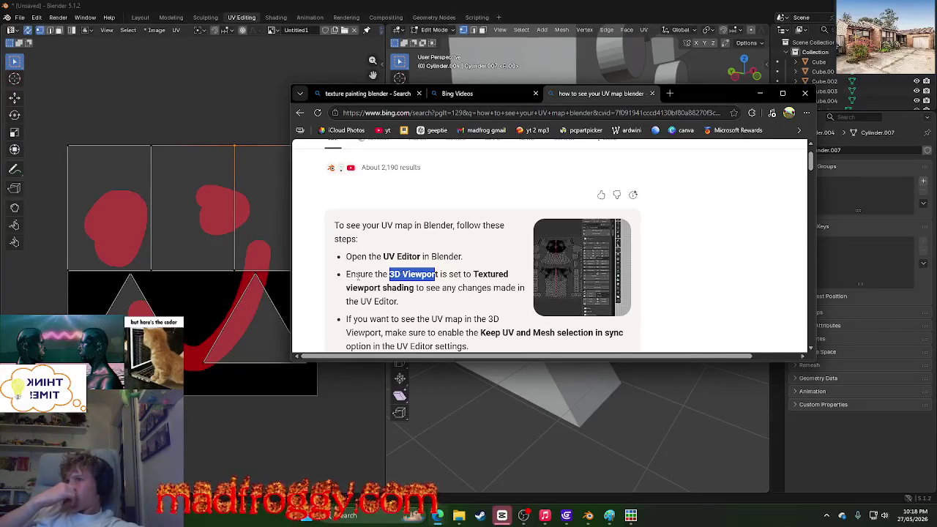
Step: Highlight the textured viewport shading step in the answer, then clear the highlight
click(399, 286)
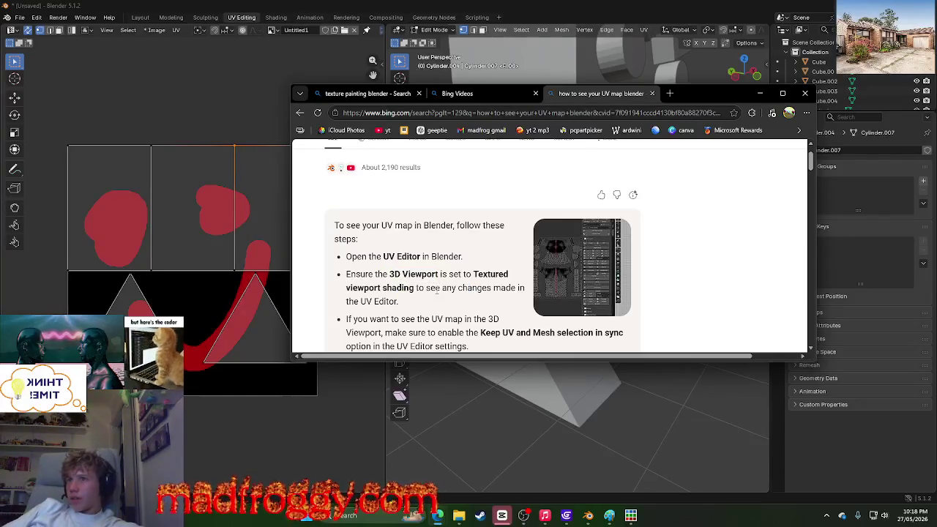
drag(399, 300, 343, 274)
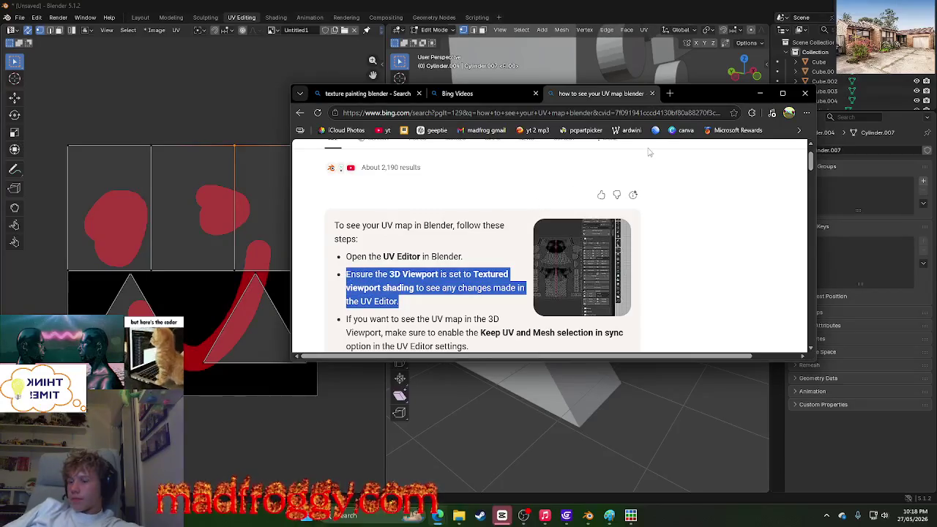
scroll(673, 195, down, 1)
scroll(583, 218, up, 1)
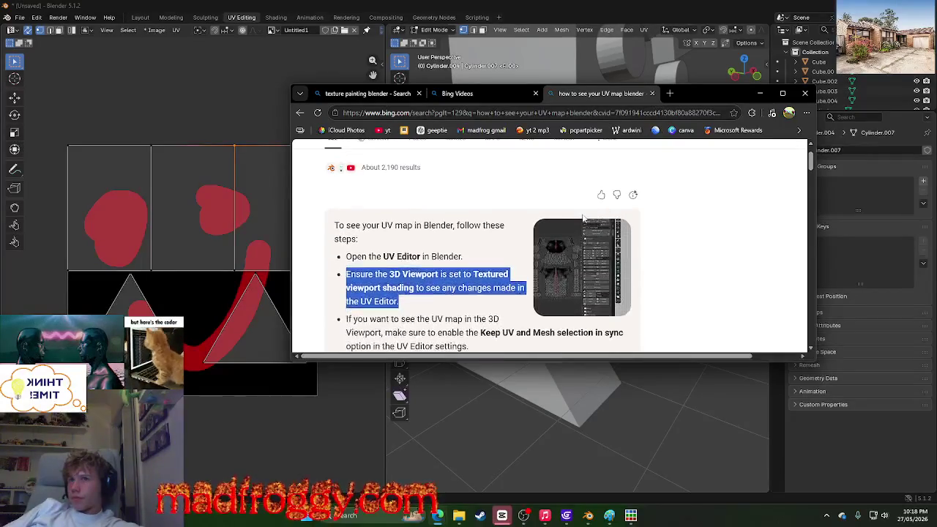
scroll(344, 293, down, 3)
scroll(366, 289, up, 3)
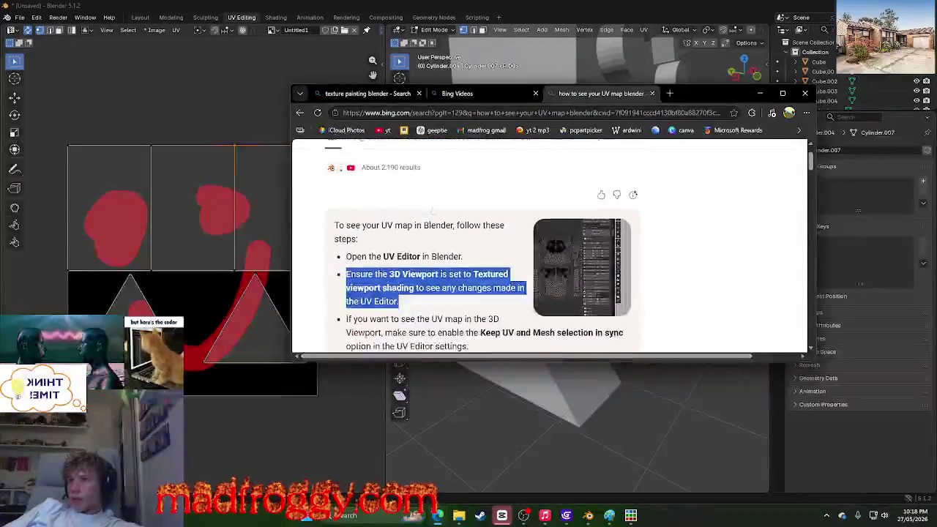
click(341, 287)
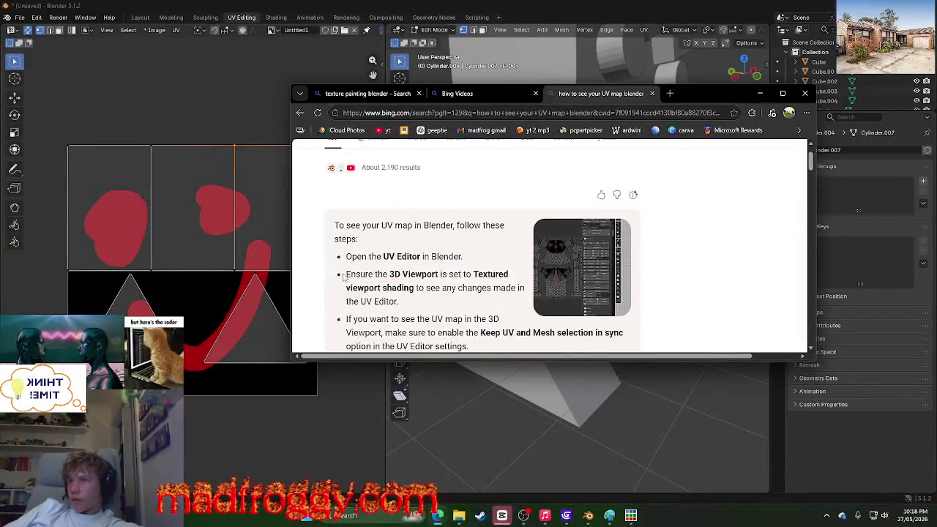
scroll(458, 287, down, 3)
scroll(410, 242, down, 2)
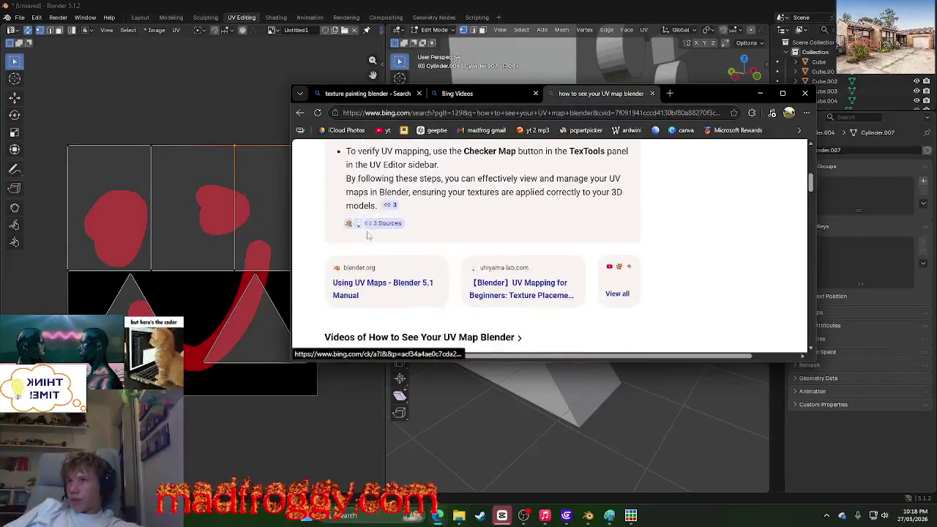
Step: Open the 'Using UV Maps - Blender 5.1 Manual' source and minimize Edge back to Blender
click(353, 228)
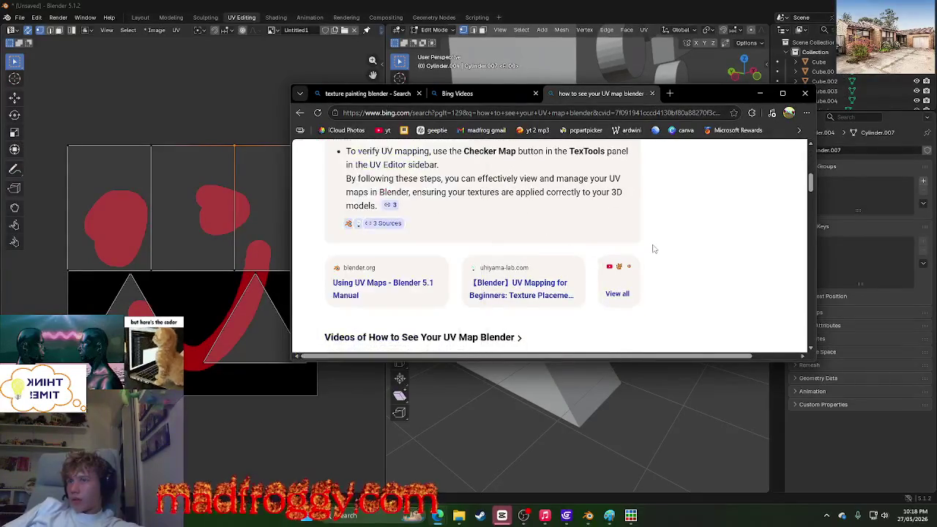
scroll(653, 247, down, 3)
scroll(432, 272, down, 3)
scroll(432, 273, down, 2)
scroll(432, 272, up, 2)
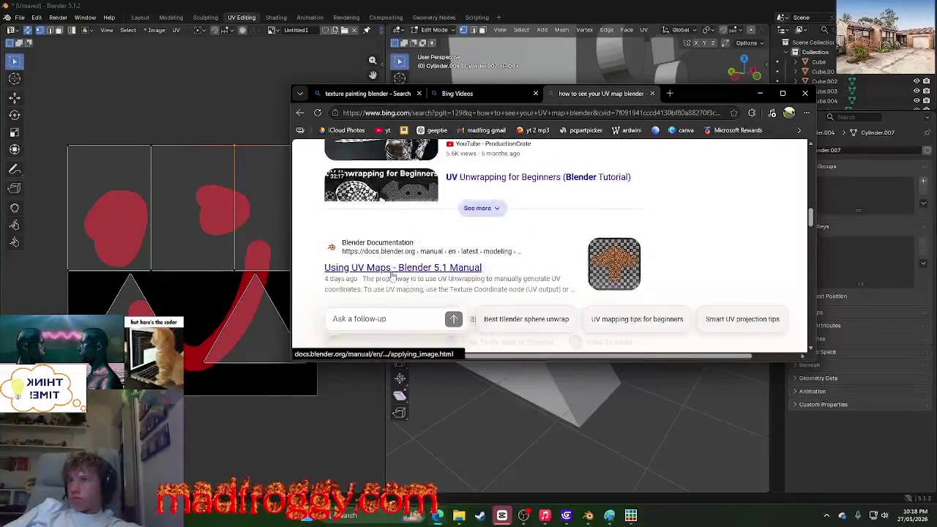
click(432, 272)
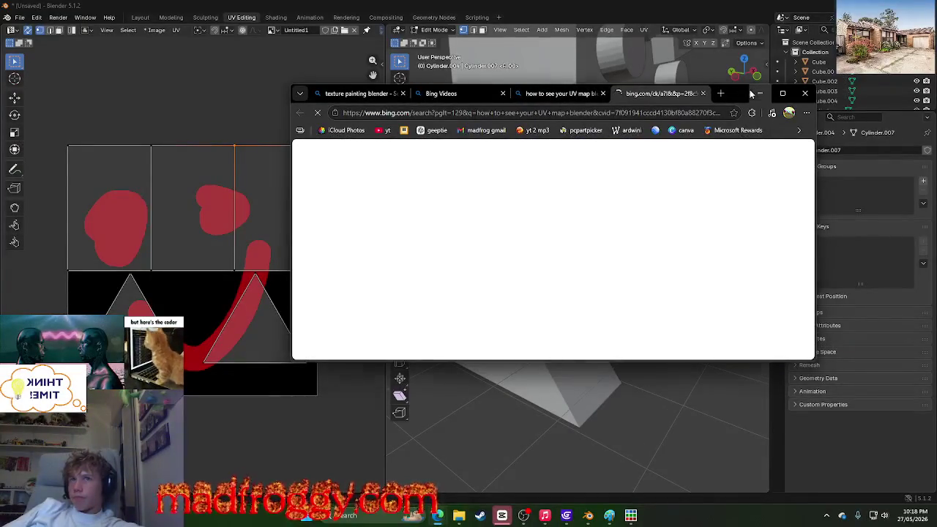
click(760, 93)
right_click(583, 120)
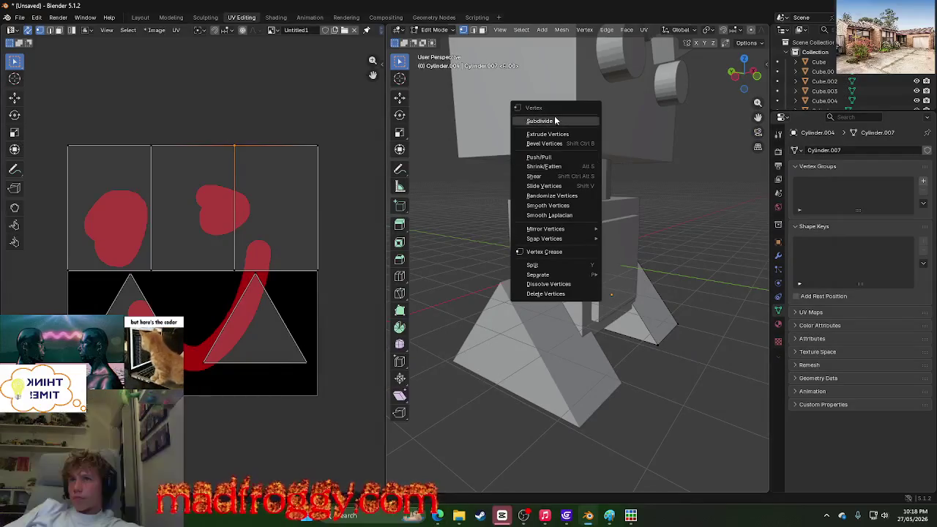
Step: Browse the vertex and UV context menus plus the UV snapping and pivot point options
click(725, 224)
right_click(725, 221)
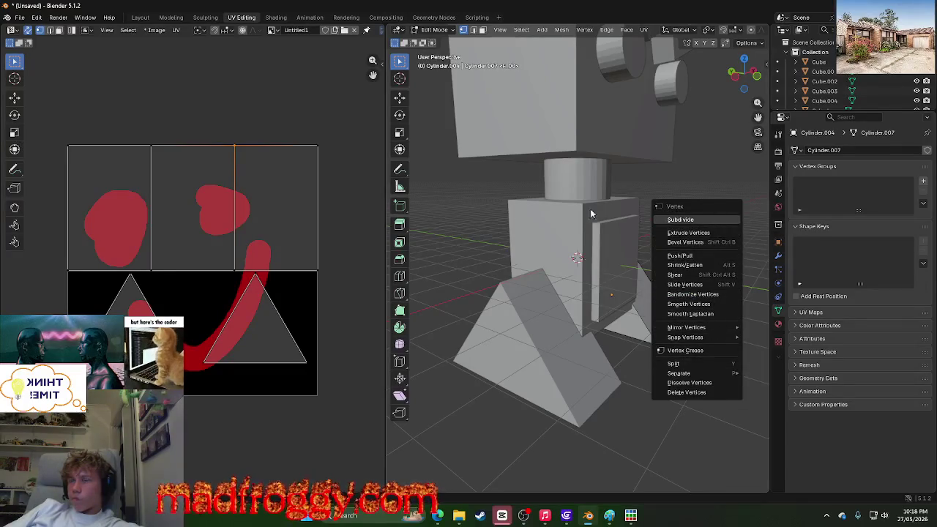
right_click(343, 104)
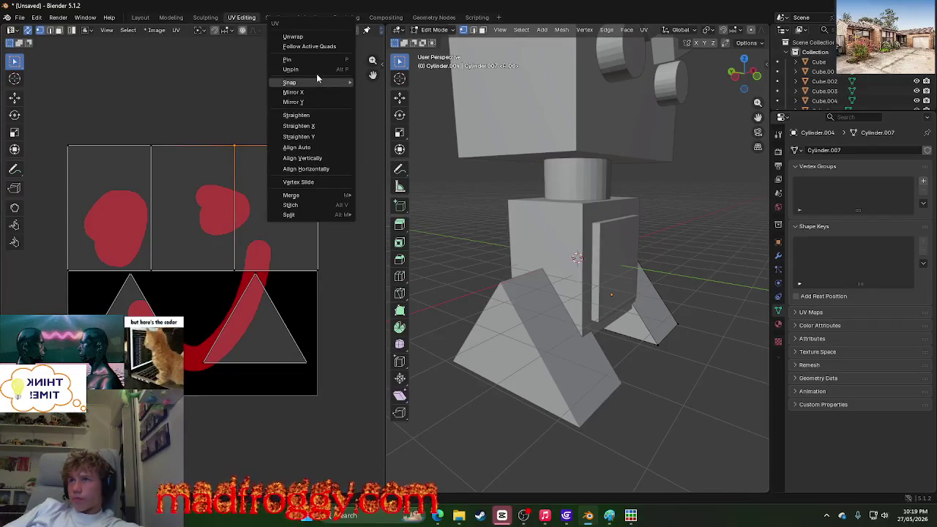
click(226, 31)
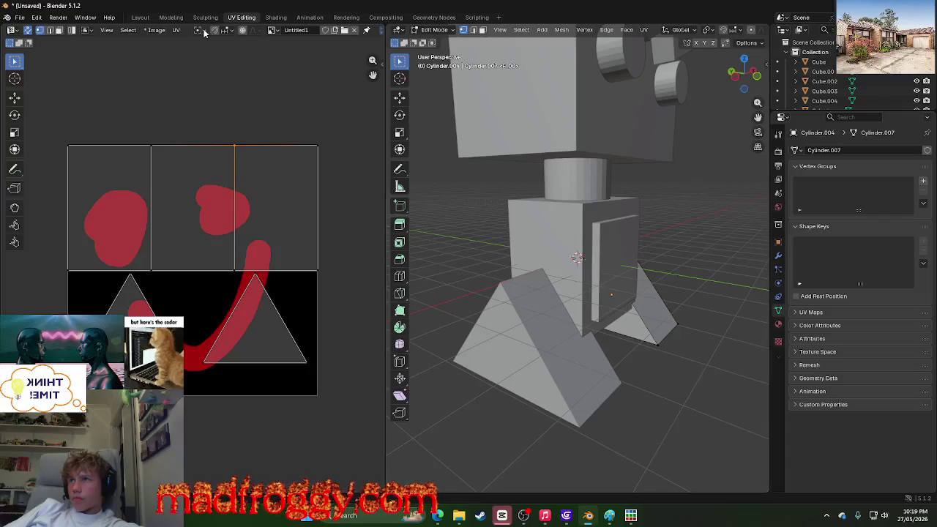
click(203, 31)
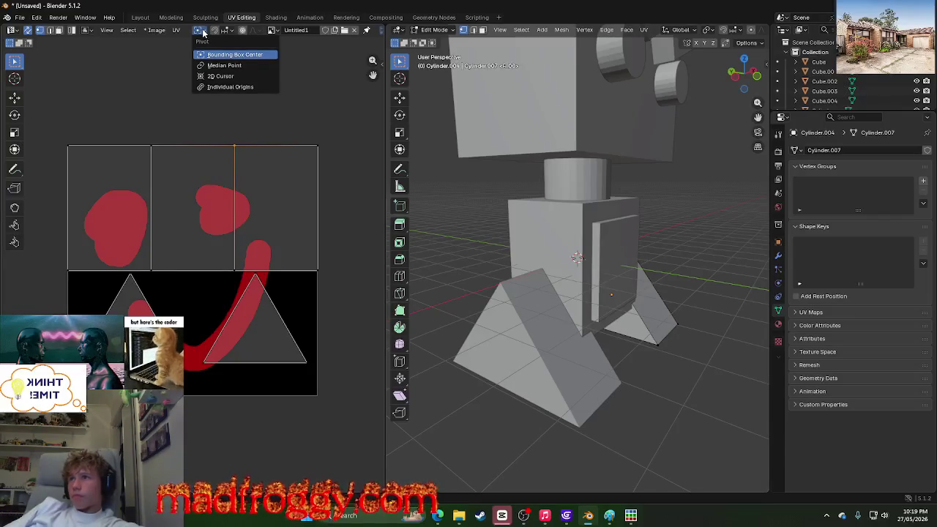
click(203, 31)
Step: Clear seams from the selected edges, then switch to the Using UV Maps manual page
click(178, 31)
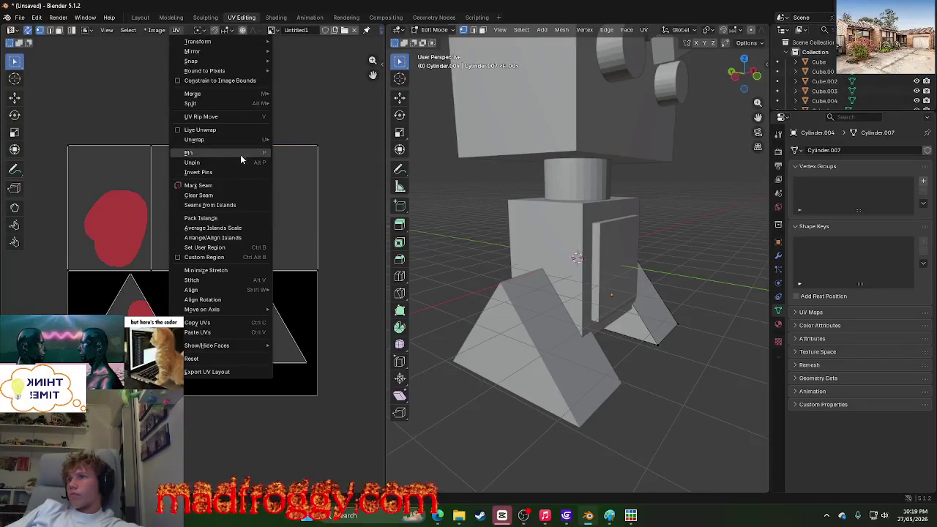
click(236, 193)
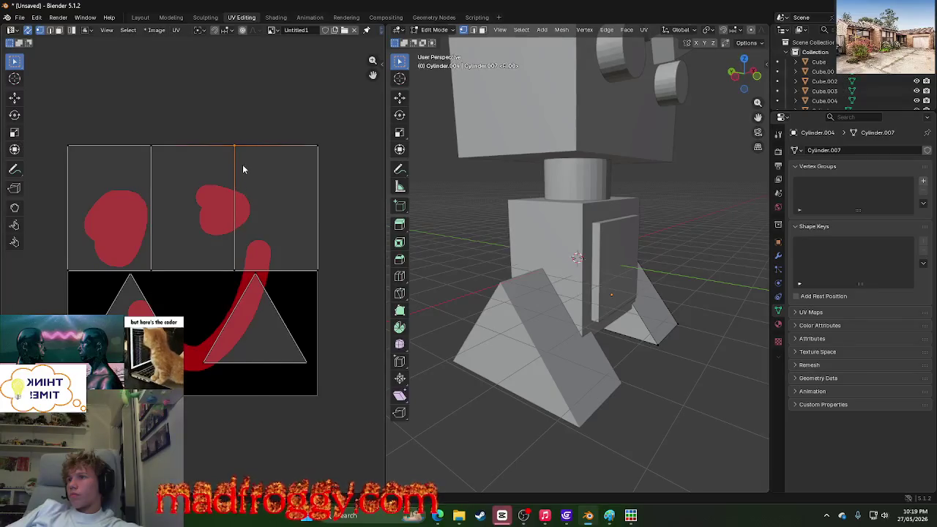
right_click(241, 194)
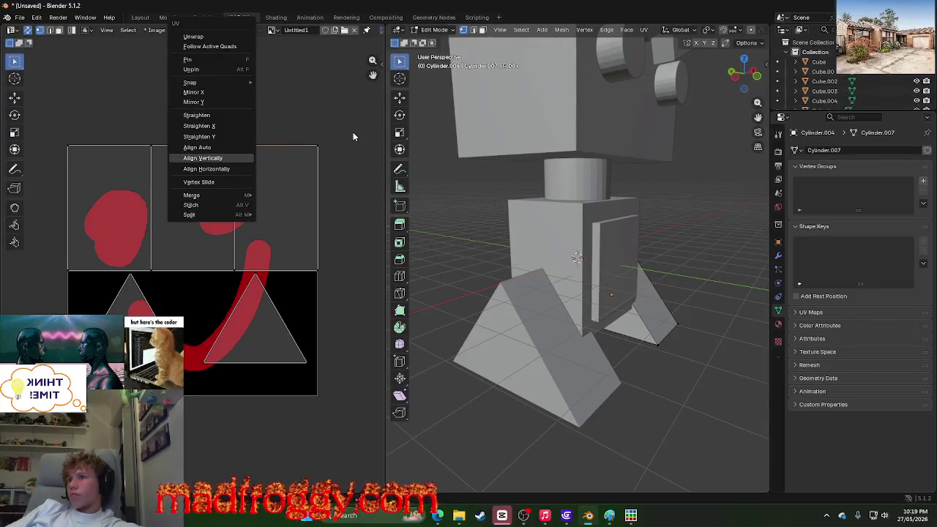
key(Escape)
key(alt+Tab)
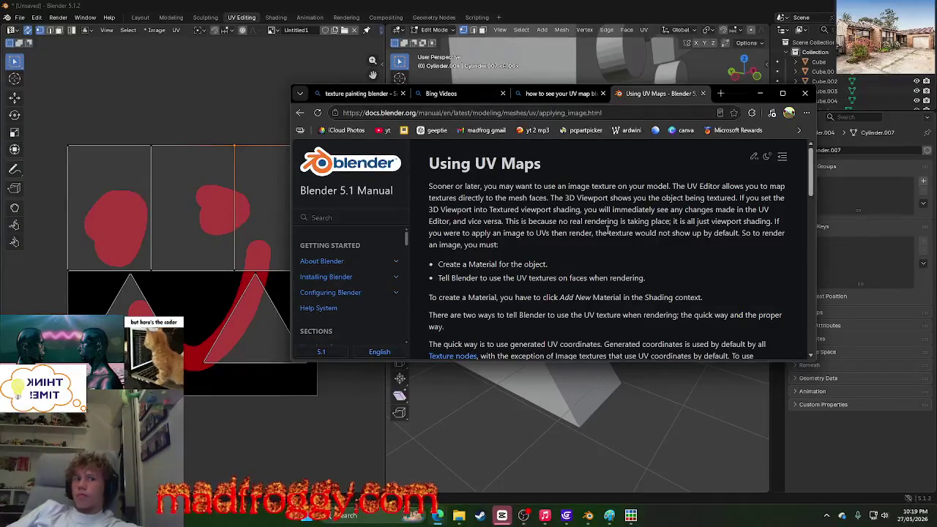
Step: Scroll down to the materials Note and the 'Using the Test Grid' heading
scroll(607, 229, down, 1)
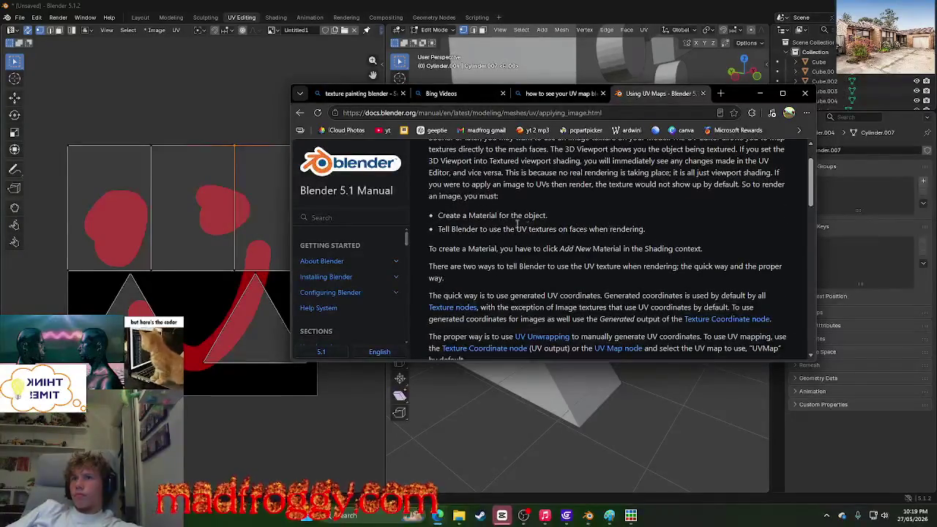
scroll(475, 212, down, 4)
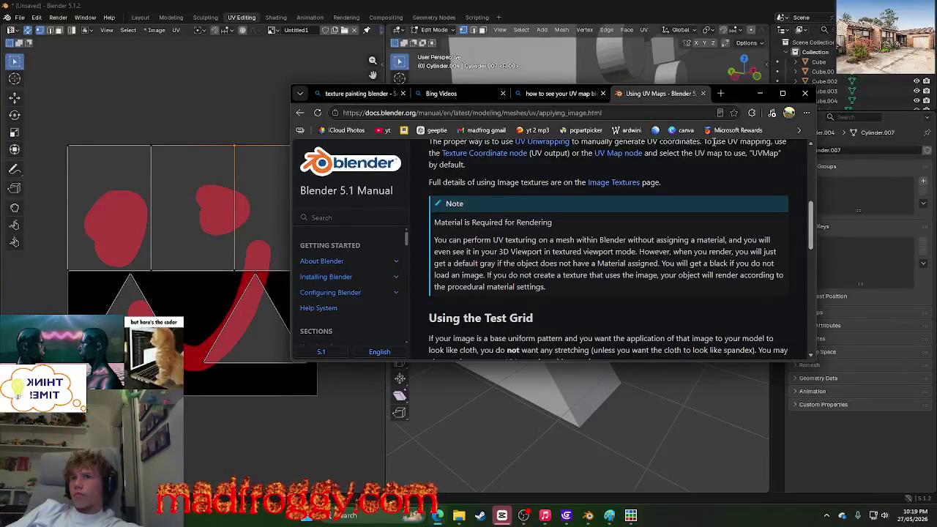
Step: Back in Blender's Shading workspace, give the right leg a new material, Material.011
click(765, 95)
click(277, 18)
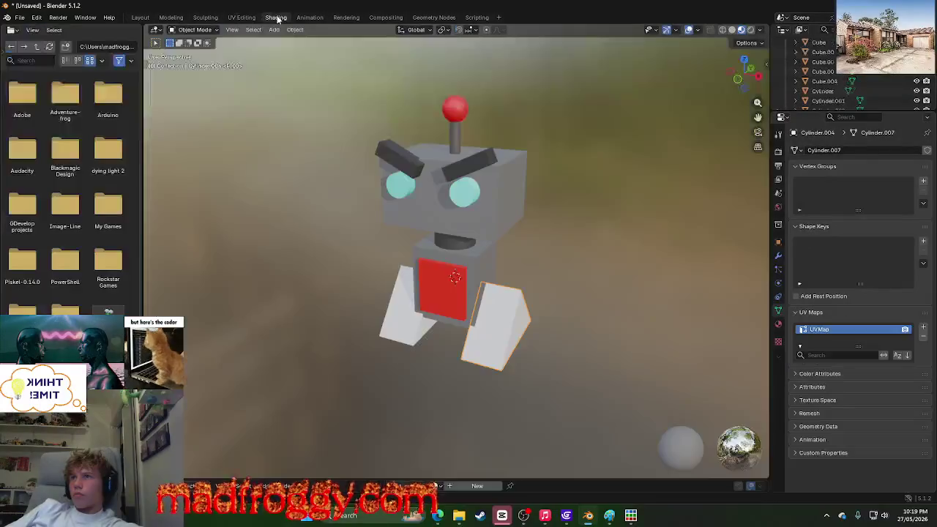
click(778, 325)
click(826, 192)
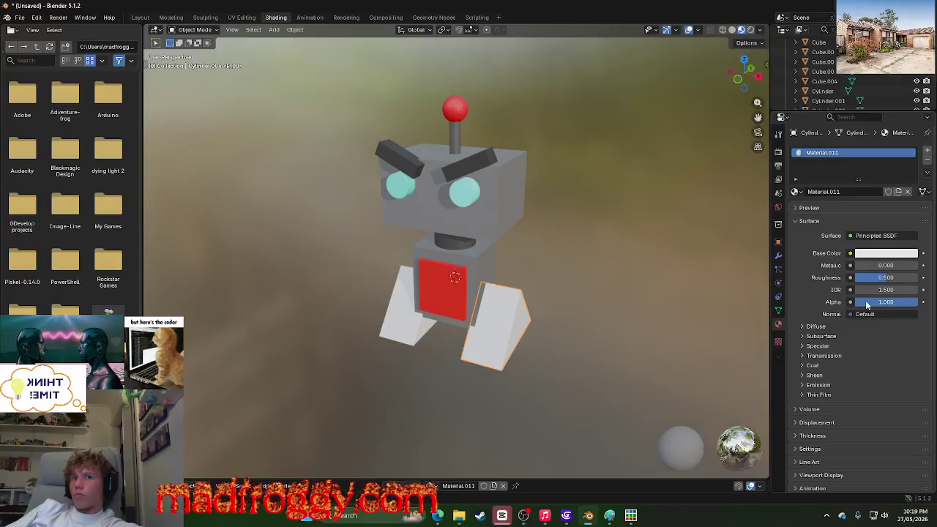
scroll(866, 303, down, 1)
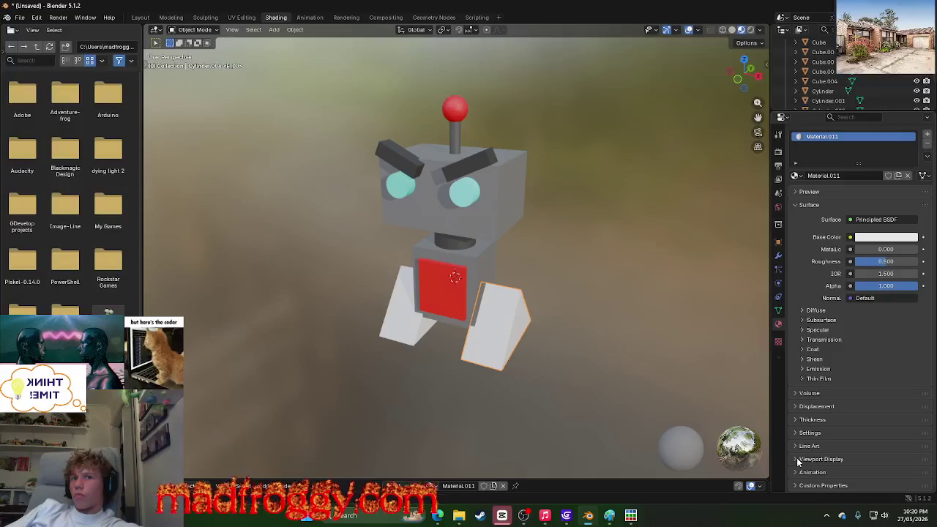
Step: Create a new texture and make Texture.001 the active texture
click(777, 342)
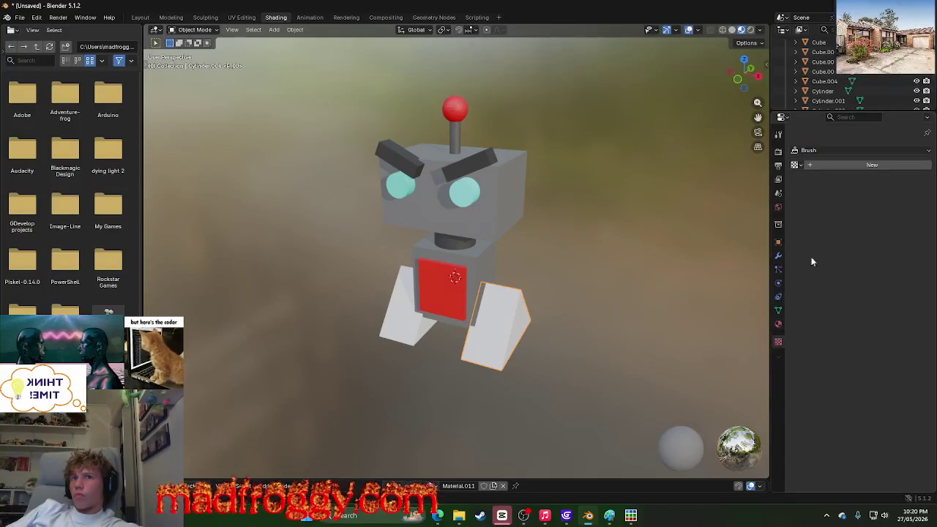
click(834, 164)
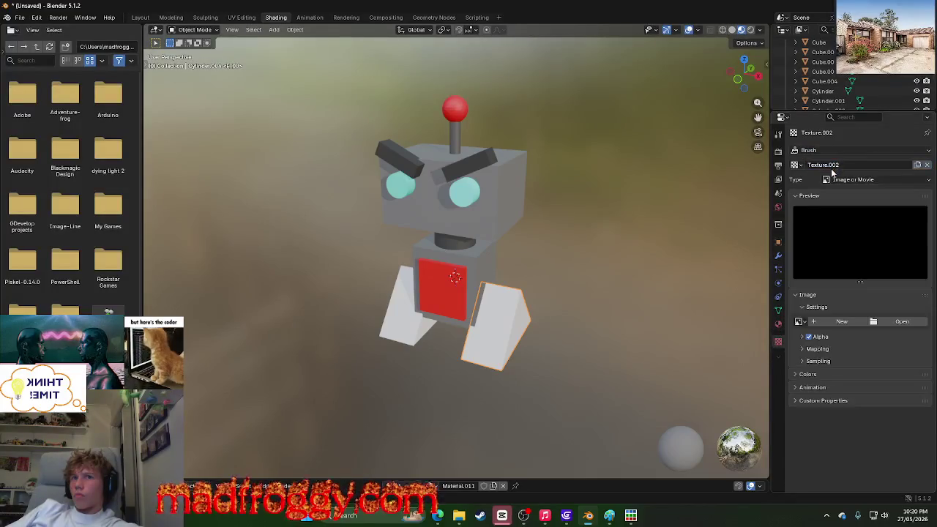
click(835, 164)
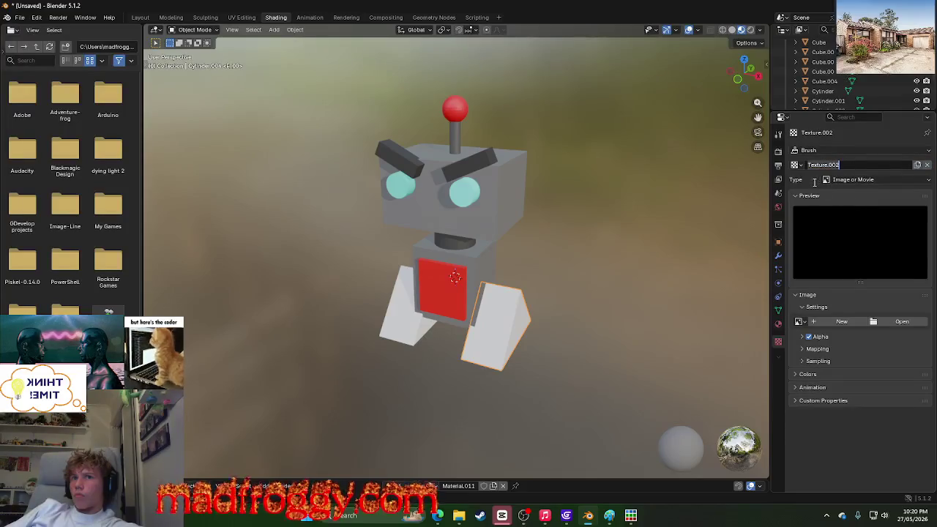
key(Return)
click(797, 164)
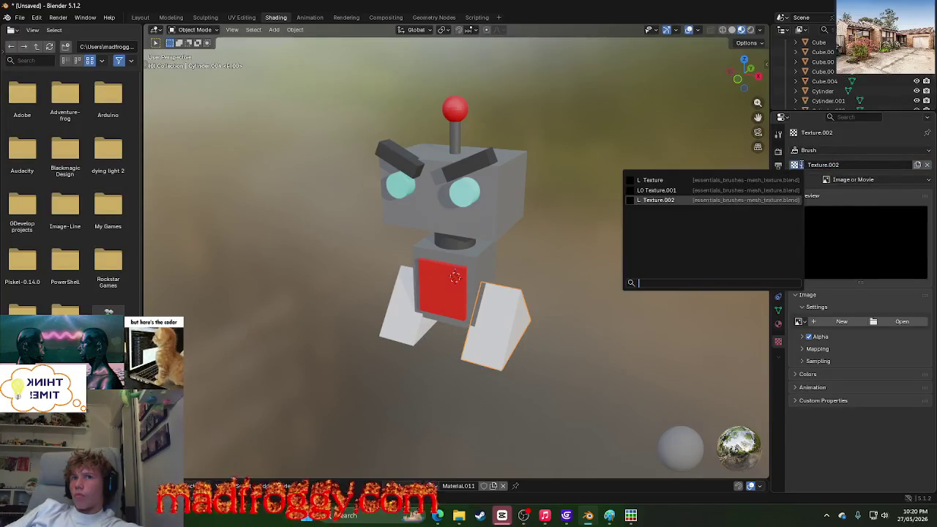
click(762, 189)
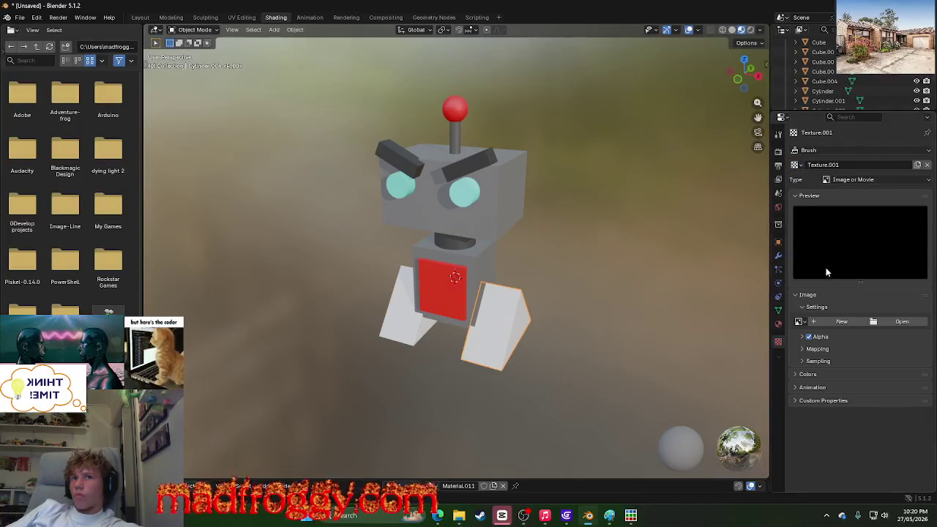
Step: Add a new 1024 px image to the texture and set its type to Color Grid
click(842, 321)
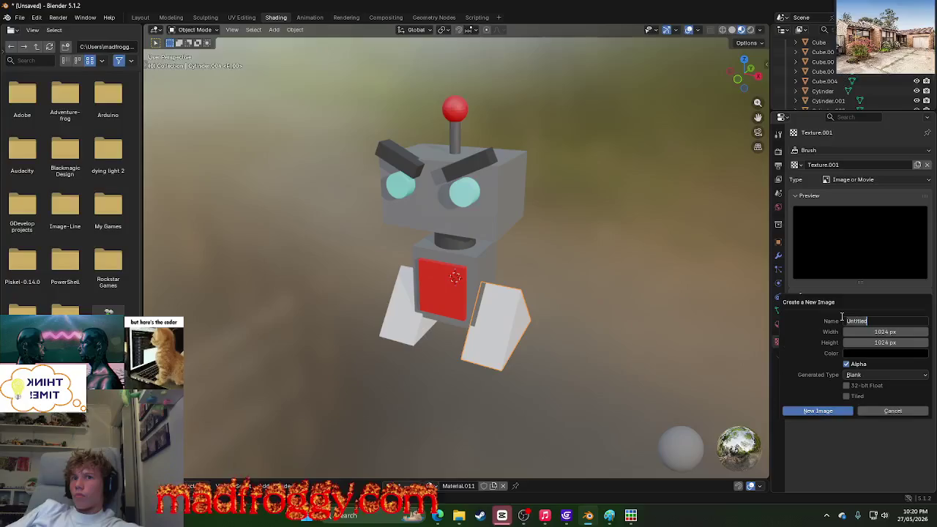
click(828, 413)
scroll(859, 376, down, 2)
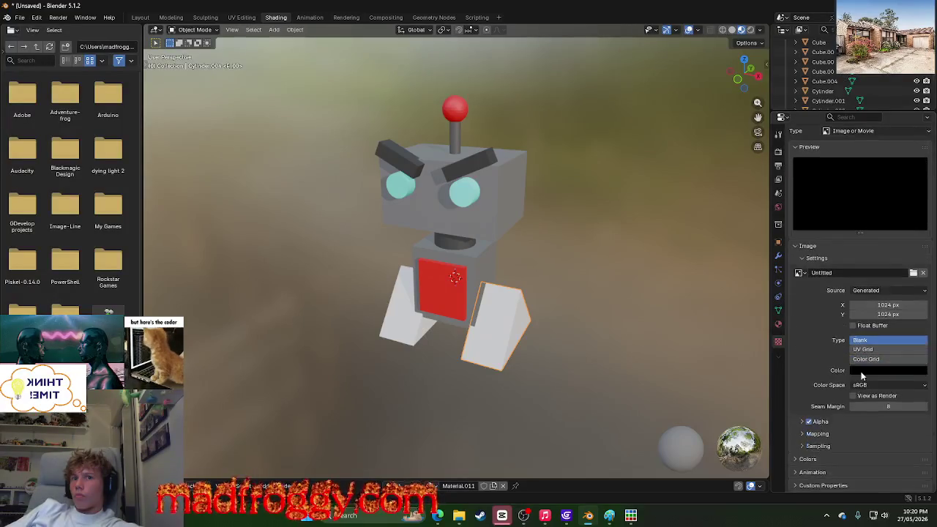
click(865, 350)
click(866, 369)
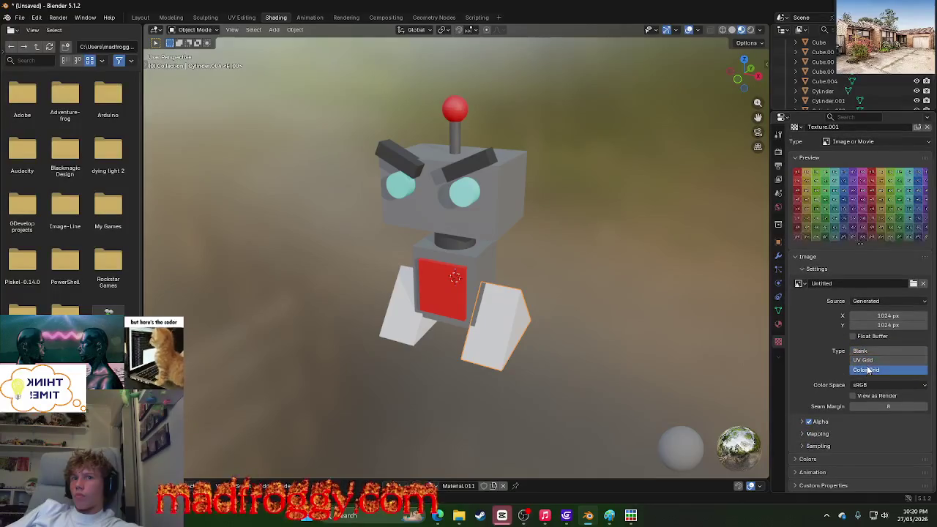
click(867, 364)
click(867, 369)
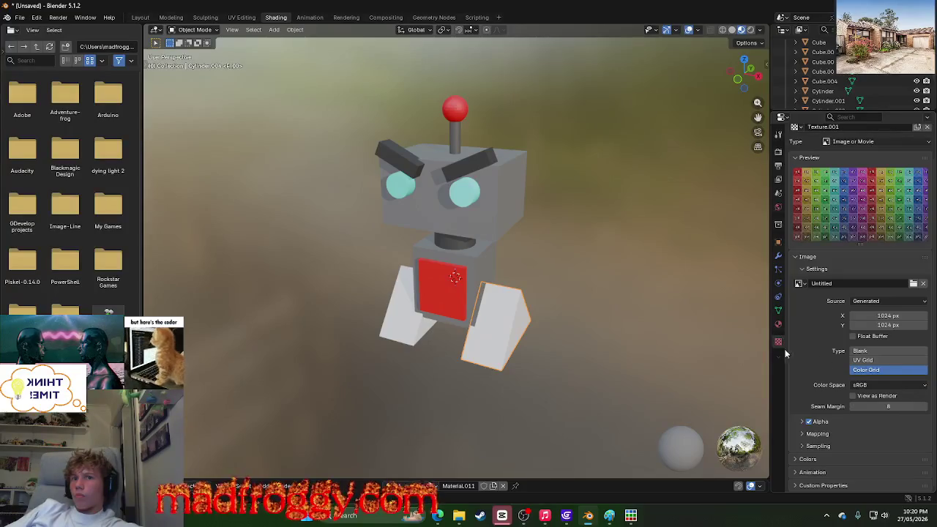
click(778, 323)
Step: Set Material.011's Base Color to a salmon, light peach tone
click(617, 300)
click(864, 240)
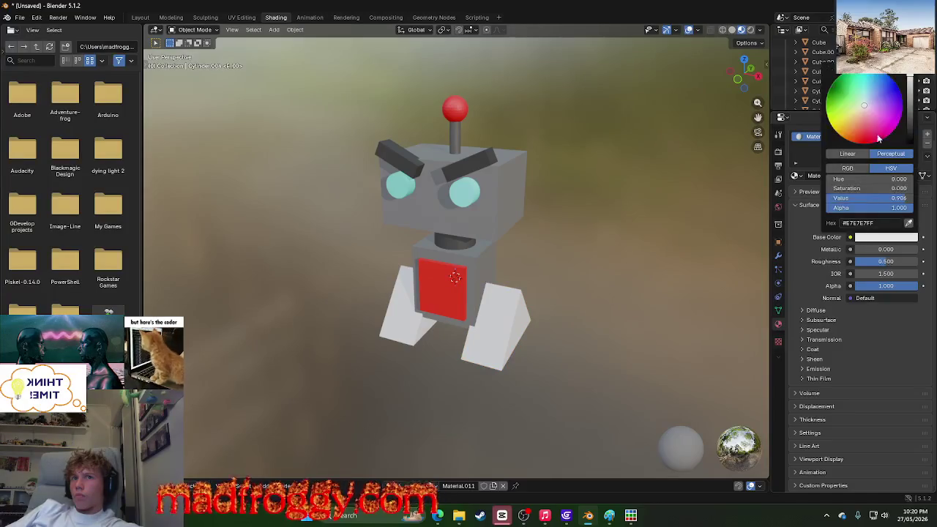
click(879, 138)
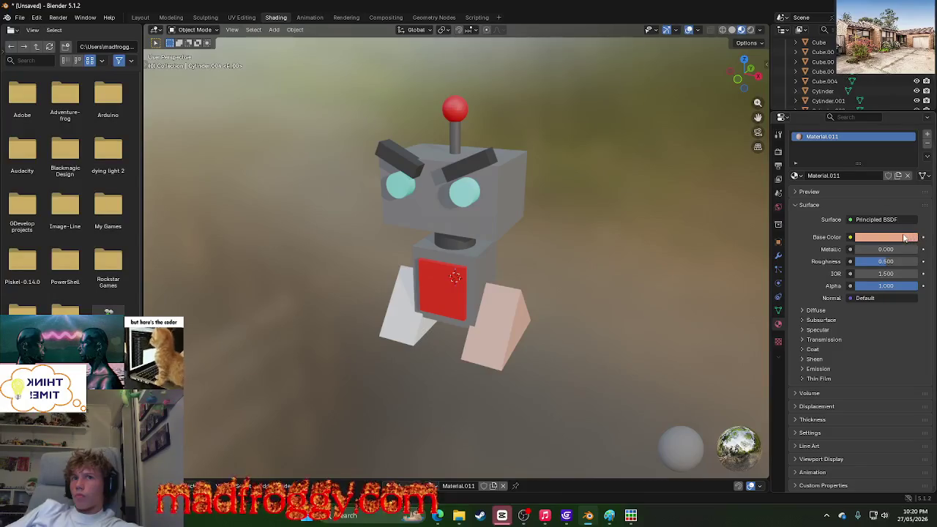
click(875, 237)
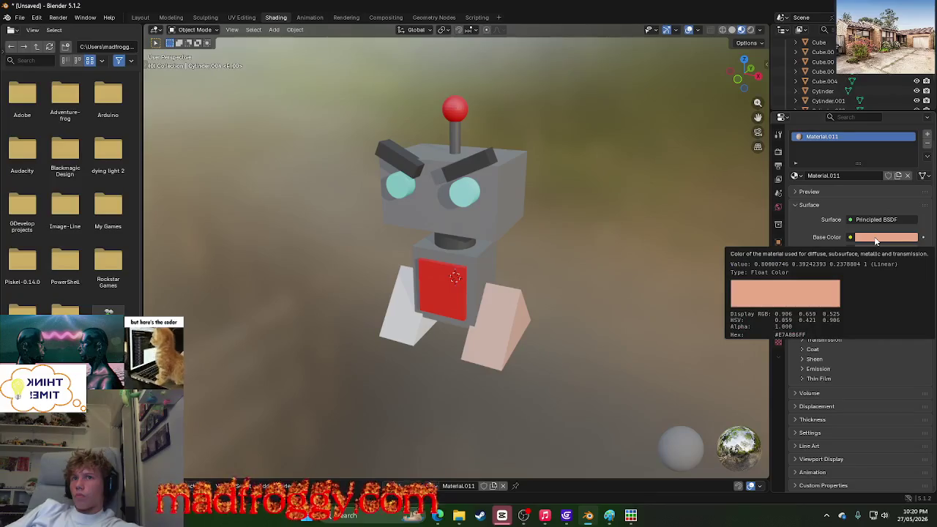
right_click(874, 239)
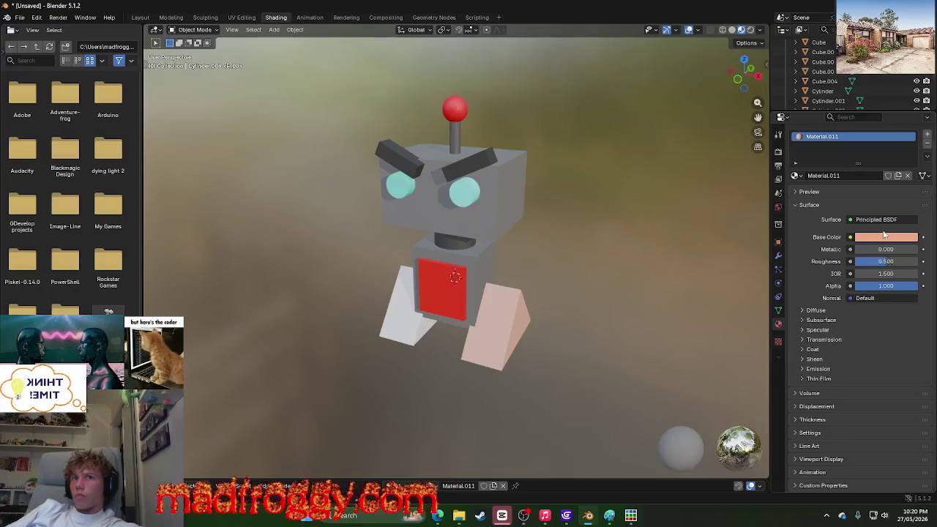
click(890, 221)
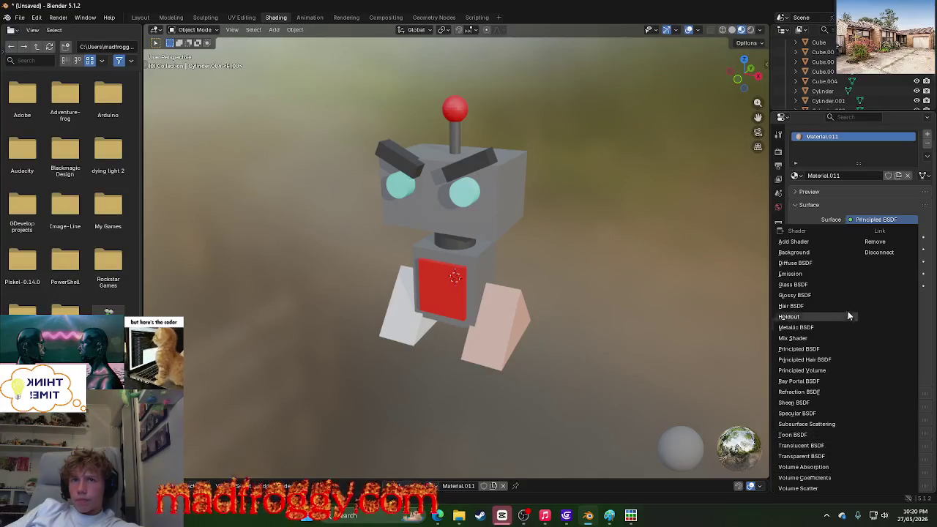
Step: Switch the leg material's surface to Toon BSDF, then to Add Shader
click(818, 436)
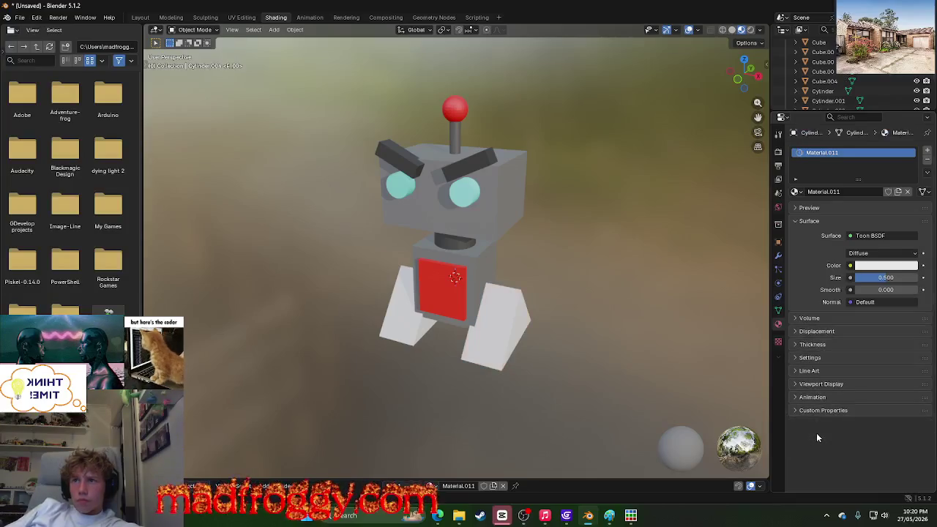
click(863, 266)
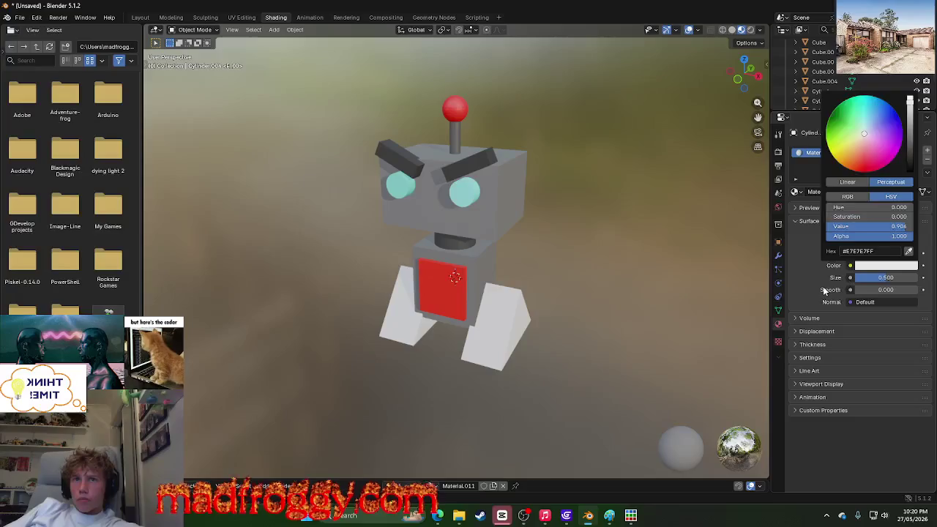
click(871, 235)
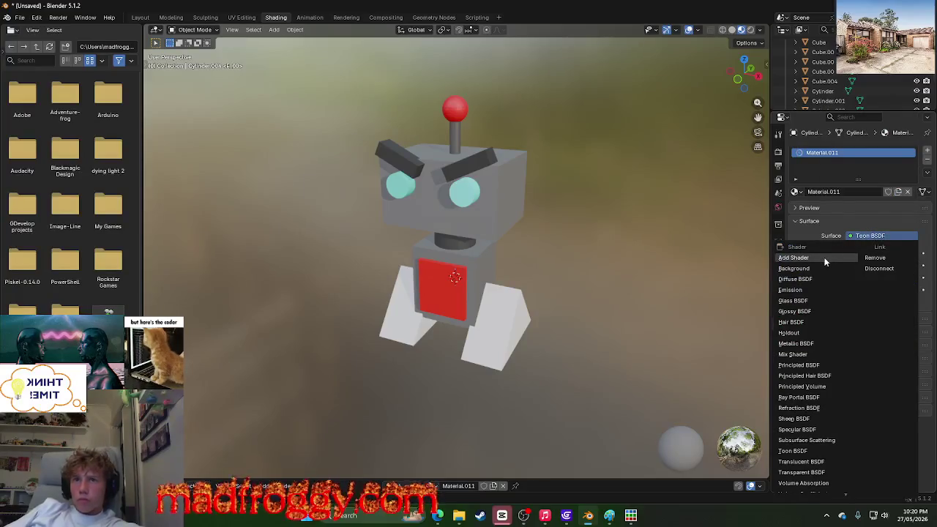
click(820, 258)
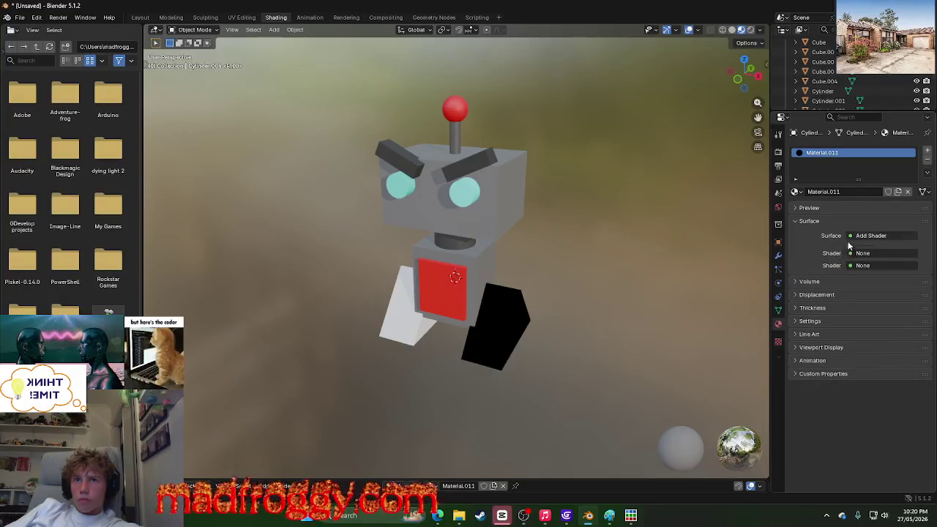
Step: Set the leg's surface shader to Hair BSDF and browse the shader list again
click(854, 236)
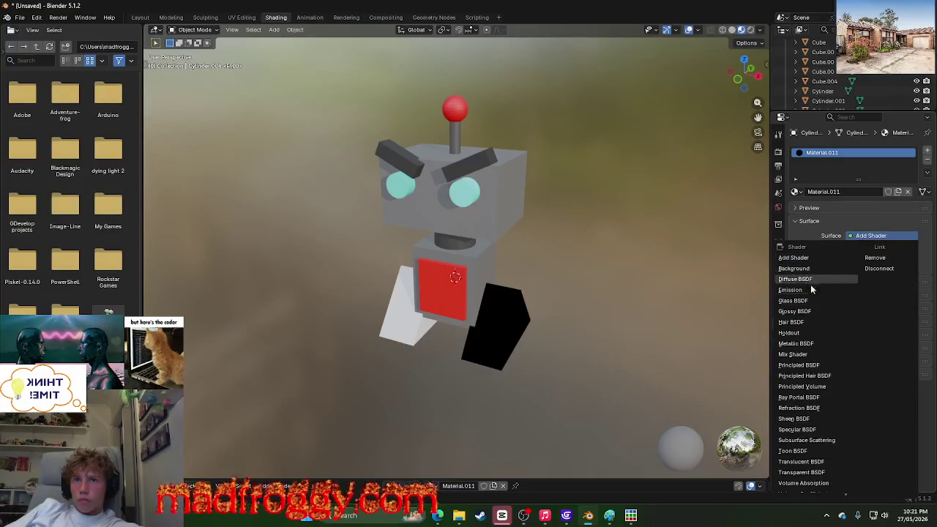
click(806, 324)
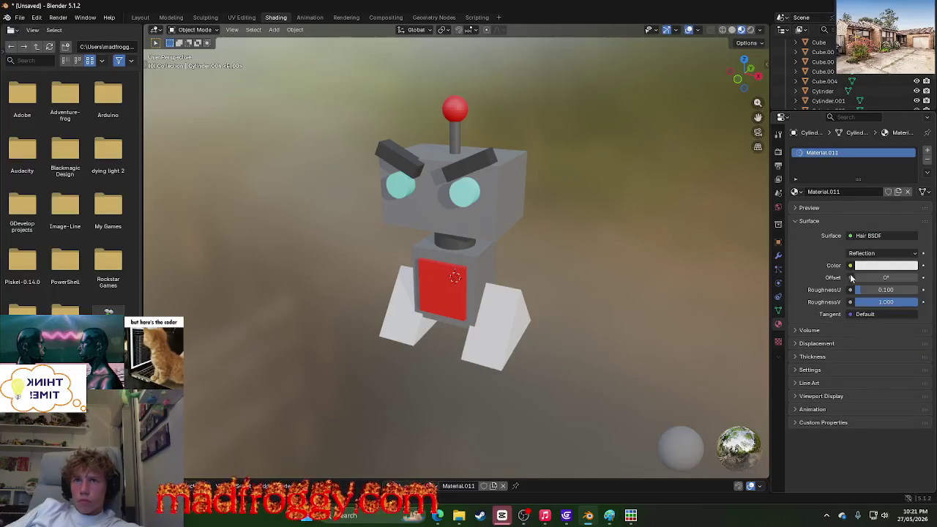
click(870, 235)
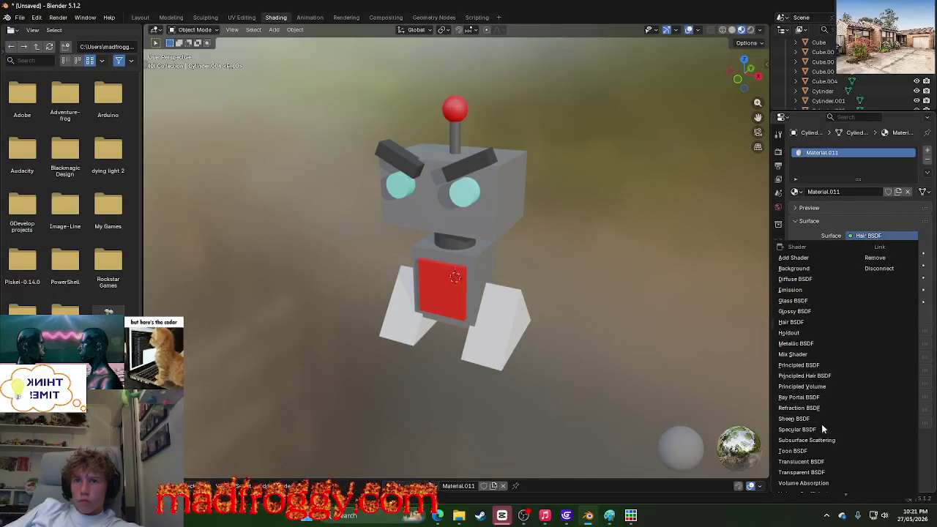
scroll(820, 429, down, 1)
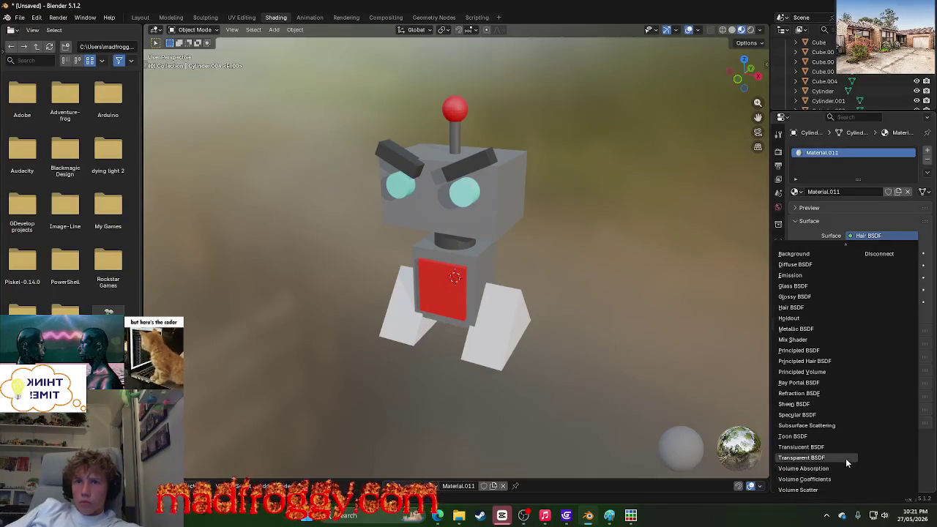
scroll(882, 297, up, 2)
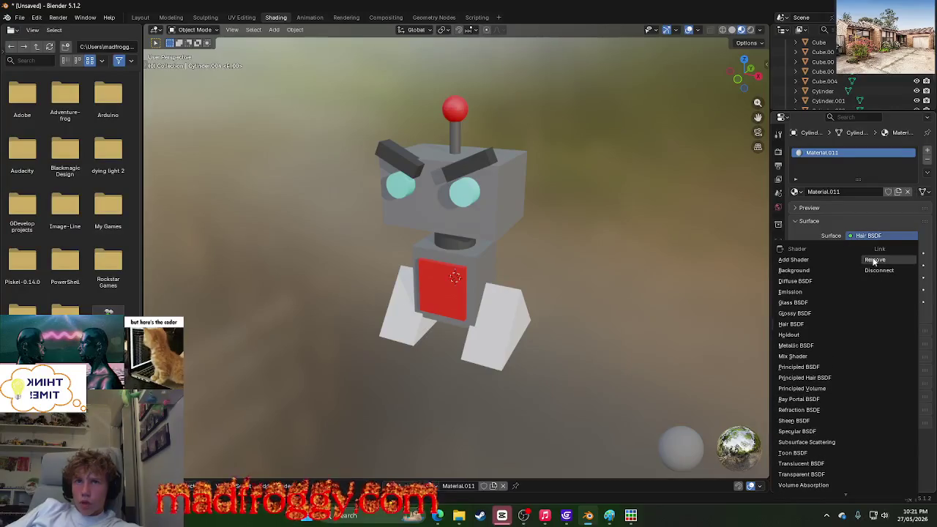
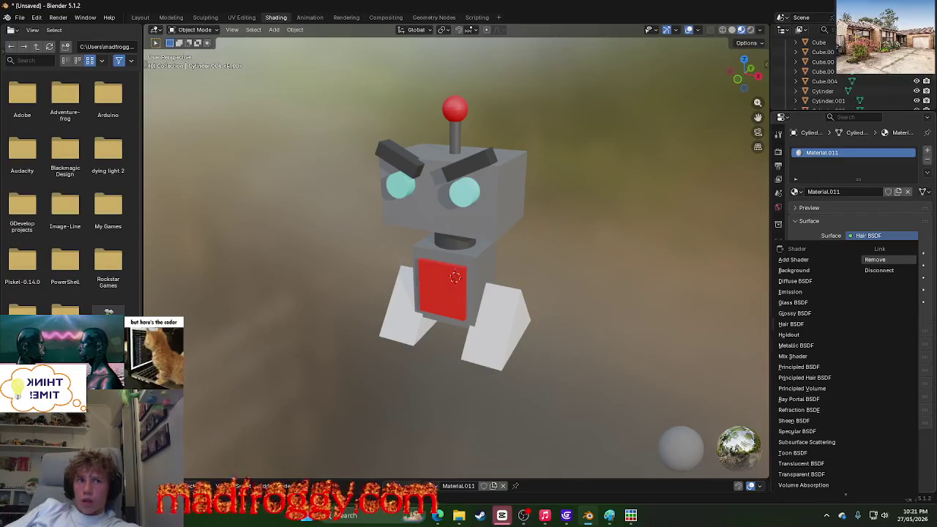
Step: Keep Hair BSDF and toggle the Thickness and Line Art panels in Material Properties
click(801, 233)
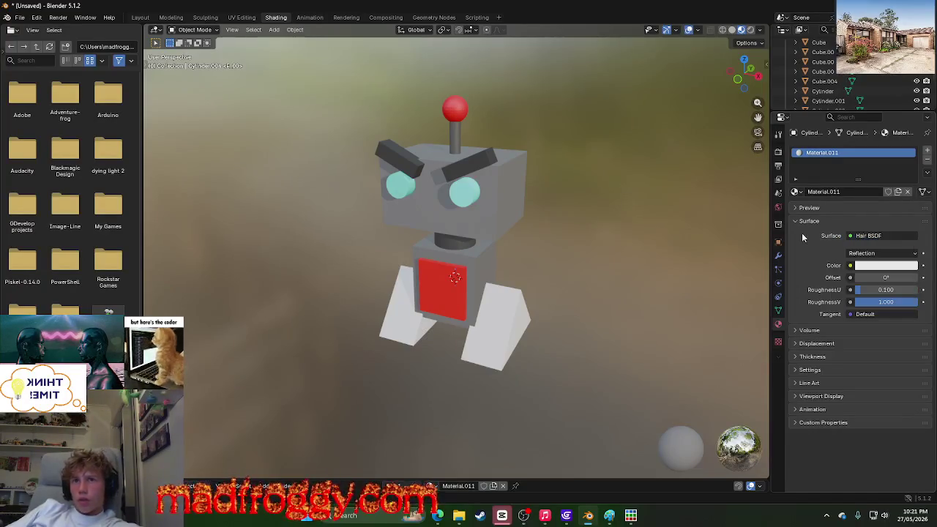
click(799, 331)
click(798, 330)
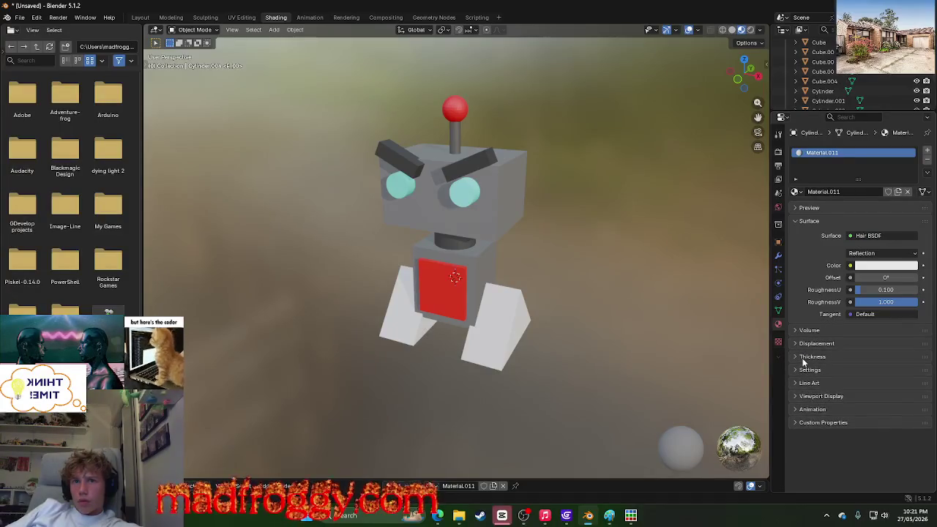
click(802, 357)
click(802, 357)
click(803, 369)
Step: Expand the Animation panel, create a new action for Material.011 and select its slot name
click(802, 369)
click(808, 384)
click(809, 384)
click(810, 409)
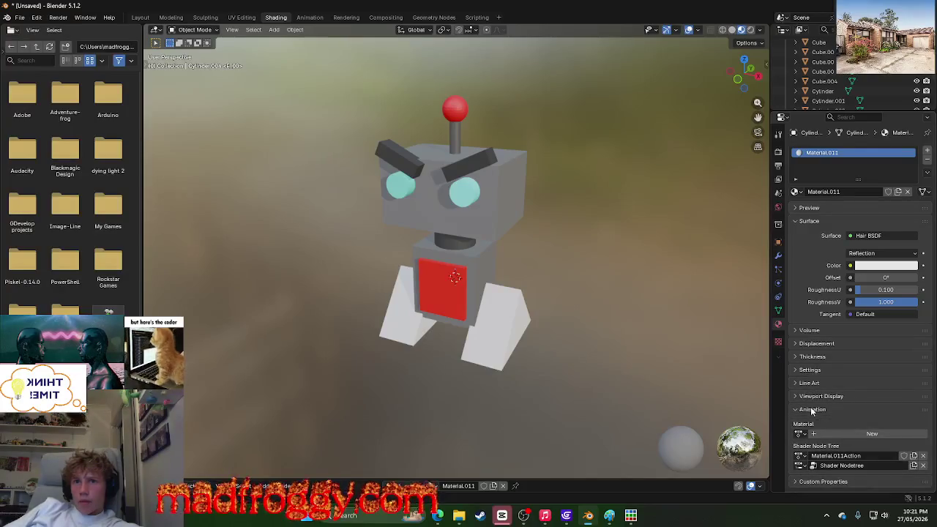
click(819, 433)
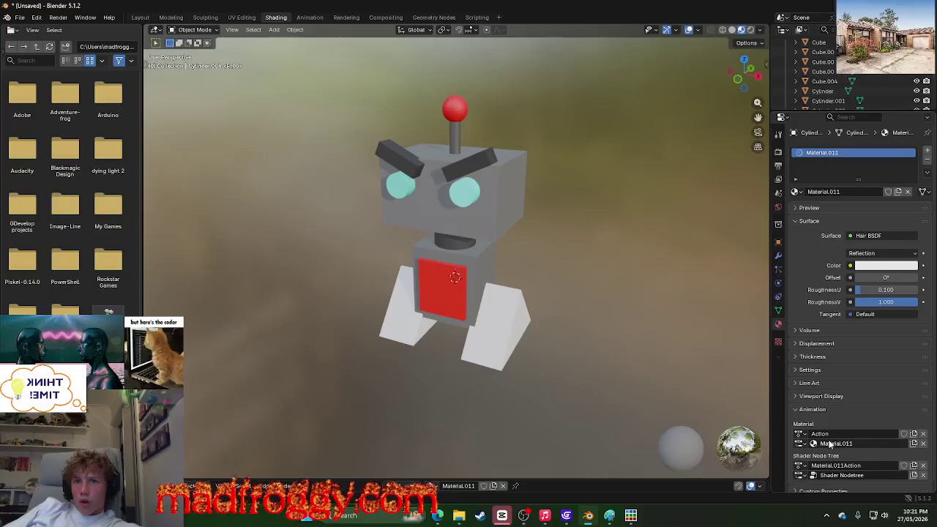
click(870, 444)
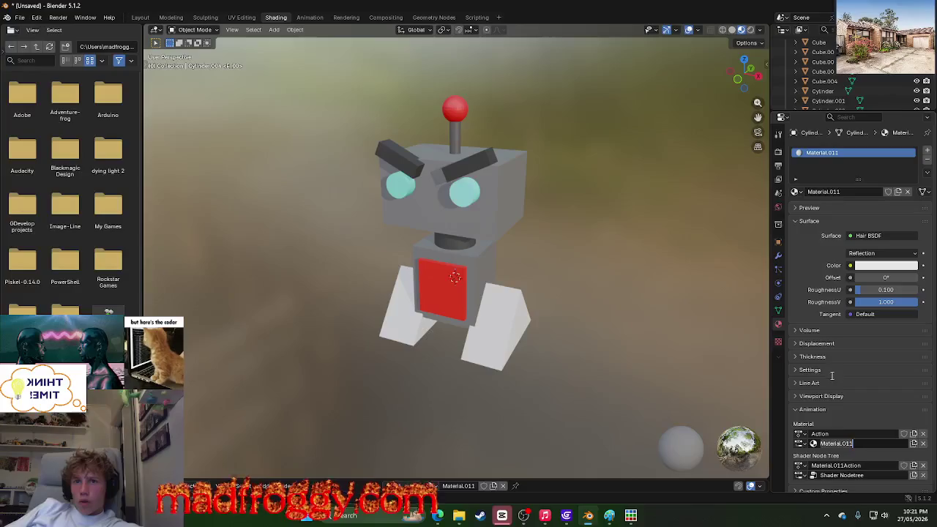
key(Return)
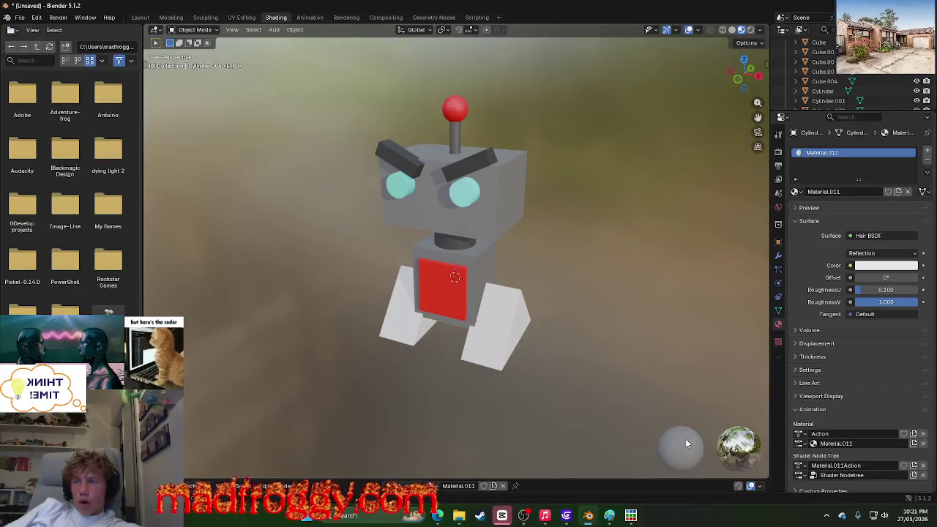
click(880, 444)
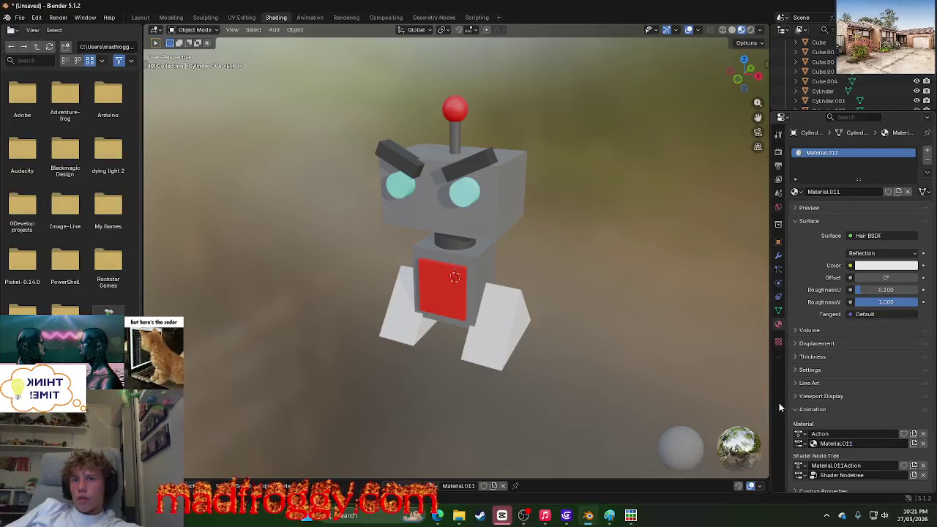
Step: Show the Texture.001 settings and open its Type list
click(778, 341)
scroll(825, 242, down, 2)
scroll(834, 220, up, 2)
click(850, 180)
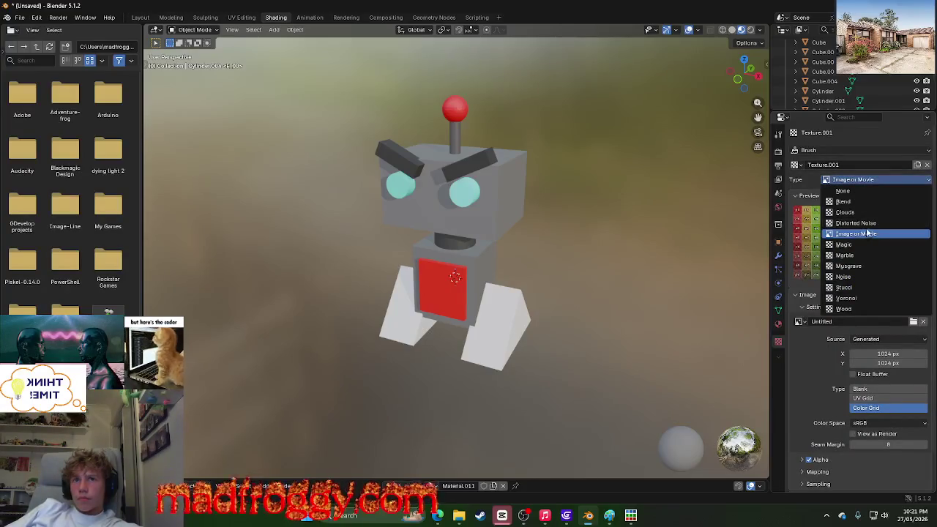
Step: Keep Image or Movie as the texture type and rename the animation slot to Material.01
click(847, 177)
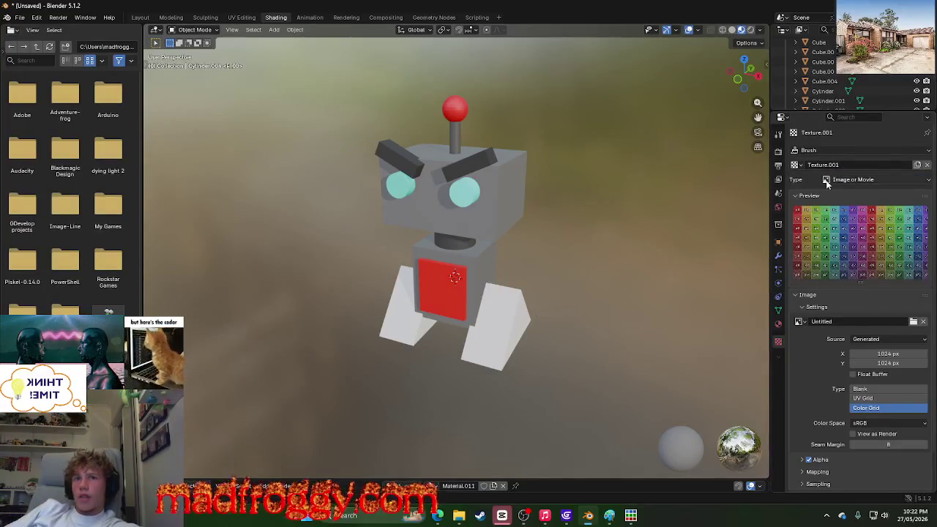
click(778, 324)
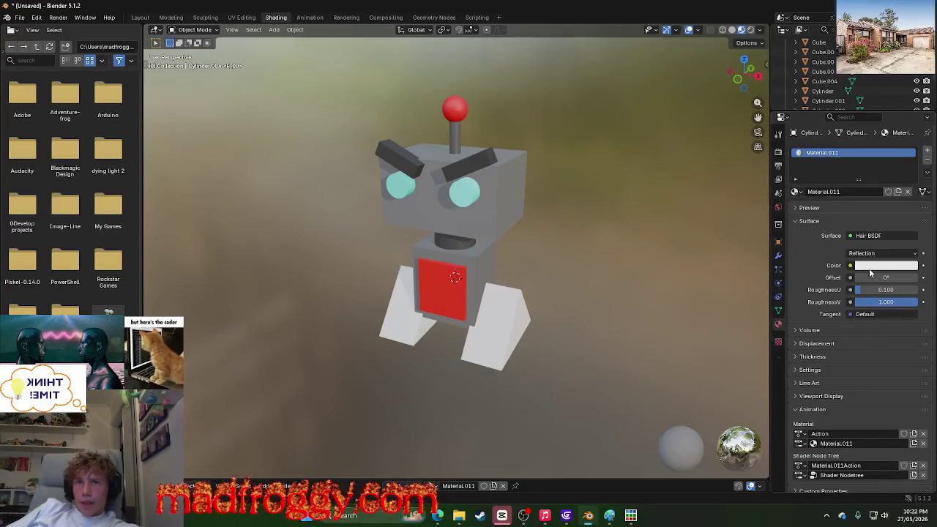
scroll(871, 336, down, 1)
double_click(860, 438)
key(BackSpace)
key(Return)
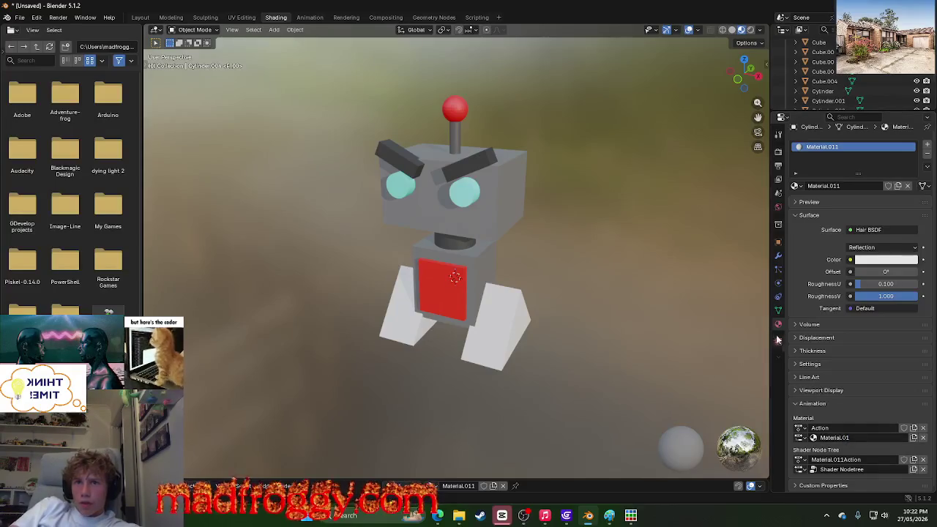
Step: Check the Texture tab and browse the material action's slot list without changes
click(778, 343)
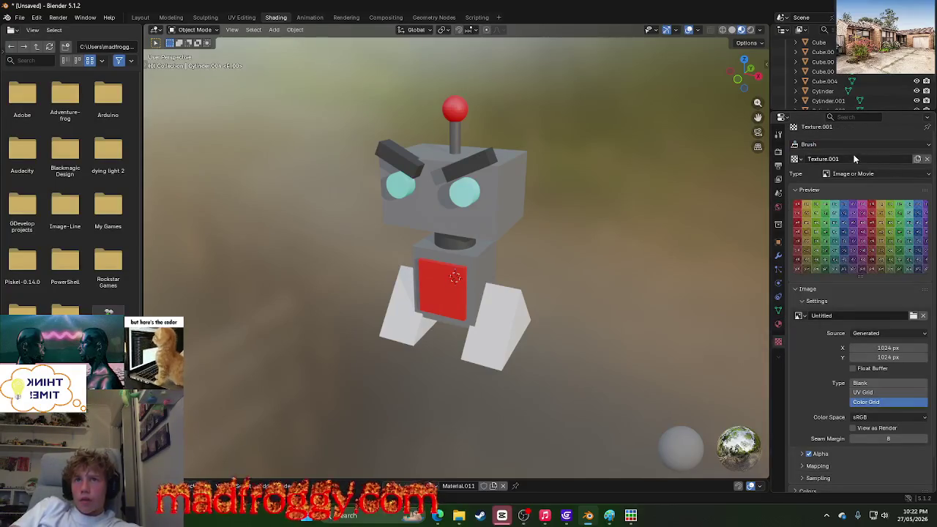
click(778, 324)
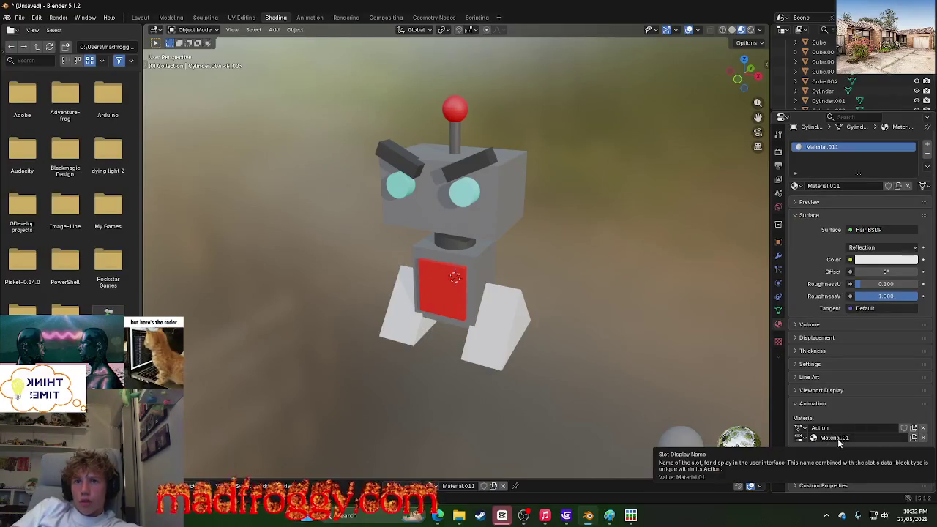
click(800, 437)
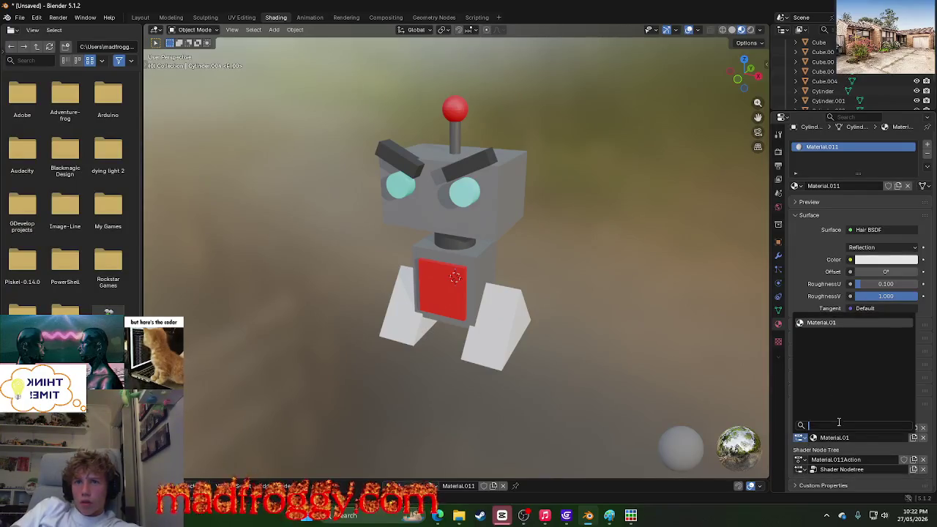
click(842, 447)
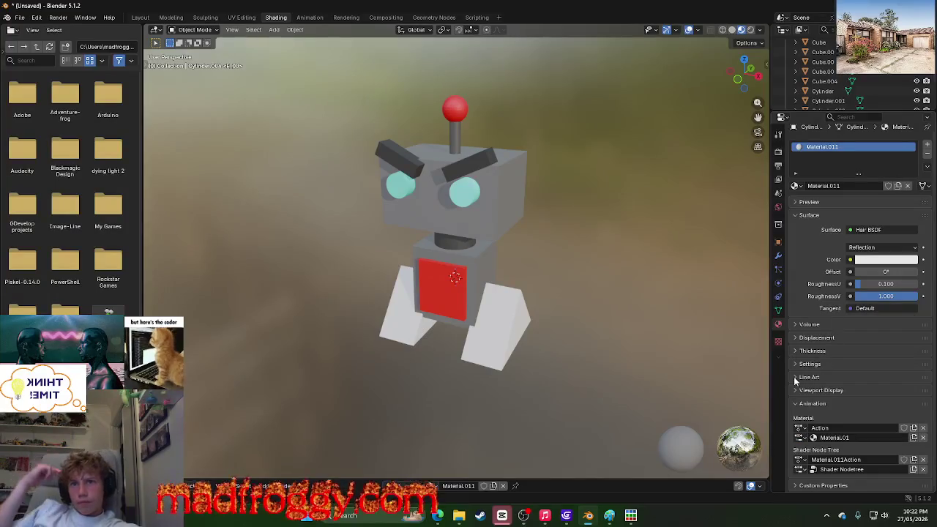
Step: Set the brush texture to Brush - Texture.001 and return to the Material settings
click(778, 341)
click(849, 145)
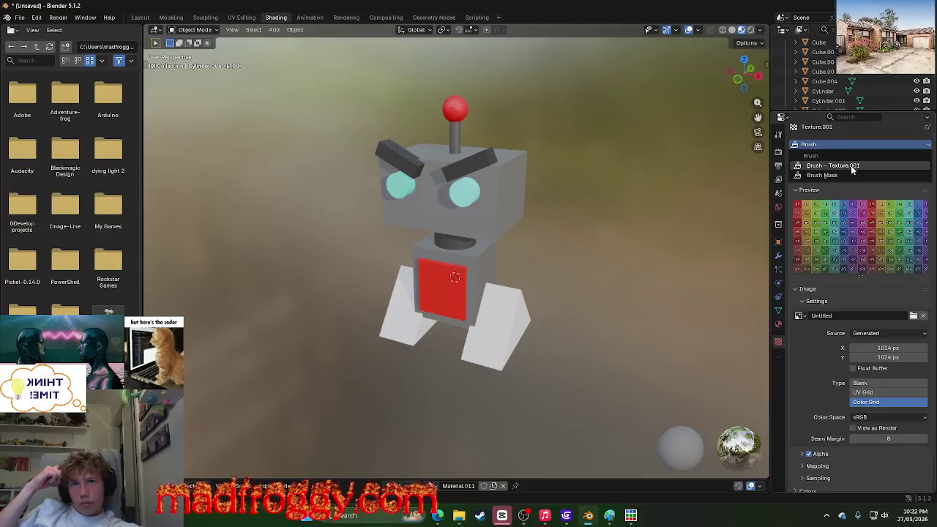
click(850, 165)
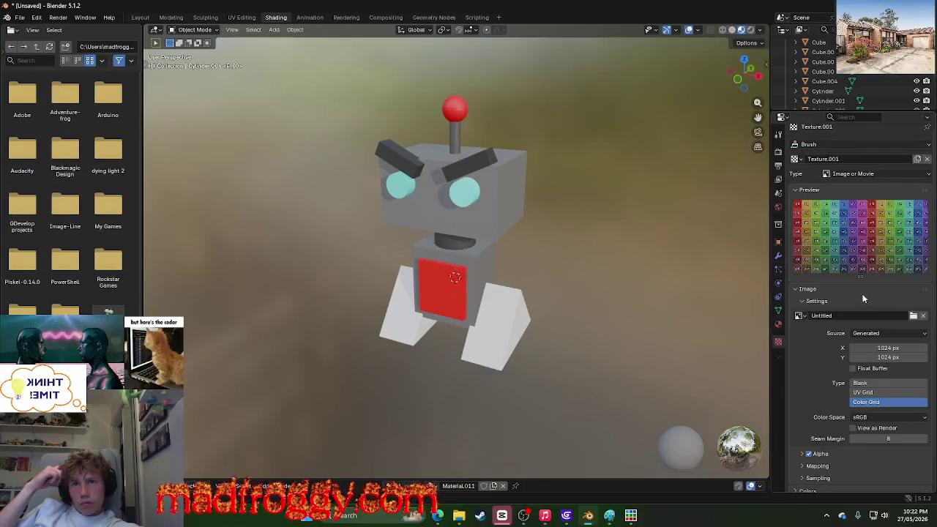
scroll(862, 294, down, 1)
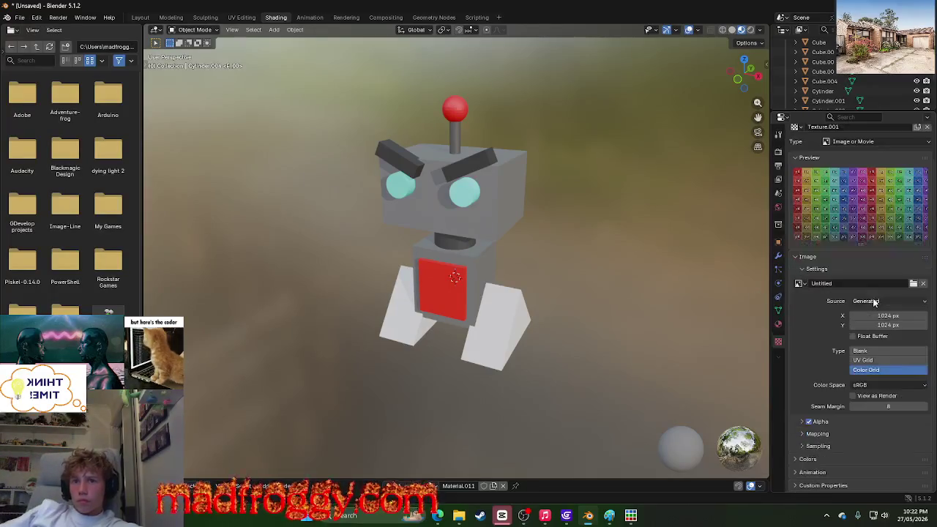
scroll(817, 324, up, 1)
scroll(817, 324, up, 1)
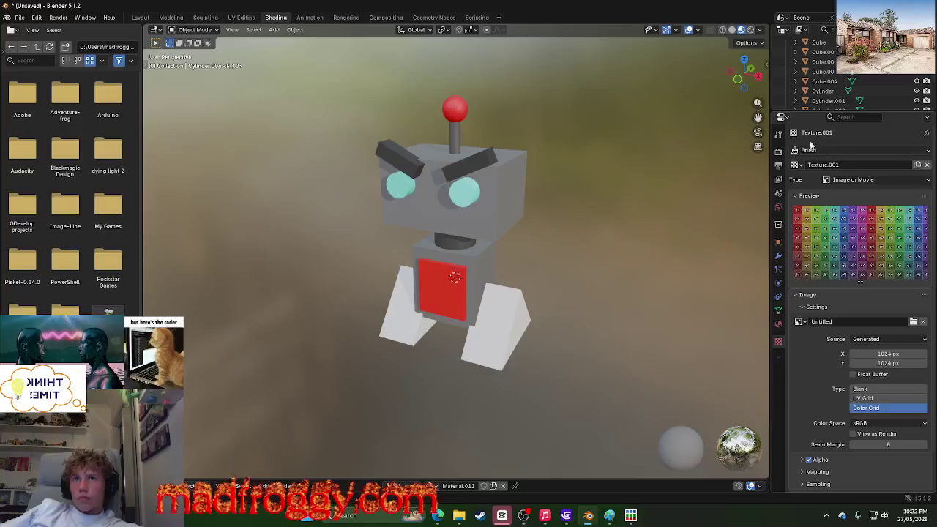
click(778, 323)
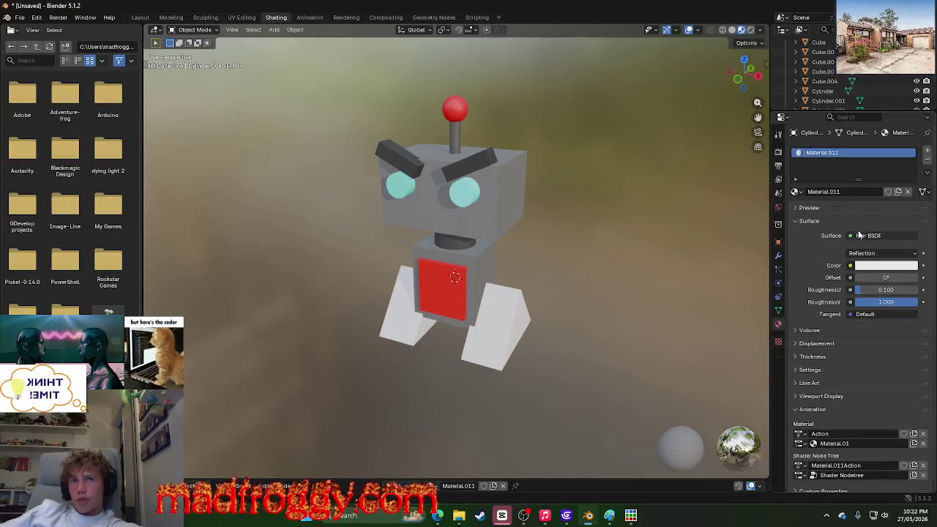
Step: Set Material.011's surface shader to Add Shader, after briefly trying Background
click(882, 235)
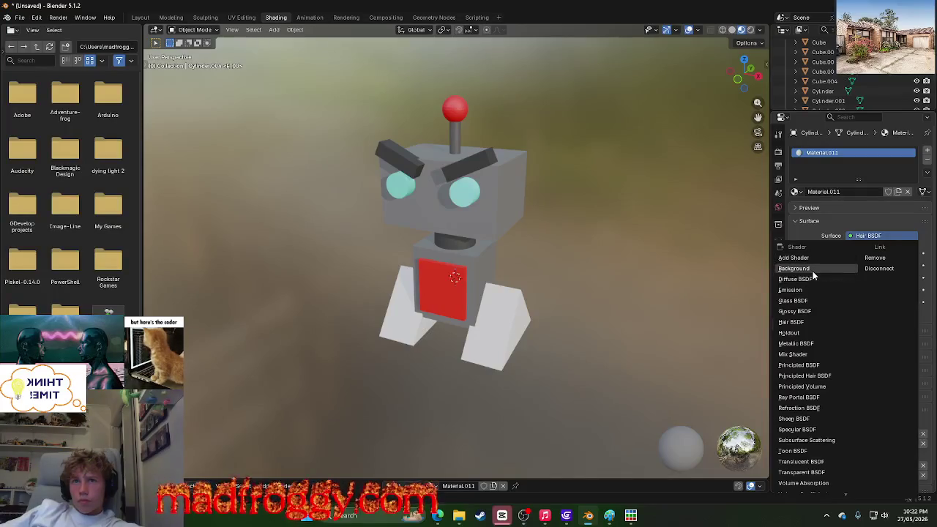
click(812, 271)
click(852, 235)
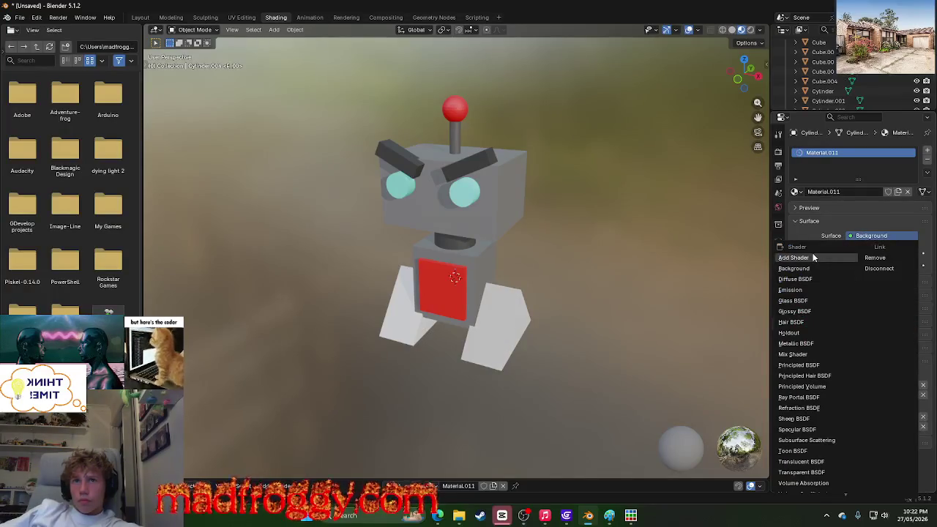
scroll(813, 352, down, 1)
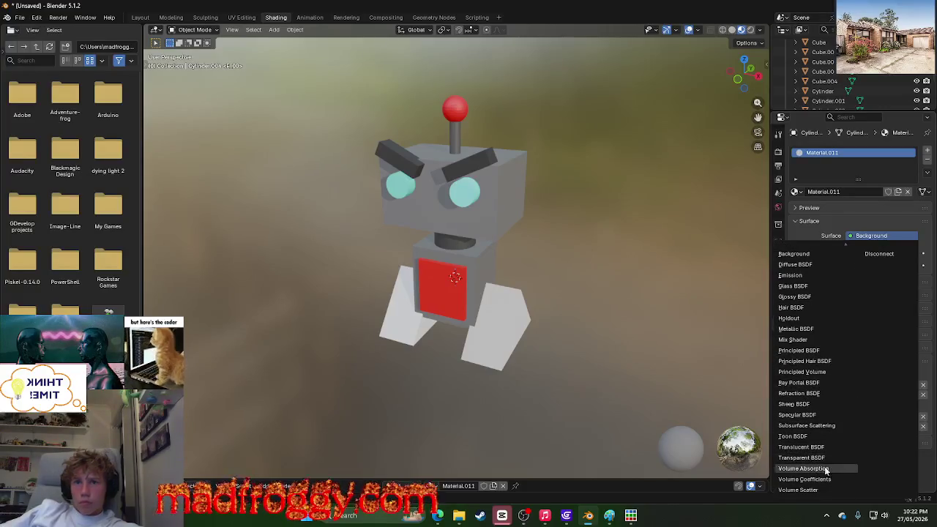
scroll(805, 308, up, 1)
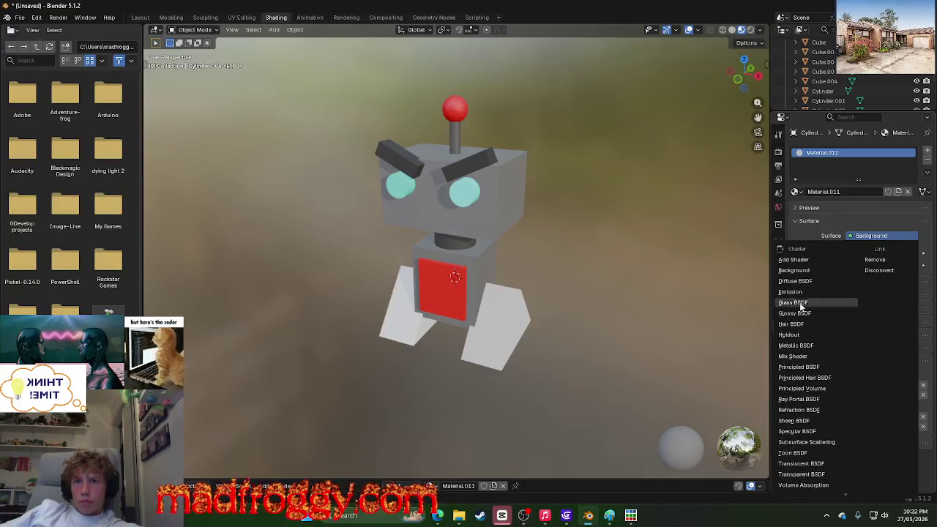
click(803, 261)
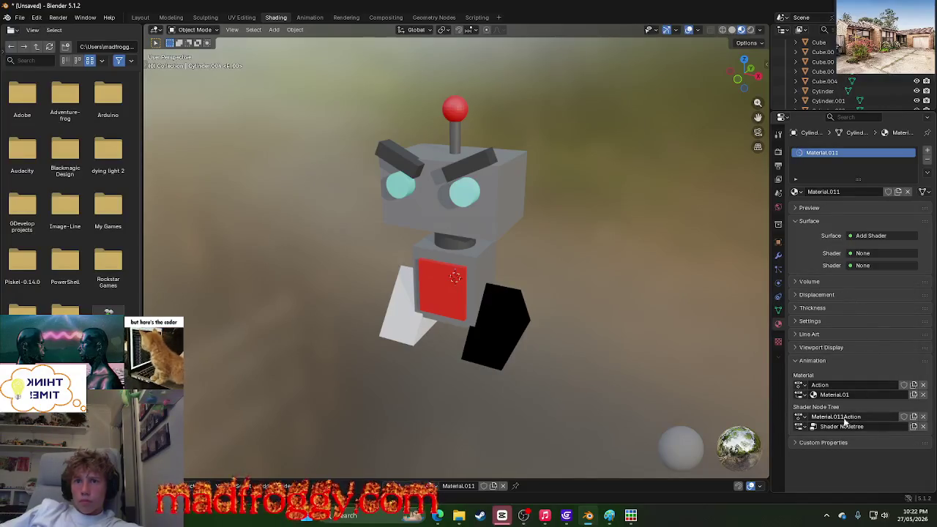
Step: Add a custom property and expand the Viewport Display, Line Art, Settings, Thickness and Displacement panels
click(823, 441)
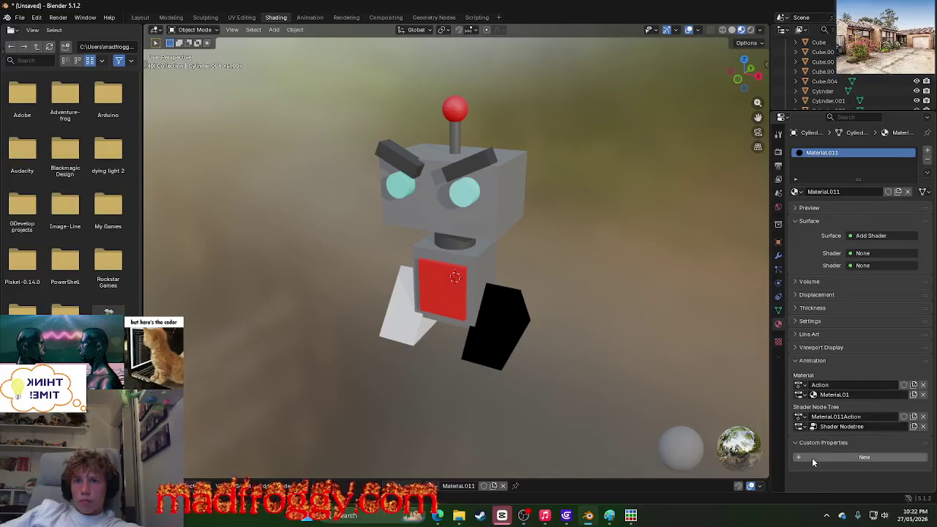
click(811, 457)
click(817, 346)
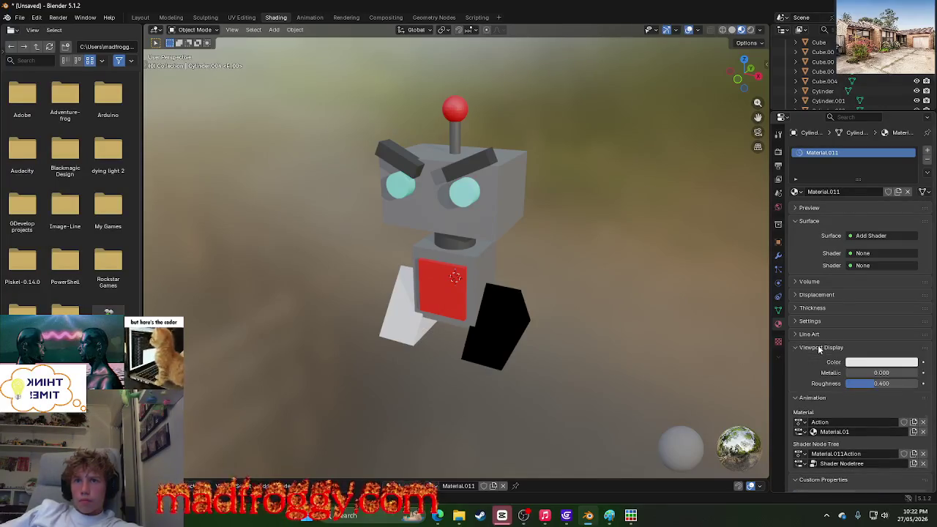
click(808, 334)
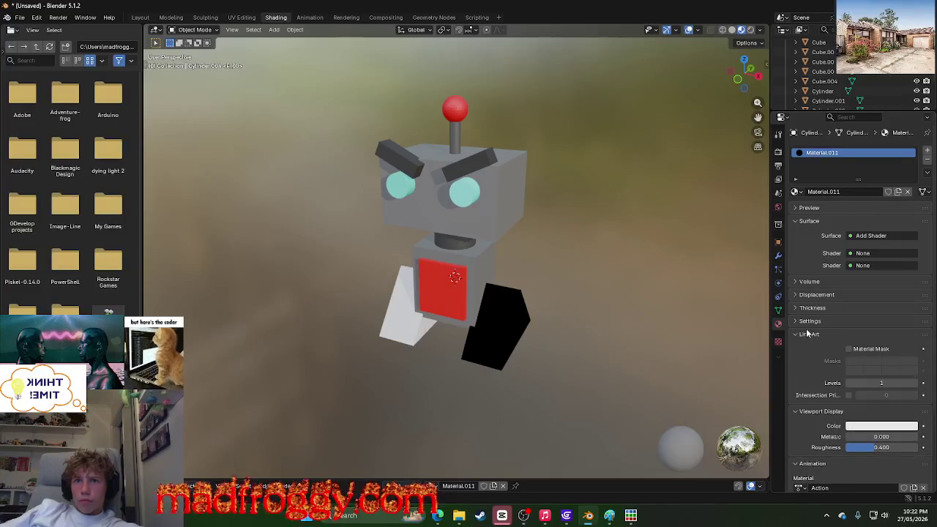
click(831, 322)
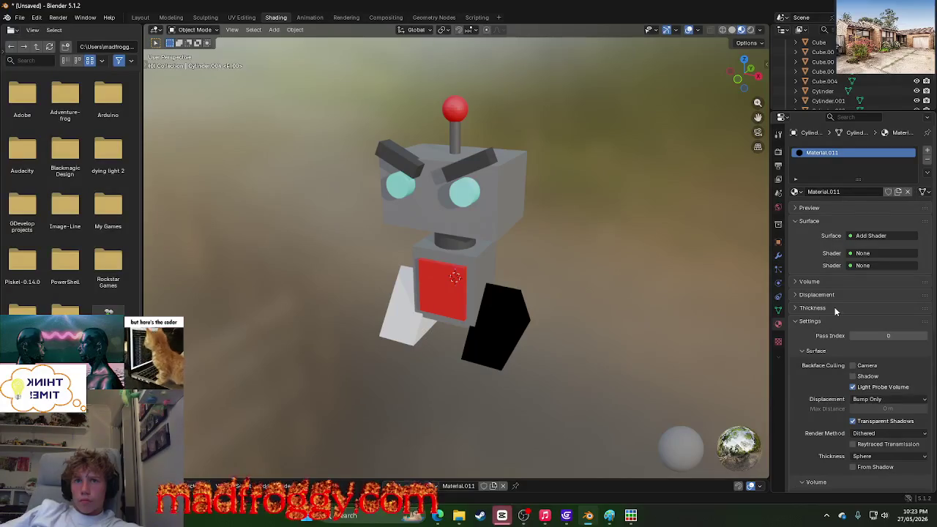
click(835, 309)
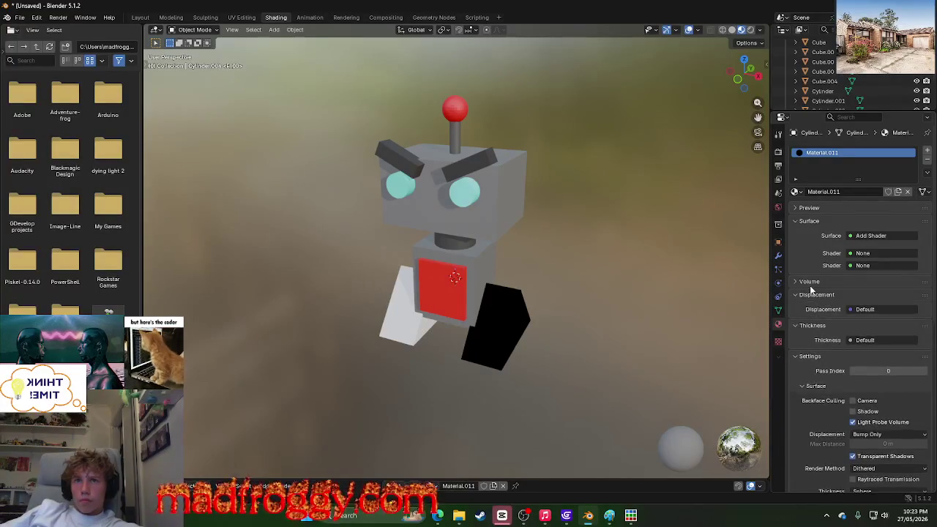
click(810, 295)
Step: Collapse the Thickness, Settings and Line Art panels and list shaders for the first Shader input
click(810, 295)
click(810, 312)
click(810, 321)
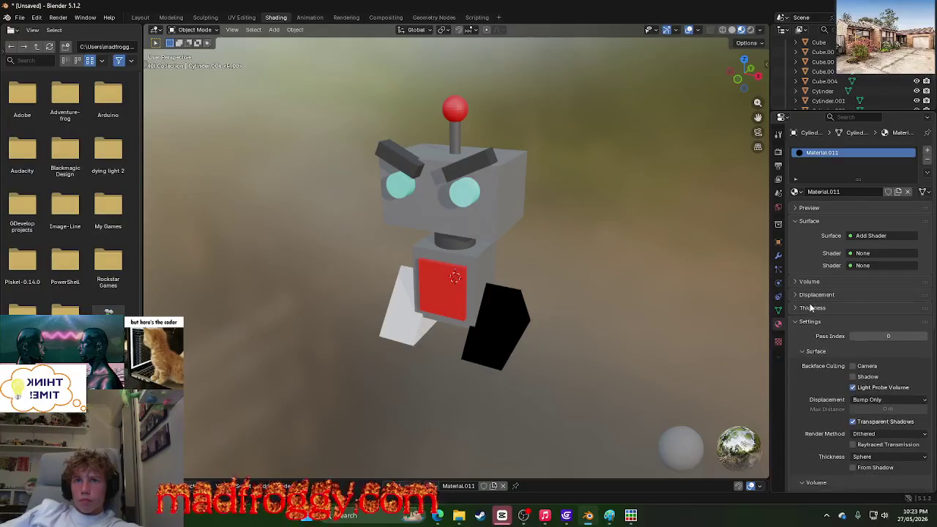
click(811, 333)
click(811, 333)
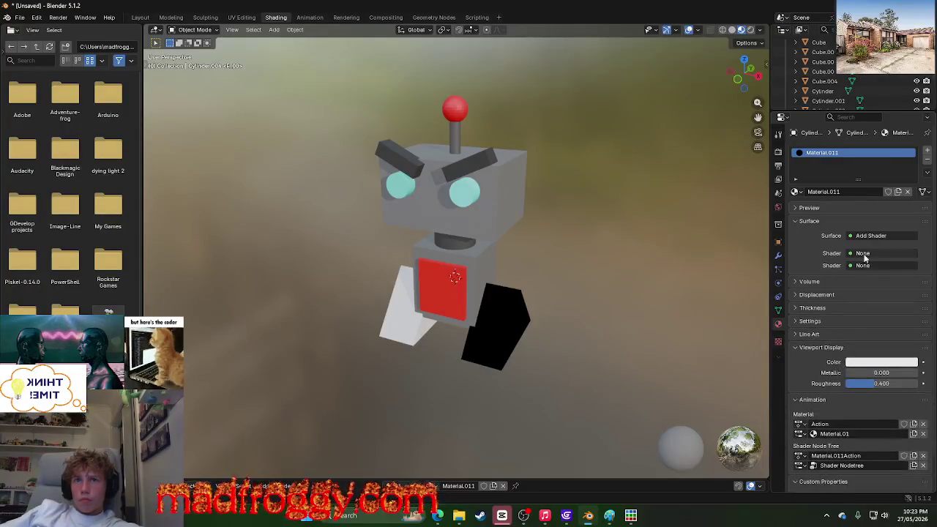
click(863, 255)
scroll(860, 362, down, 3)
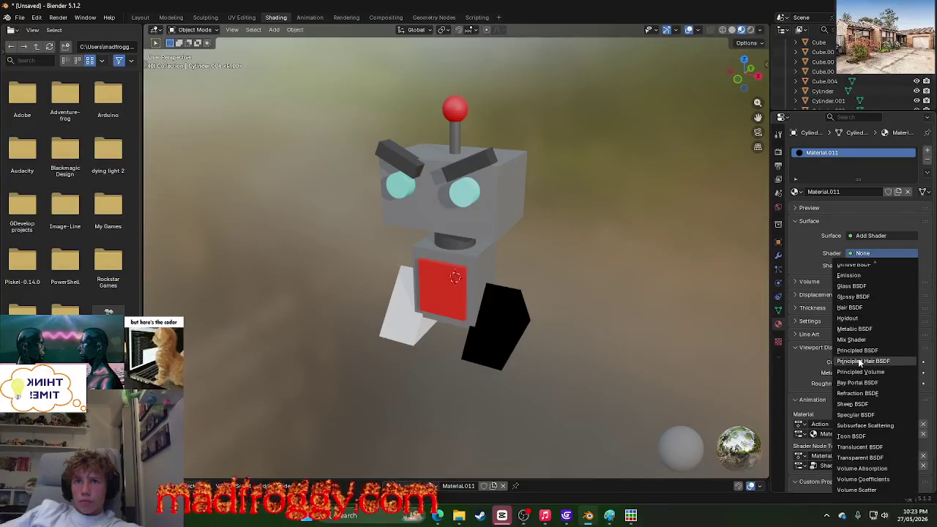
Step: Use a Toon BSDF with Size and Smooth 1.000 and Reflection texture coordinates as its normal
click(859, 437)
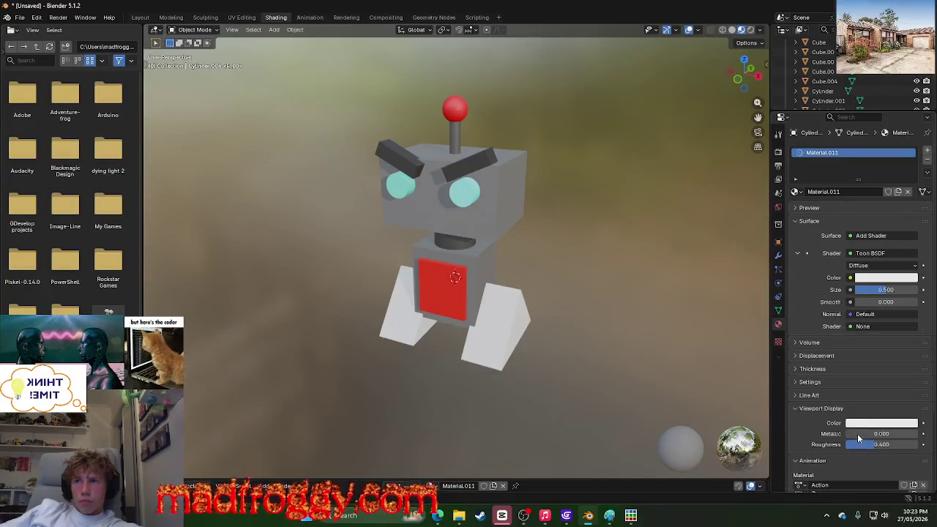
mouse_move(876, 290)
mouse_down()
mouse_move(911, 289)
mouse_move(889, 302)
mouse_up()
click(862, 315)
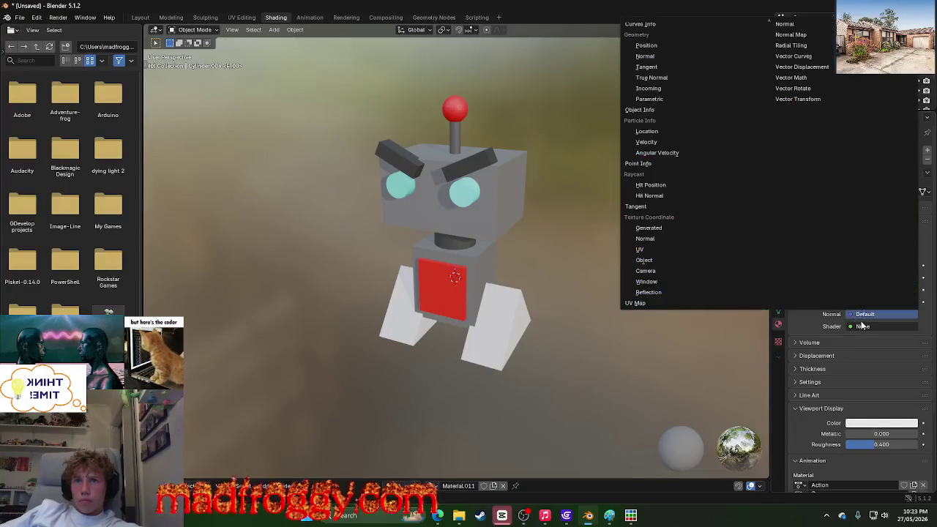
click(664, 292)
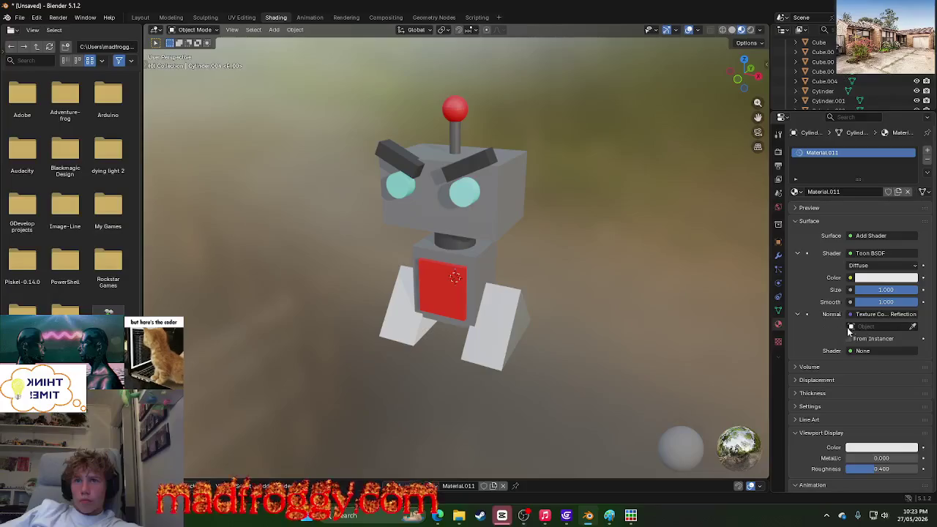
click(878, 316)
click(590, 292)
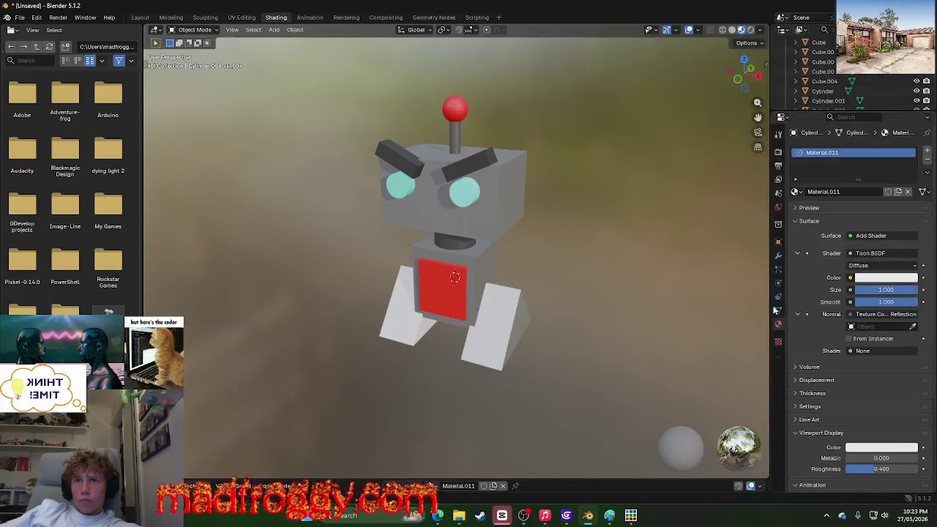
Step: Take the reflection coordinates from Cube.003 and check the material slot context menu
click(862, 324)
click(856, 374)
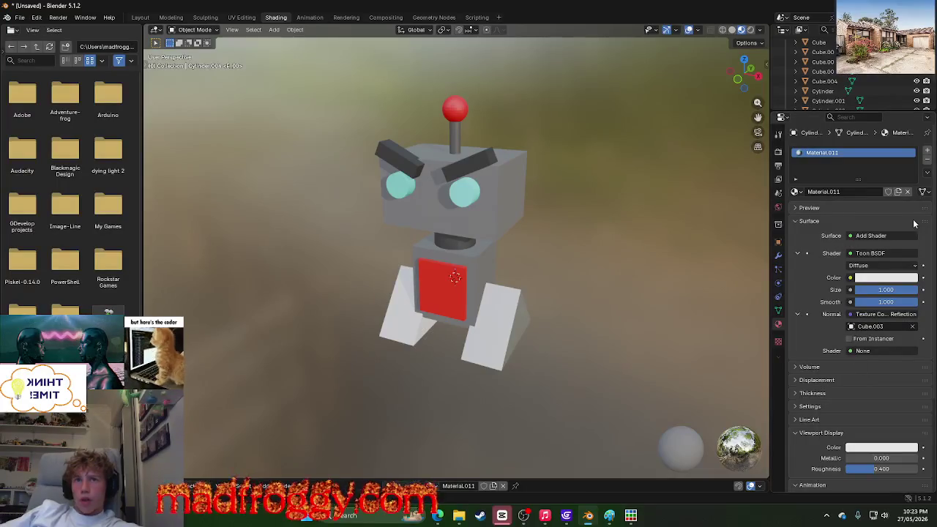
click(915, 221)
click(794, 220)
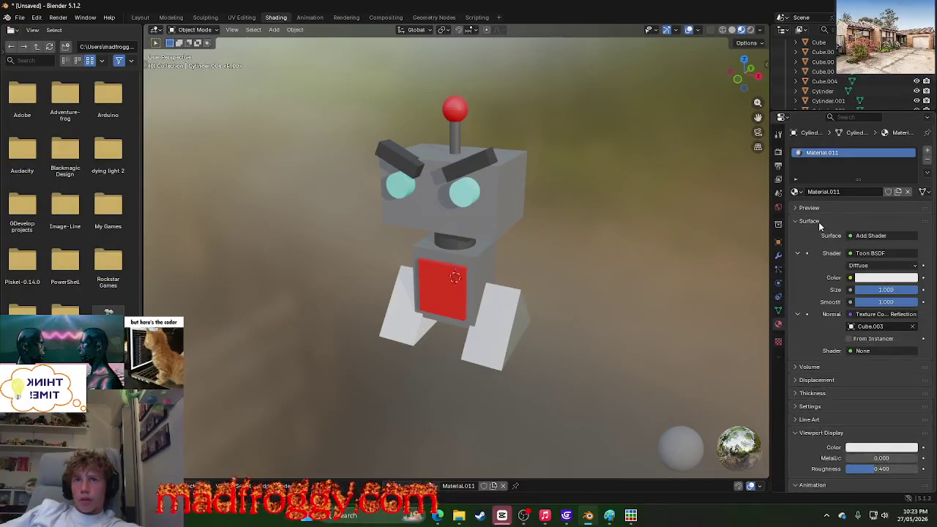
right_click(840, 154)
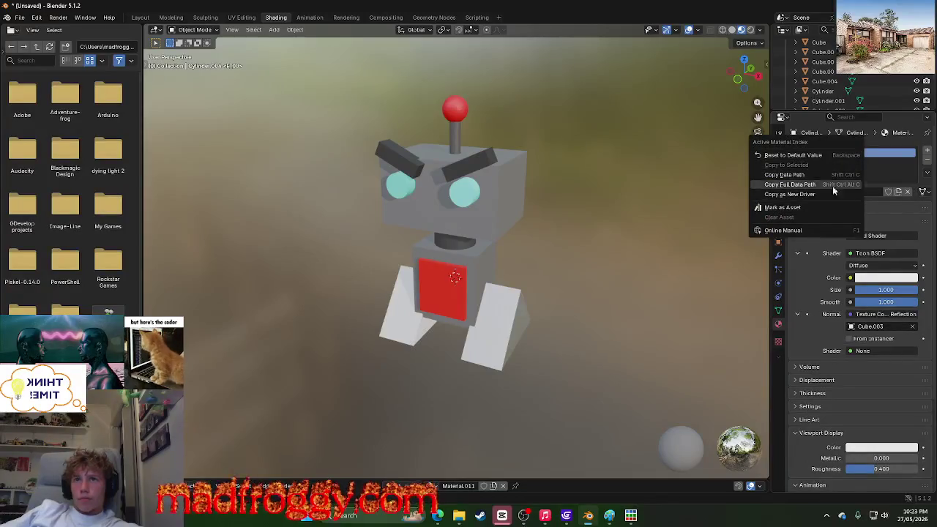
click(824, 184)
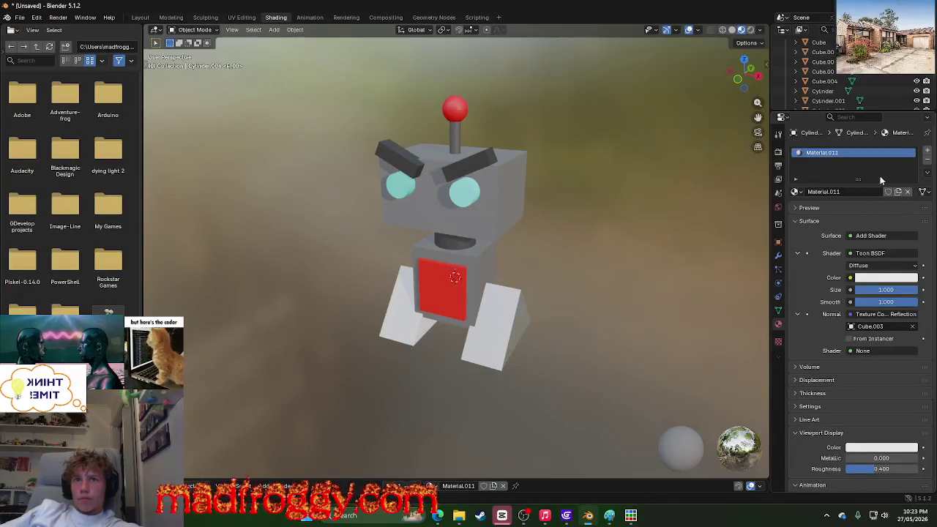
Step: Switch the surface shader to Background, then back to Add Shader
click(871, 236)
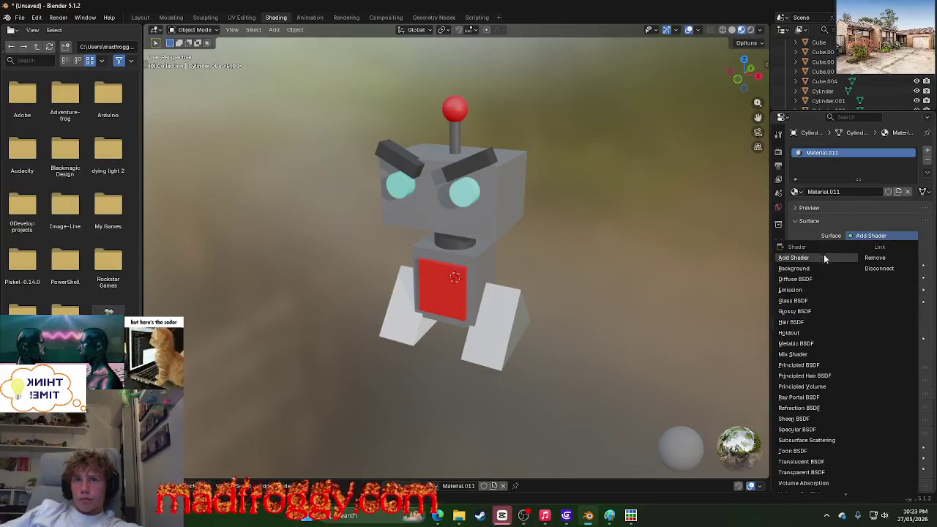
click(809, 268)
click(861, 236)
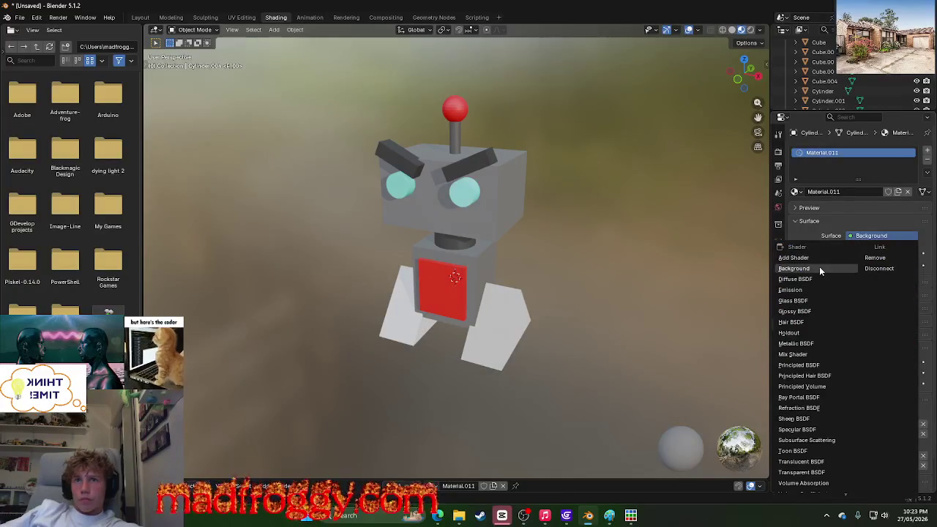
click(830, 258)
Step: Set the surface to Background at strength 1.000 and open a blank Edge tab
click(870, 235)
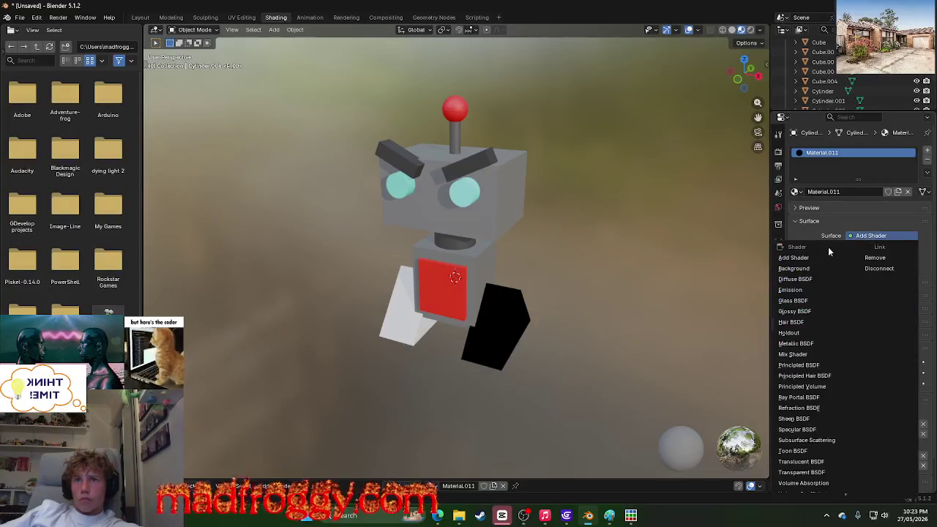
click(802, 267)
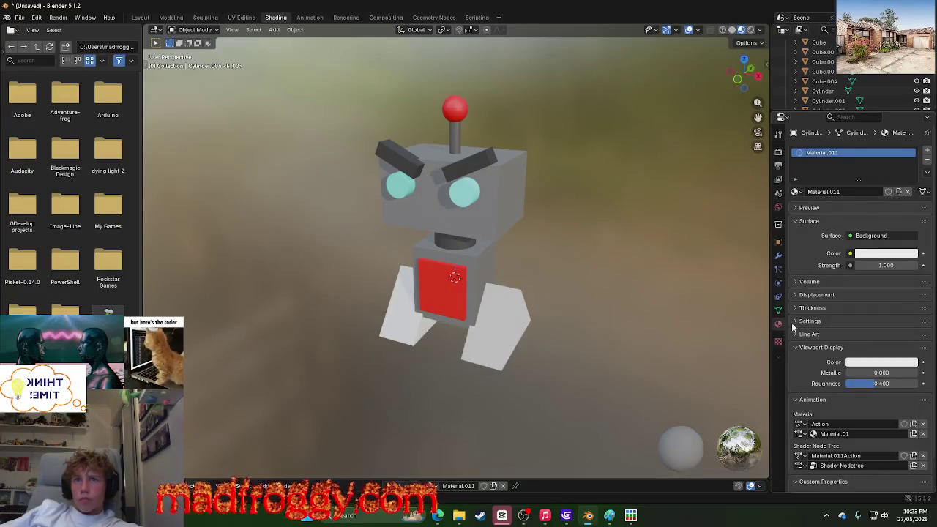
mouse_move(437, 516)
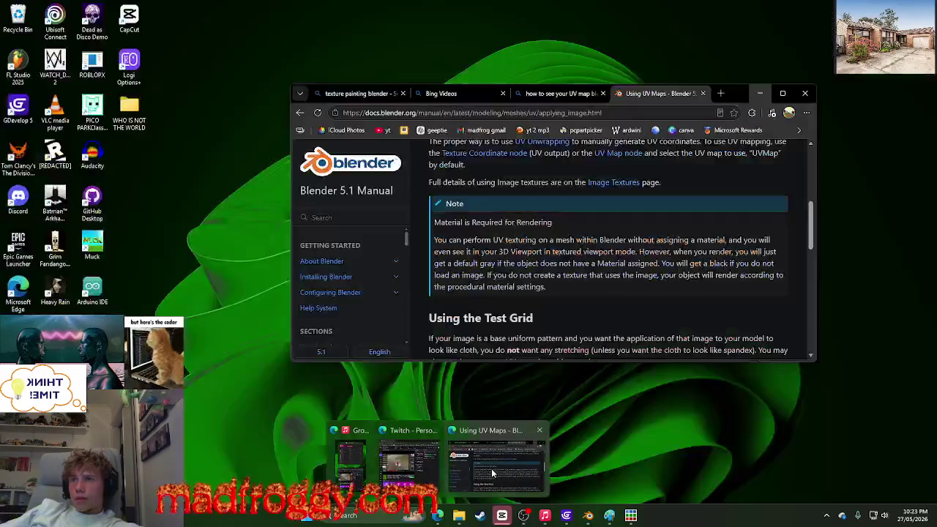
click(487, 470)
click(720, 94)
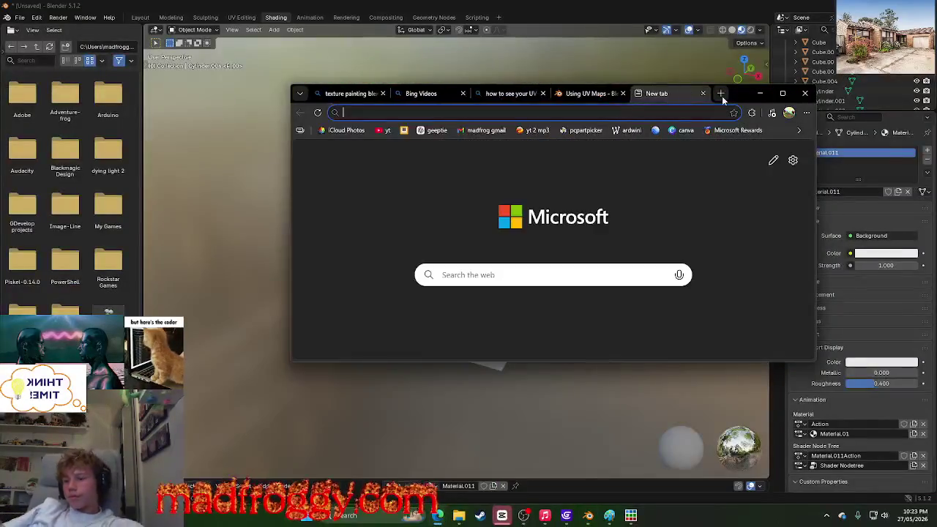
Step: Search Bing for 'link material to texture blender', expand the step-by-step answer, then minimize Edge
text(link material to texture )
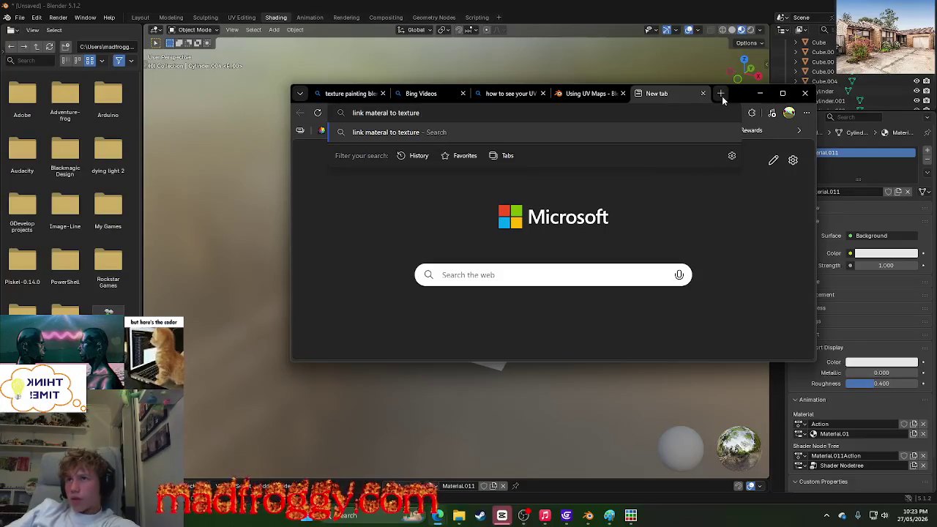
text(bled)
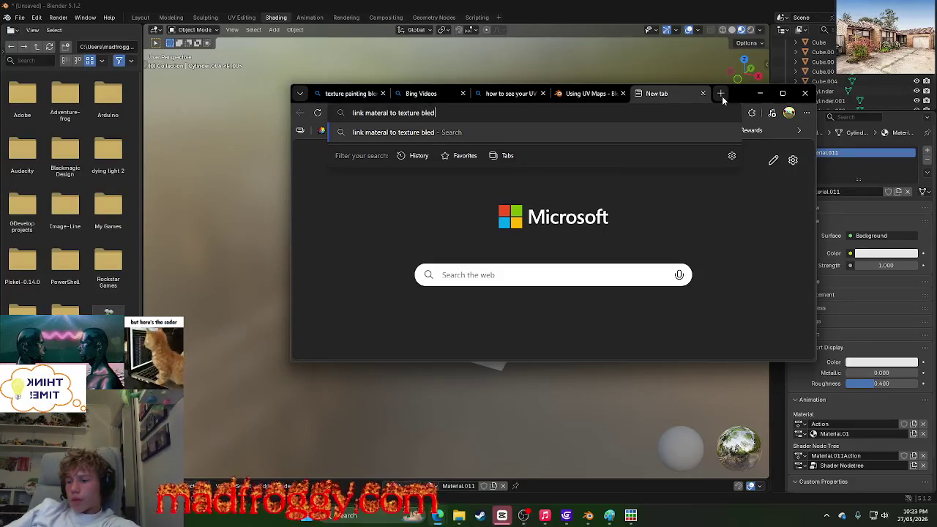
text(ner)
key(Return)
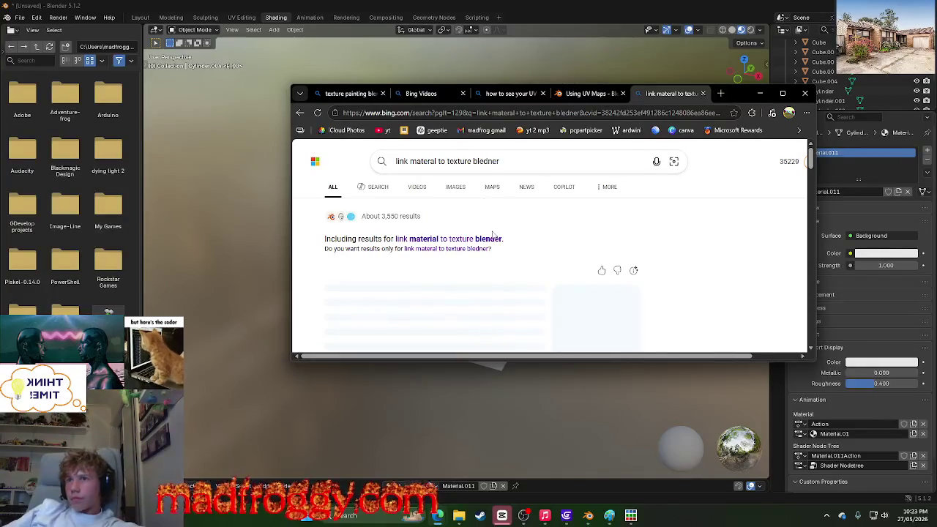
click(491, 238)
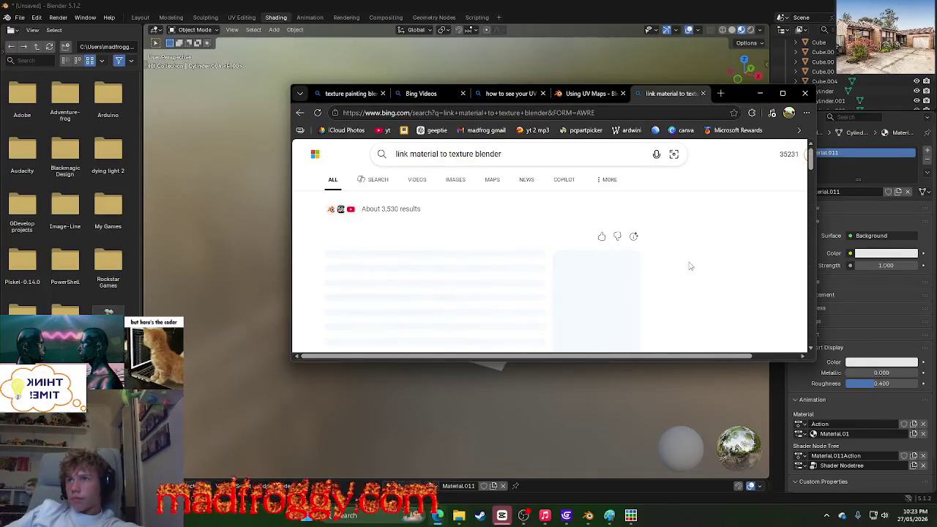
scroll(652, 269, down, 1)
click(481, 306)
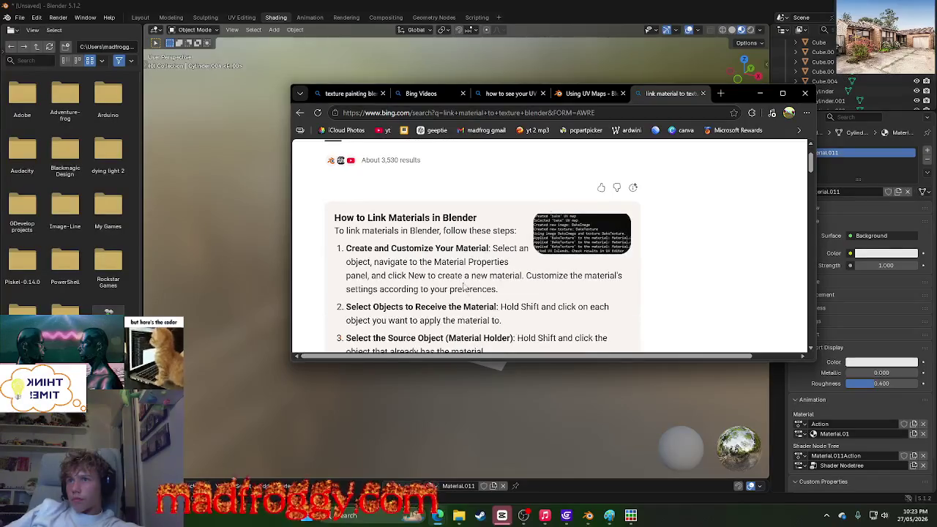
scroll(481, 306, down, 2)
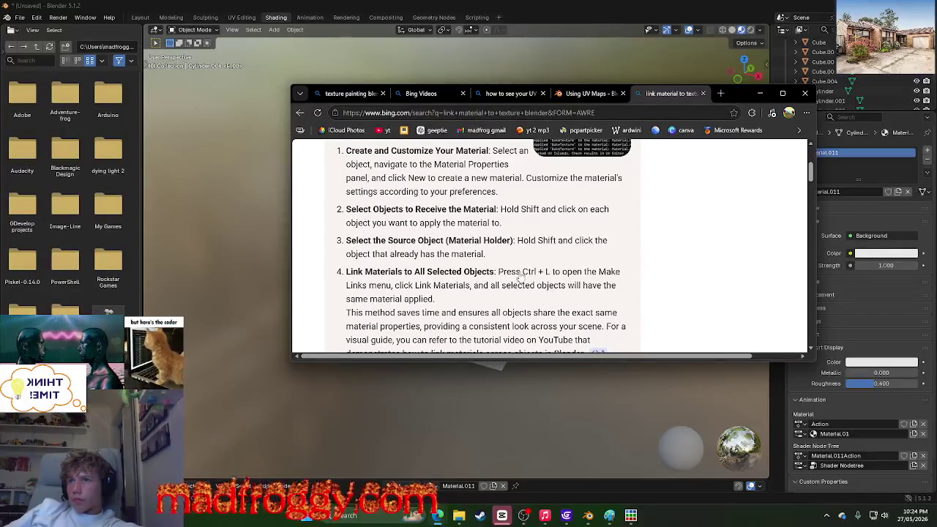
mouse_move(598, 351)
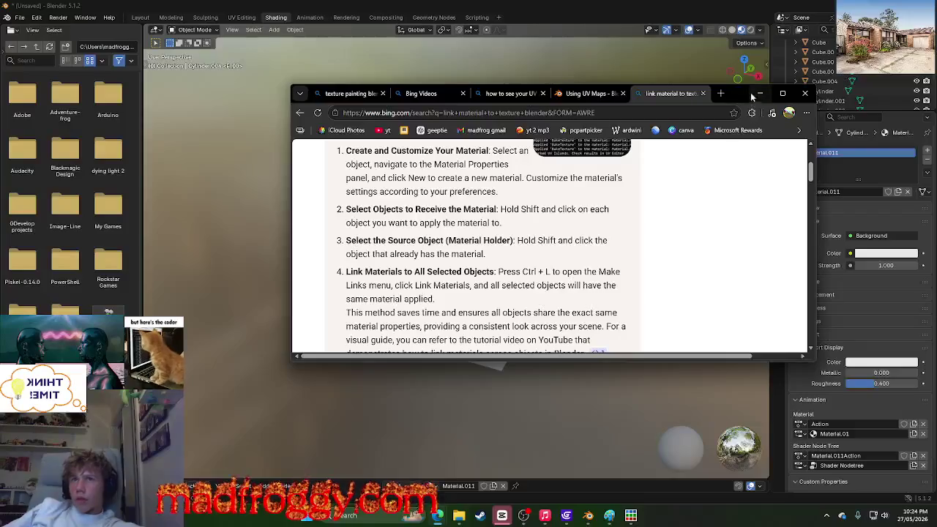
click(753, 93)
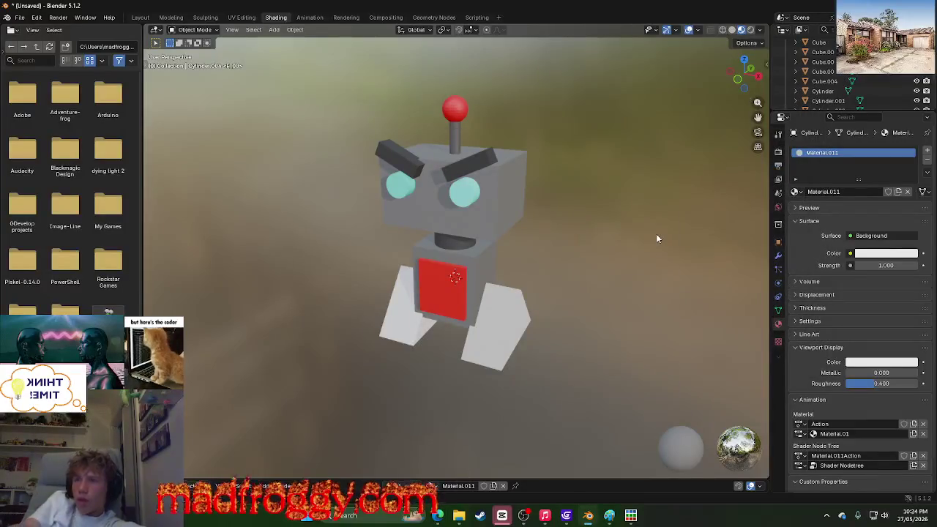
Step: Link the active object's materials to the selected objects with Ctrl+L > Link Materials
key(ctrl+l)
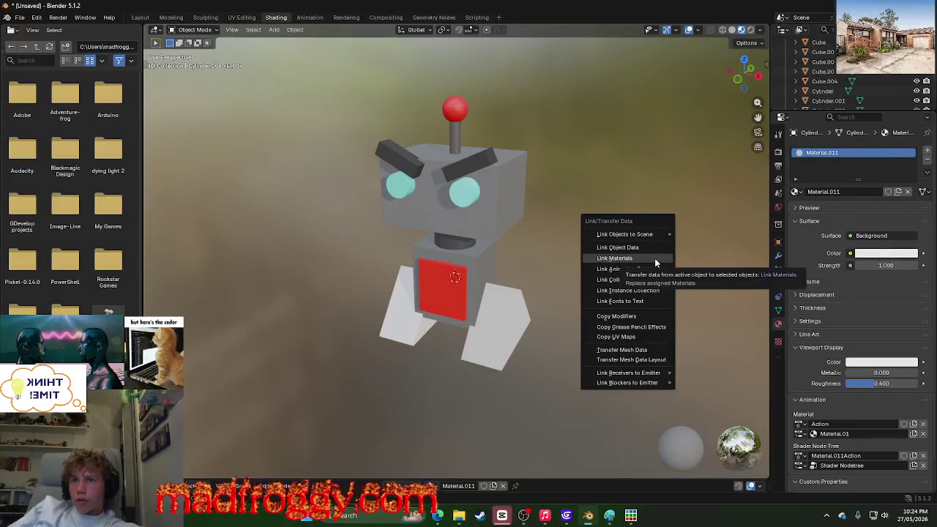
click(655, 258)
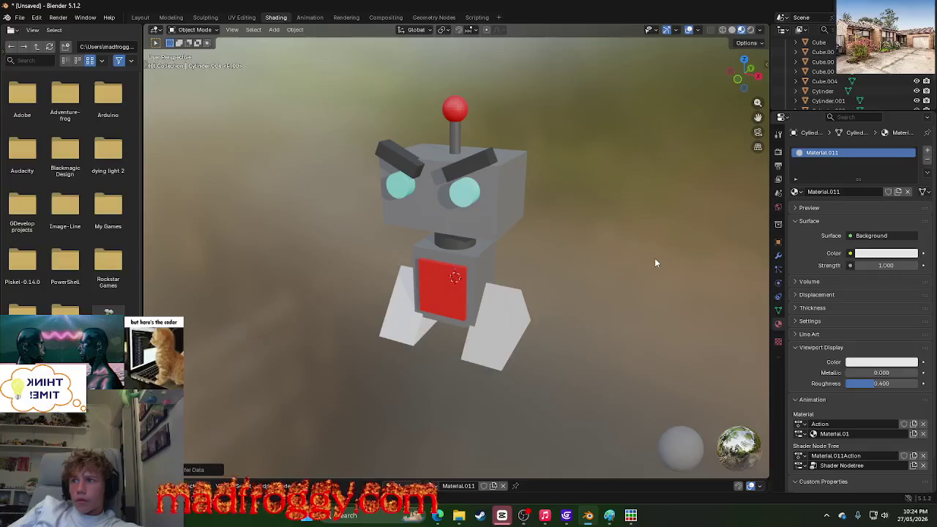
click(196, 469)
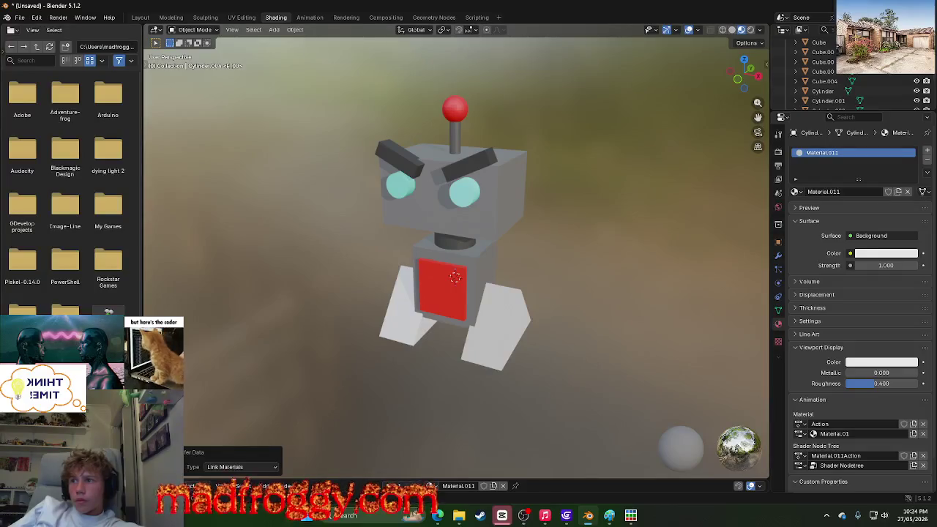
click(223, 466)
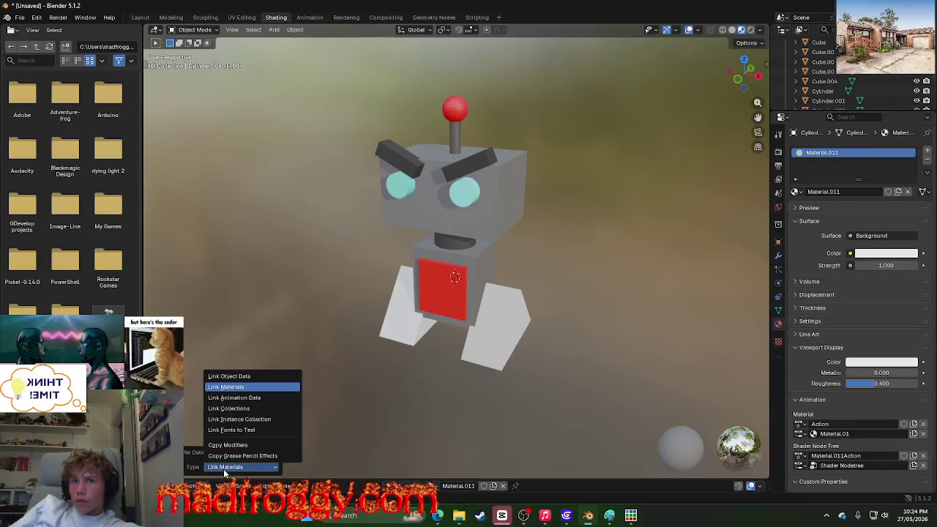
click(223, 469)
key(alt+Tab)
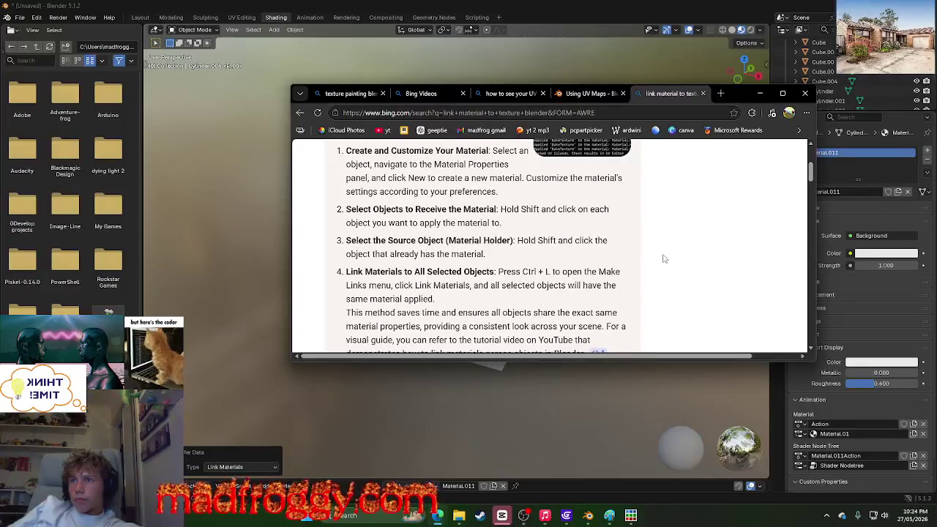
Step: Change the Bing query to 'textures' and expand the full step-by-step answer
scroll(664, 259, down, 1)
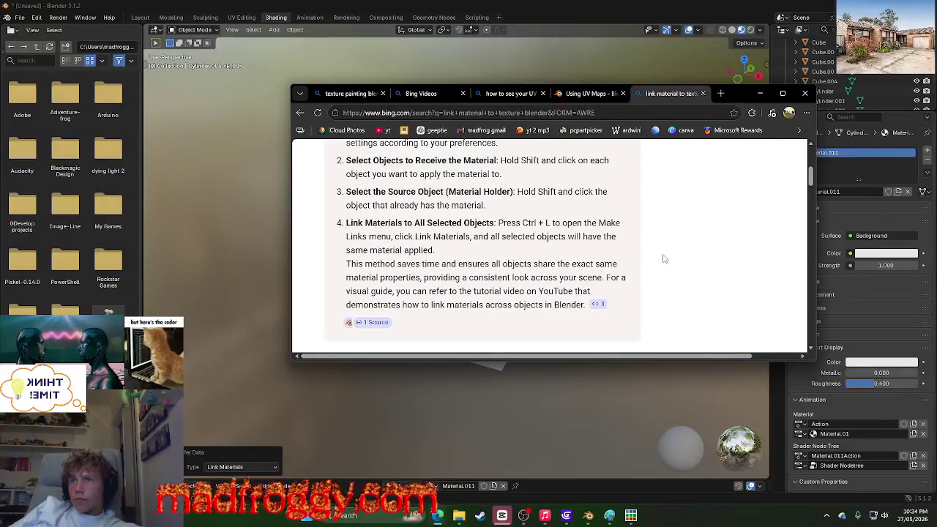
scroll(664, 258, up, 3)
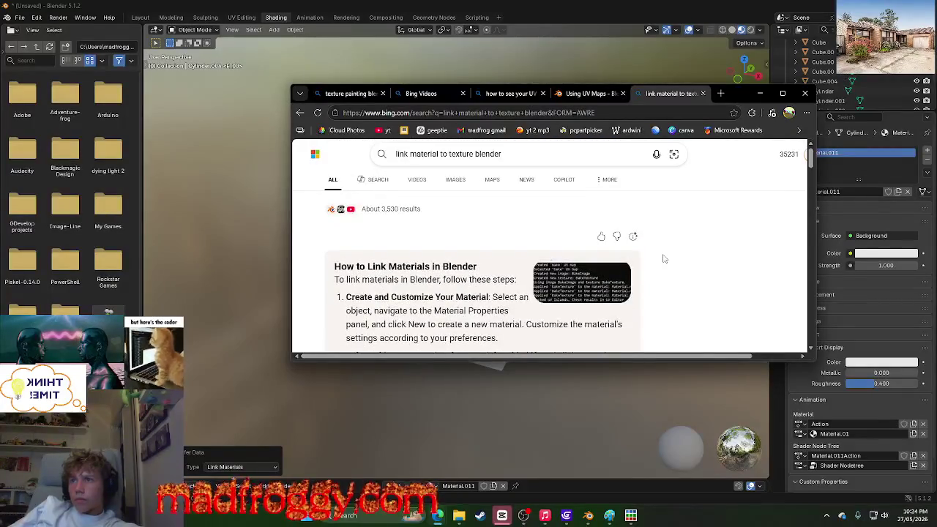
click(477, 157)
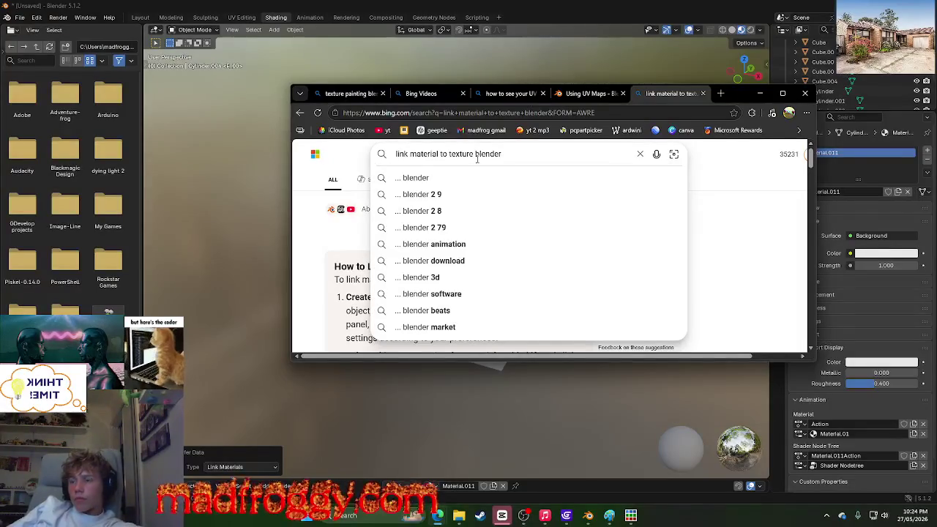
text(s)
key(Return)
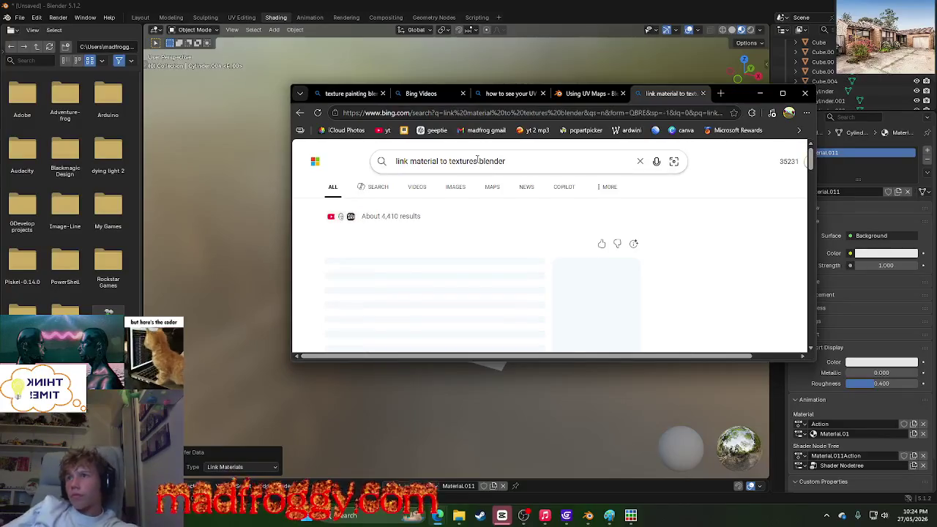
scroll(692, 251, down, 3)
scroll(692, 251, up, 2)
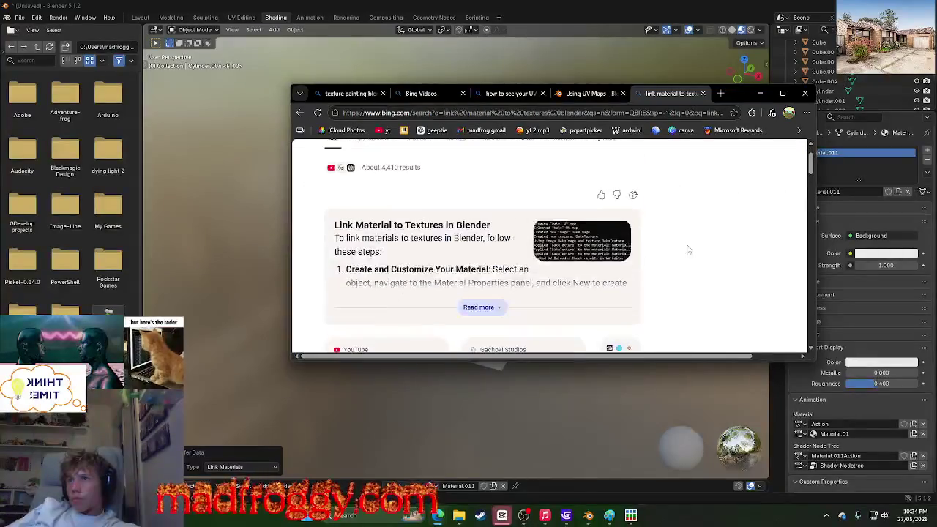
click(480, 306)
Step: Scroll through the Bing results on linking materials, then minimize Edge
scroll(585, 283, down, 2)
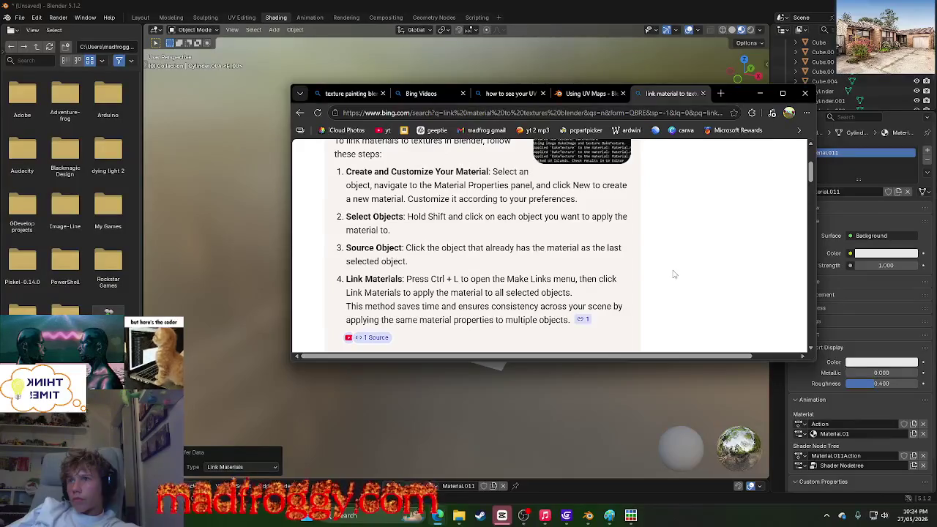
scroll(674, 275, down, 4)
scroll(674, 275, down, 1)
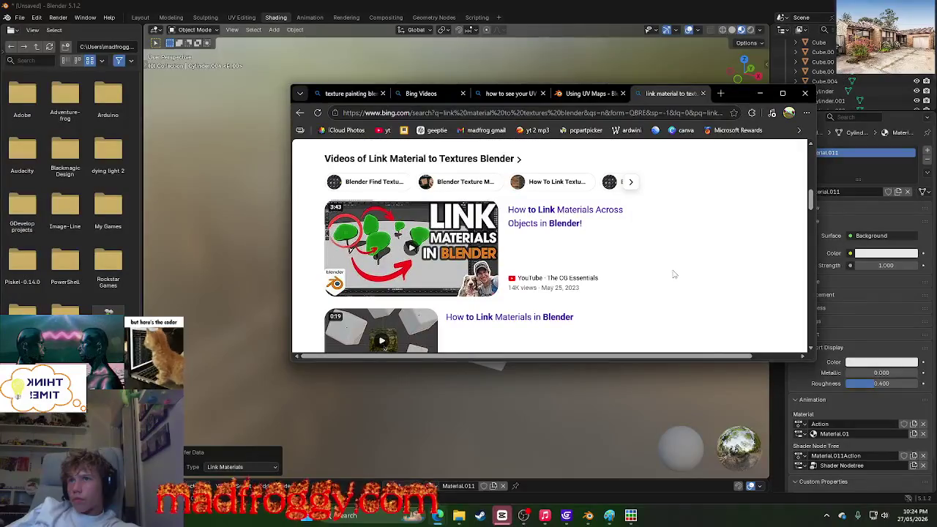
scroll(674, 275, down, 2)
scroll(674, 274, down, 1)
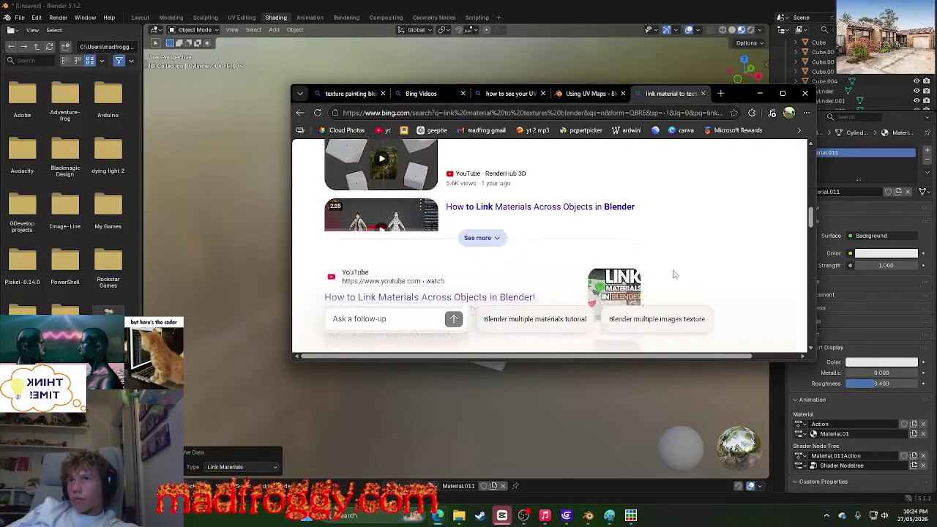
scroll(674, 275, down, 2)
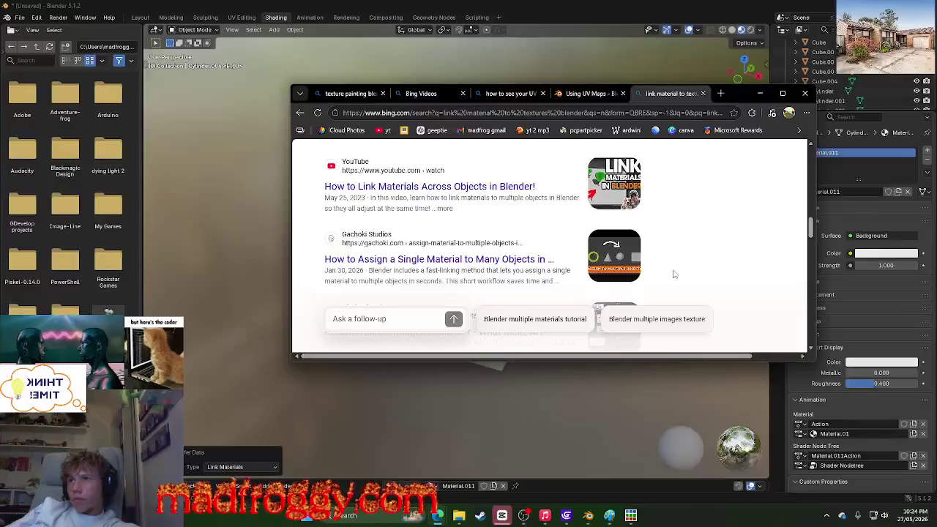
scroll(674, 275, up, 1)
scroll(676, 271, down, 2)
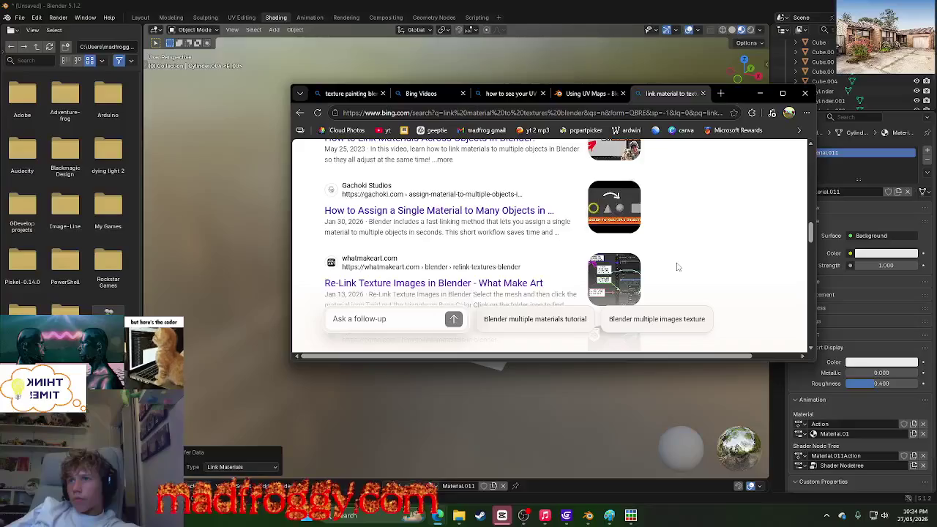
scroll(677, 267, down, 1)
scroll(677, 267, down, 2)
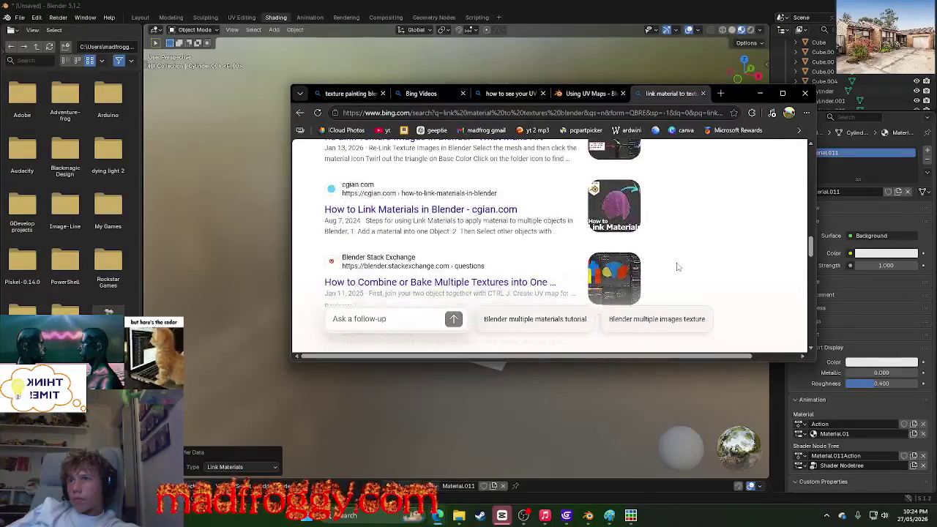
scroll(677, 267, up, 2)
scroll(680, 257, up, 1)
scroll(710, 180, up, 3)
scroll(598, 159, up, 2)
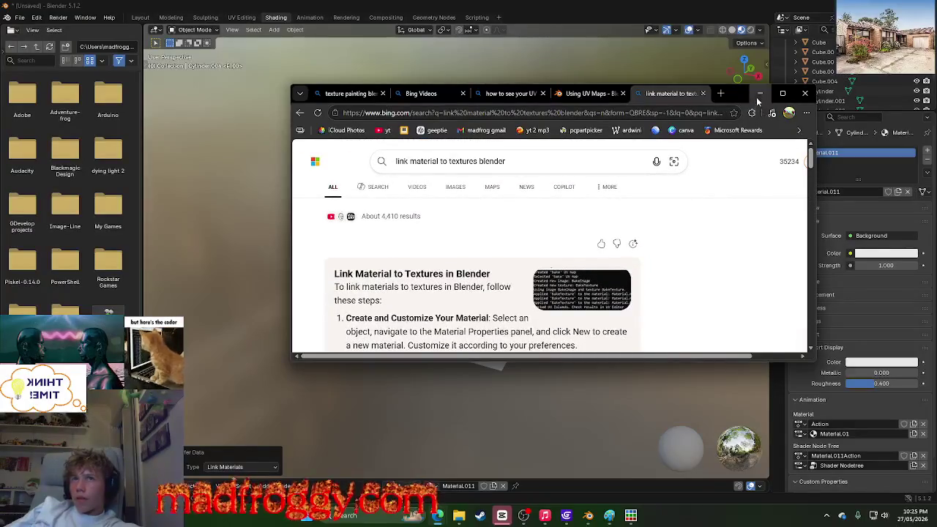
click(759, 93)
scroll(841, 311, down, 2)
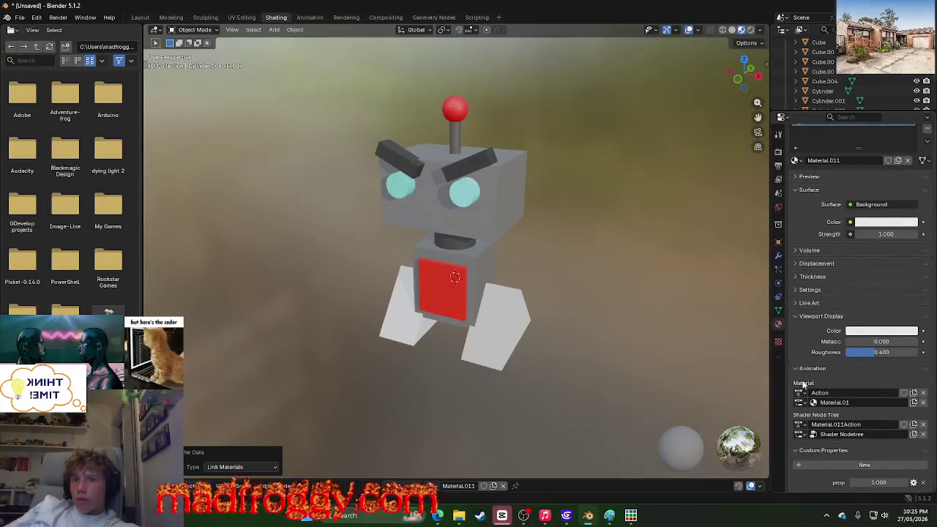
click(777, 342)
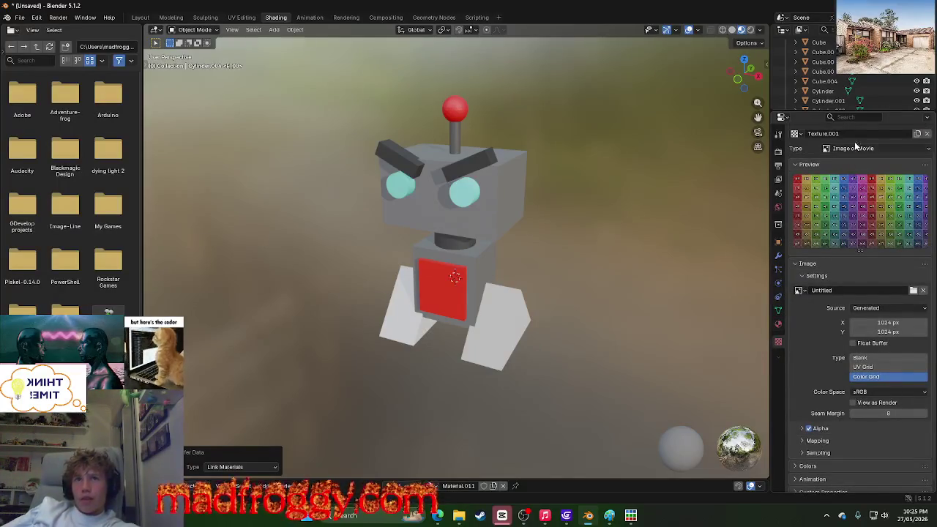
click(797, 134)
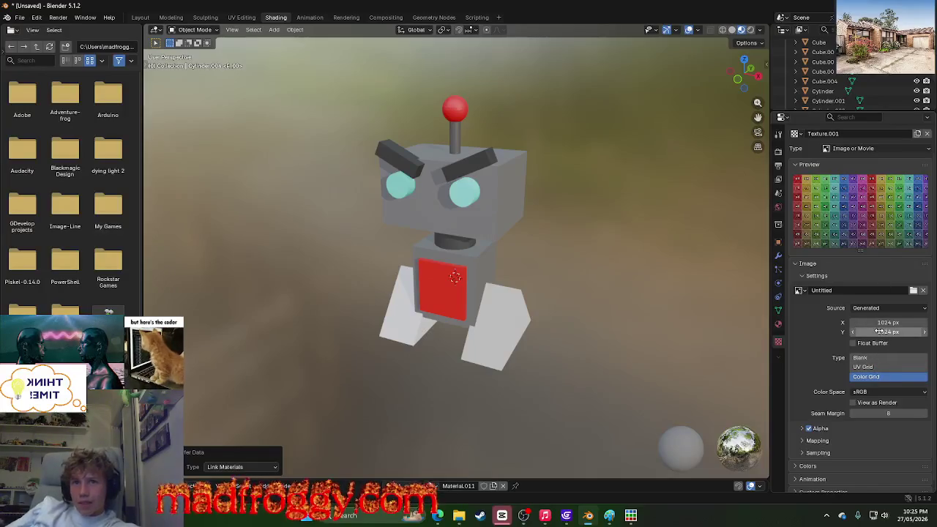
click(881, 308)
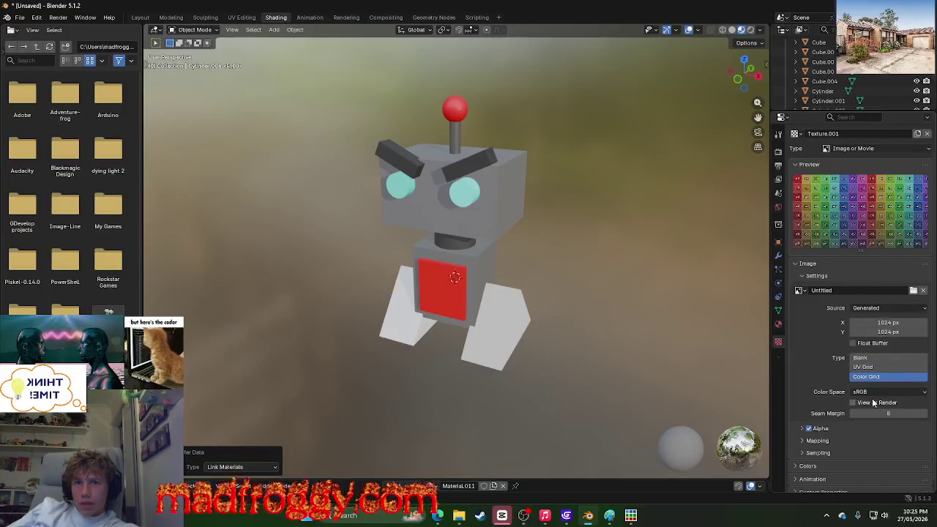
scroll(870, 420, down, 1)
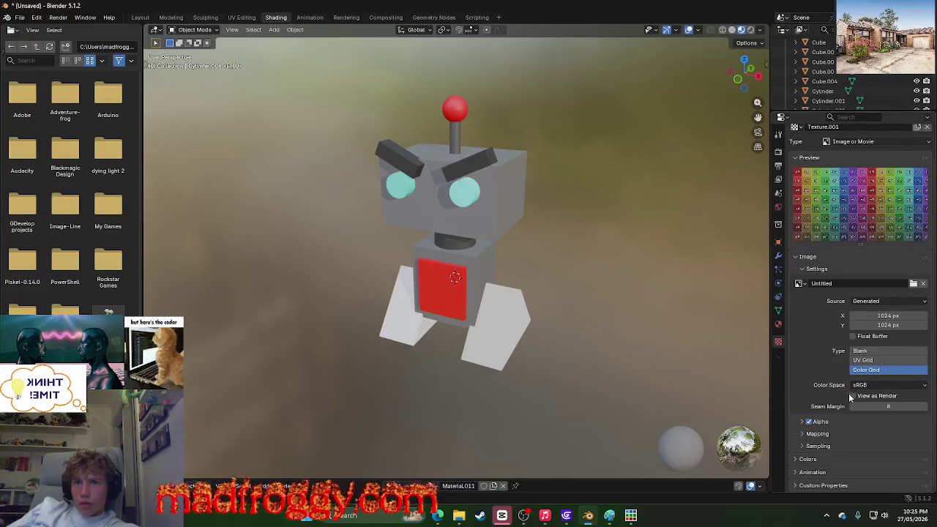
click(811, 459)
scroll(816, 461, down, 4)
scroll(818, 461, down, 1)
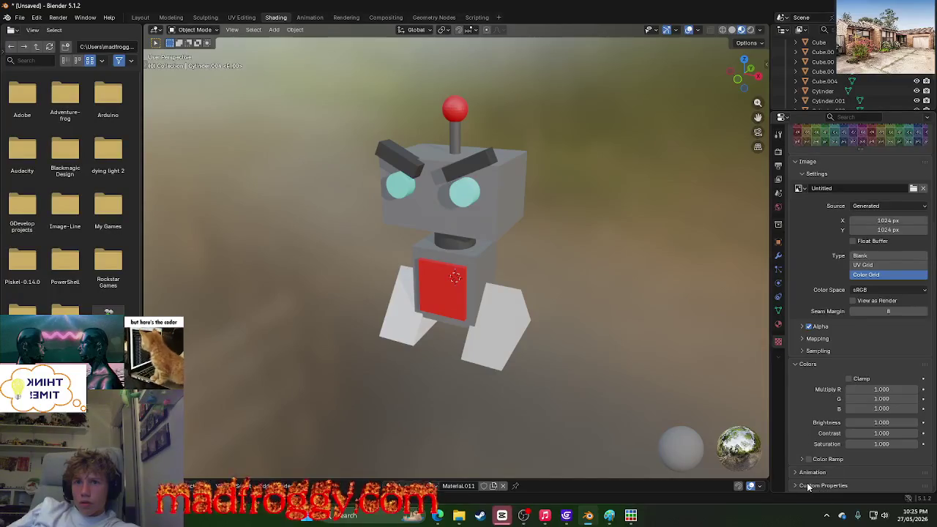
click(795, 363)
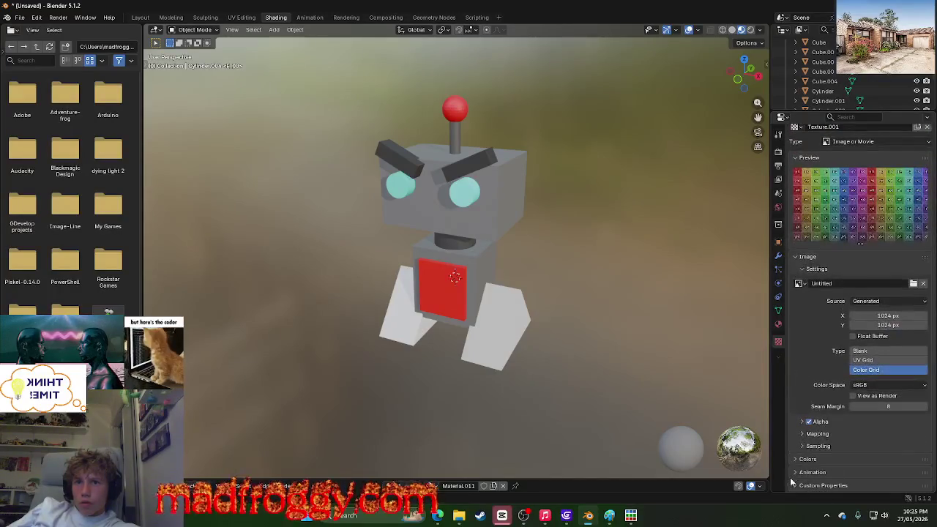
right_click(778, 358)
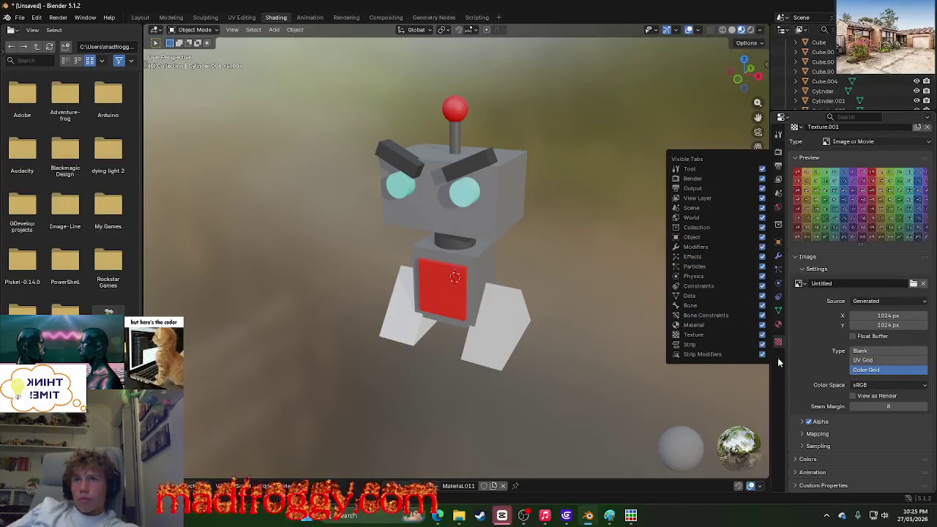
click(778, 323)
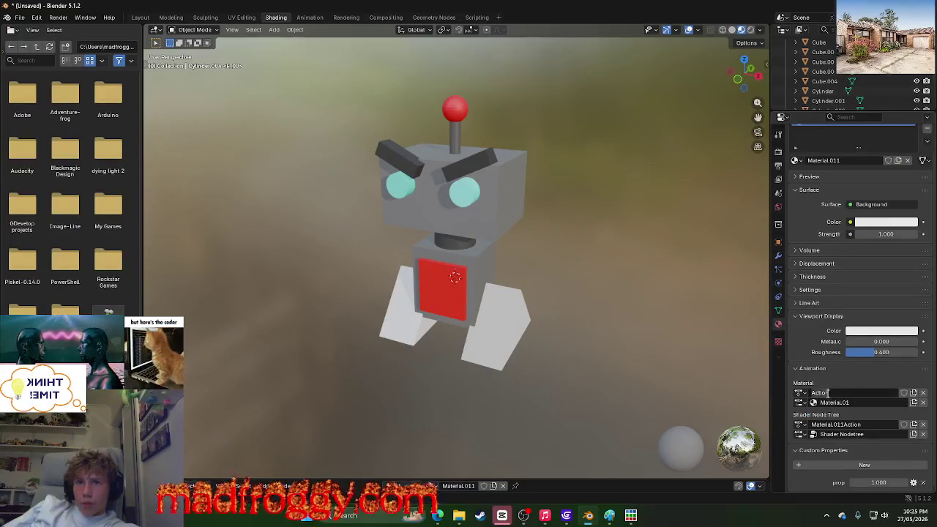
Step: Browse the action and node tree lists, then add a property and delete prop and prop1
click(800, 392)
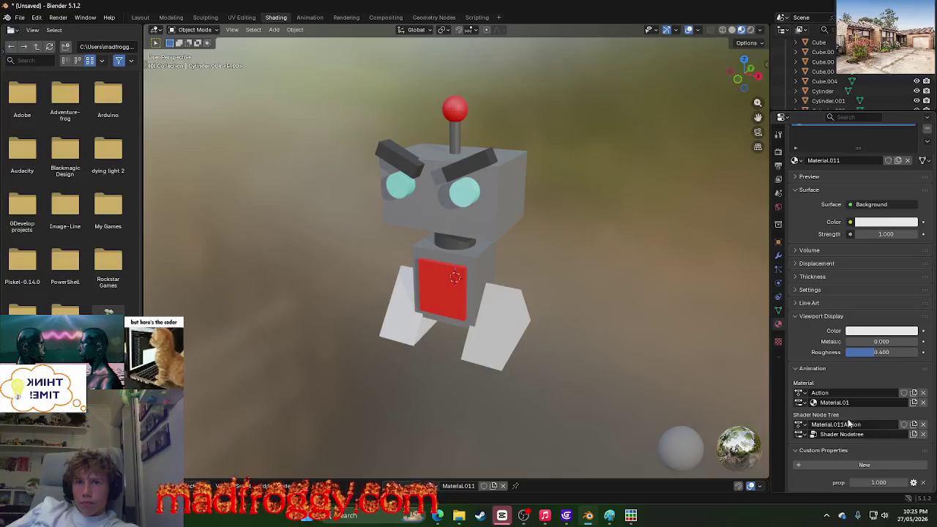
click(801, 434)
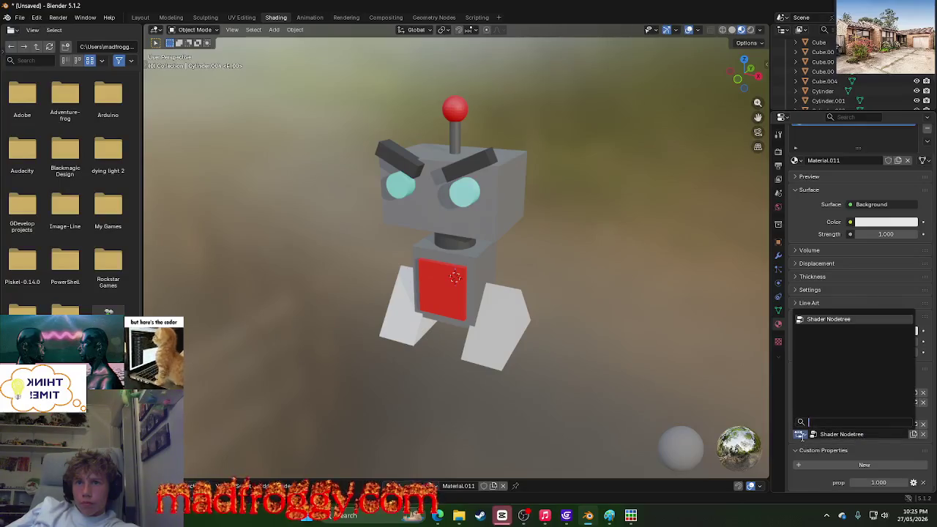
click(802, 436)
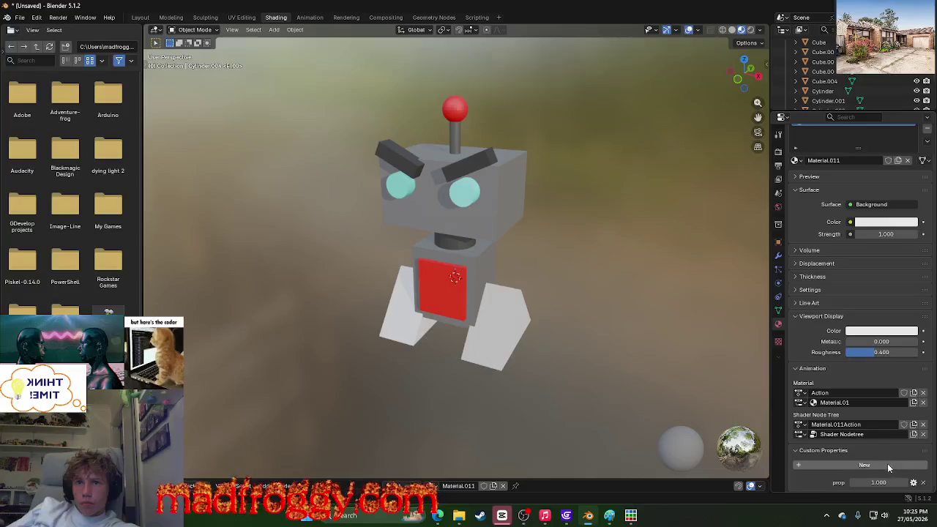
click(824, 457)
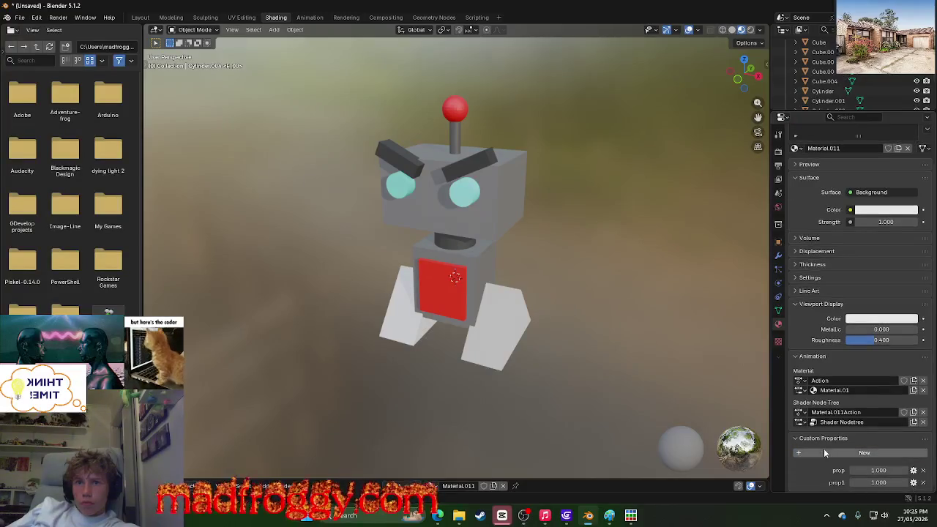
click(923, 471)
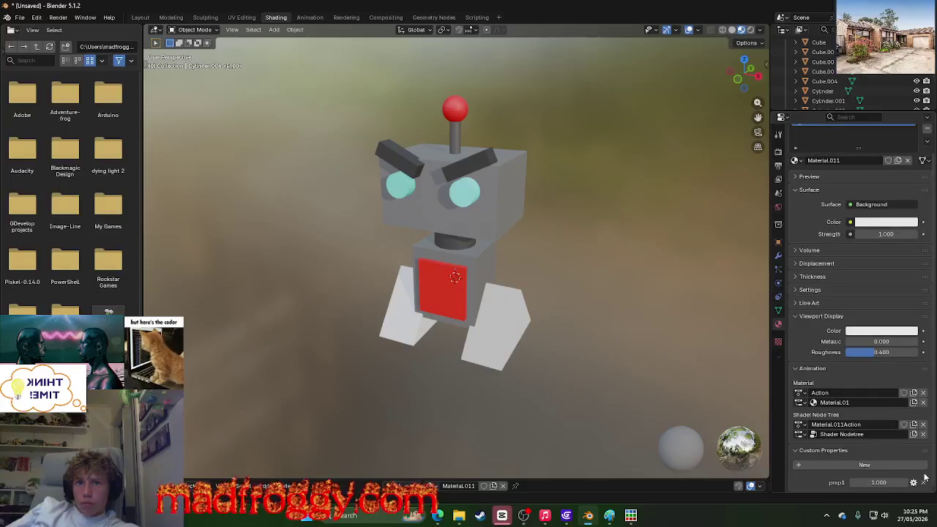
click(922, 482)
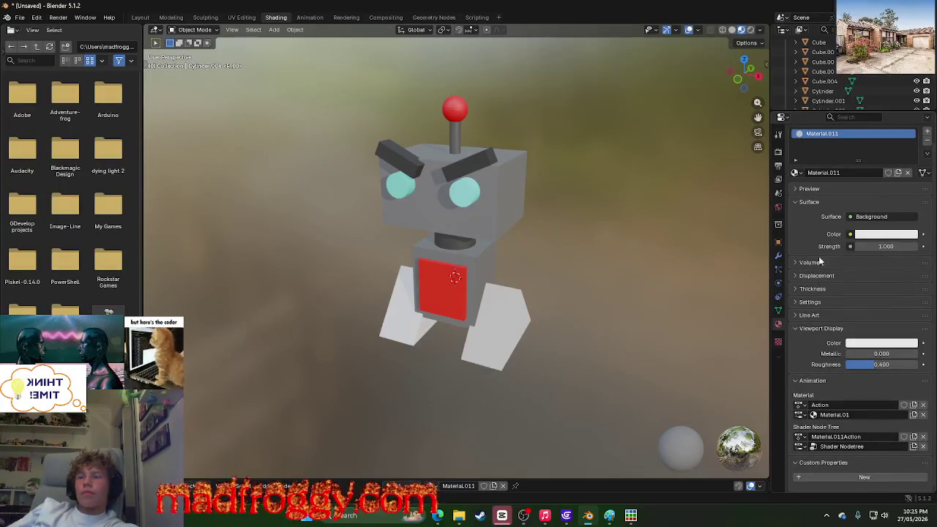
Step: Select the robot's right leg and switch to the UV Editing workspace
click(514, 336)
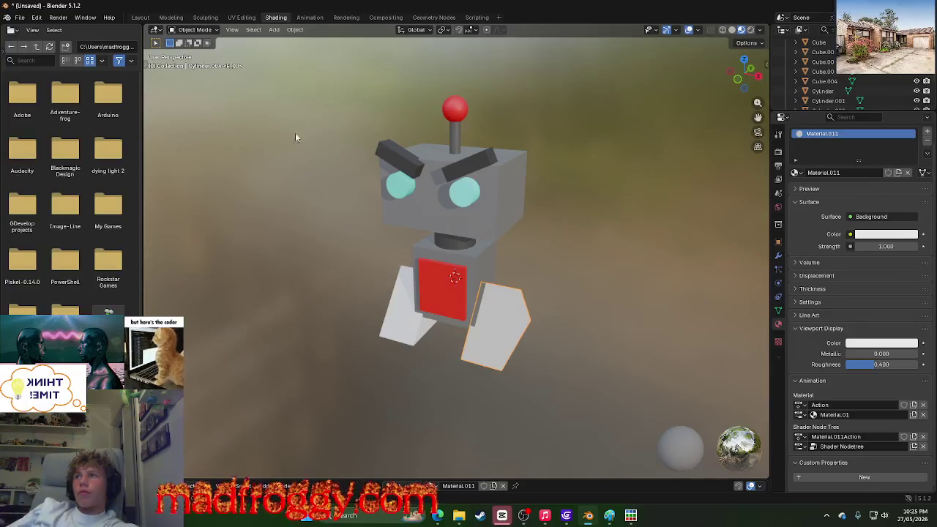
click(171, 17)
click(205, 17)
click(240, 17)
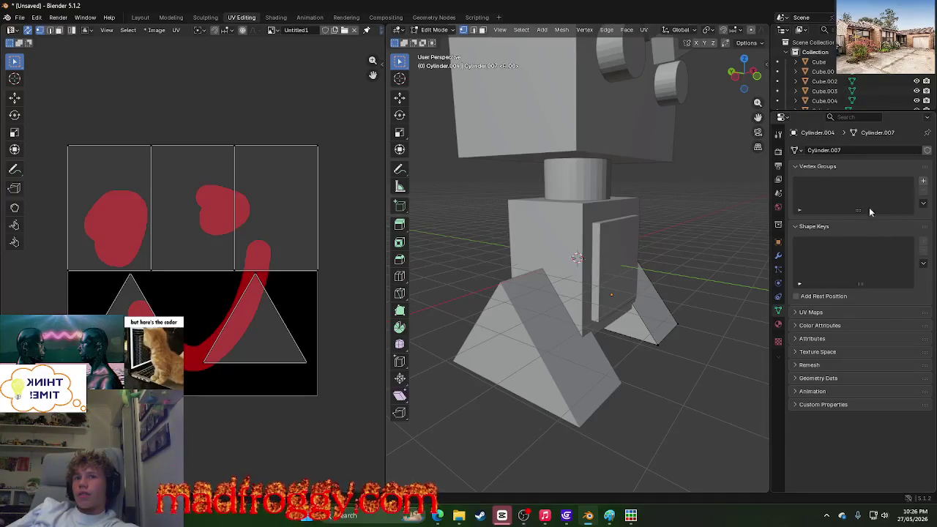
Step: Expand Cylinder.007's UV Maps list and add UVMap.001 beside the existing UVMap
click(805, 312)
double_click(812, 330)
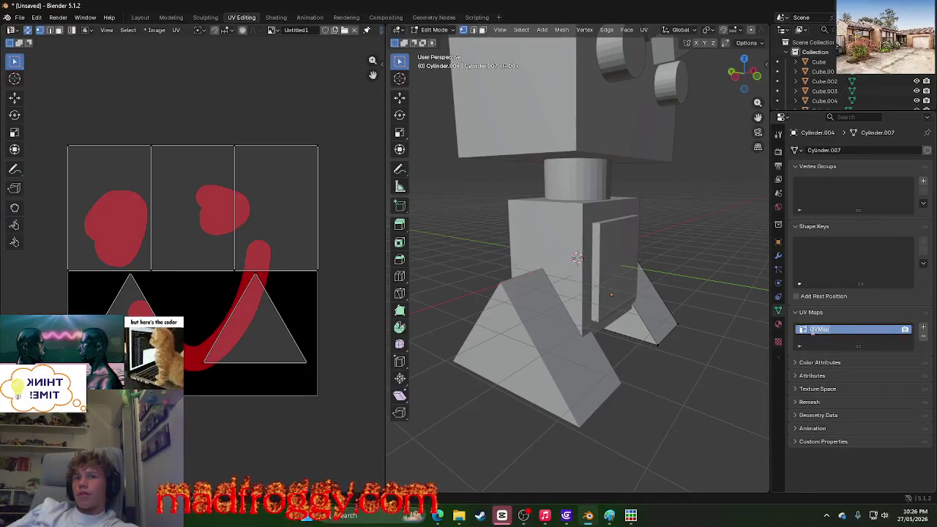
click(804, 346)
click(800, 347)
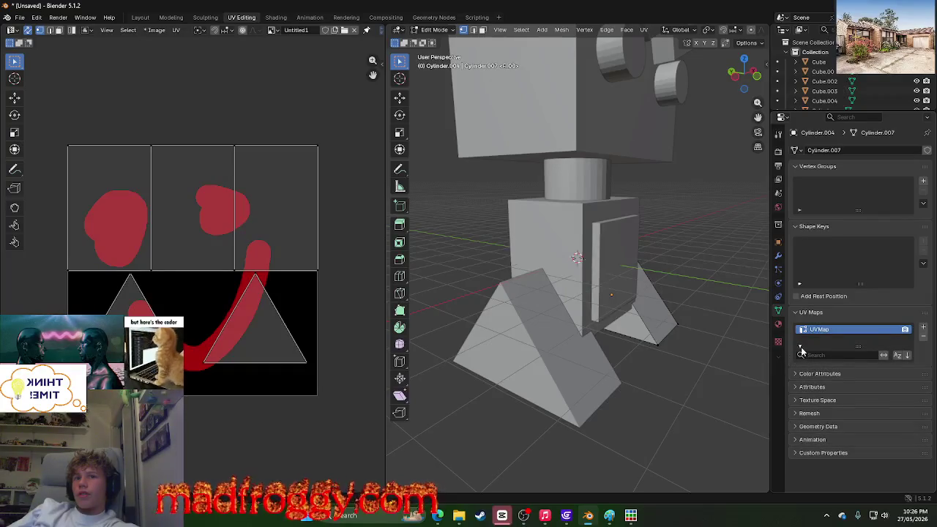
click(801, 350)
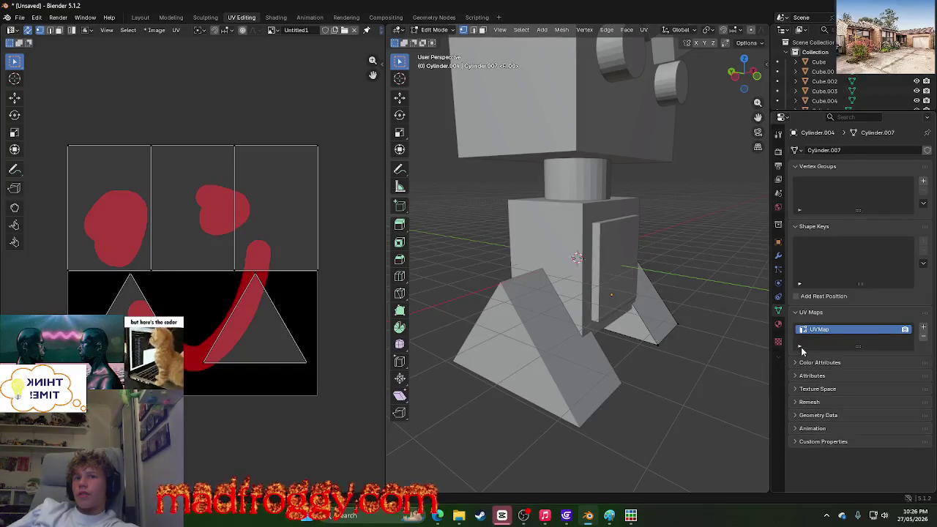
click(924, 328)
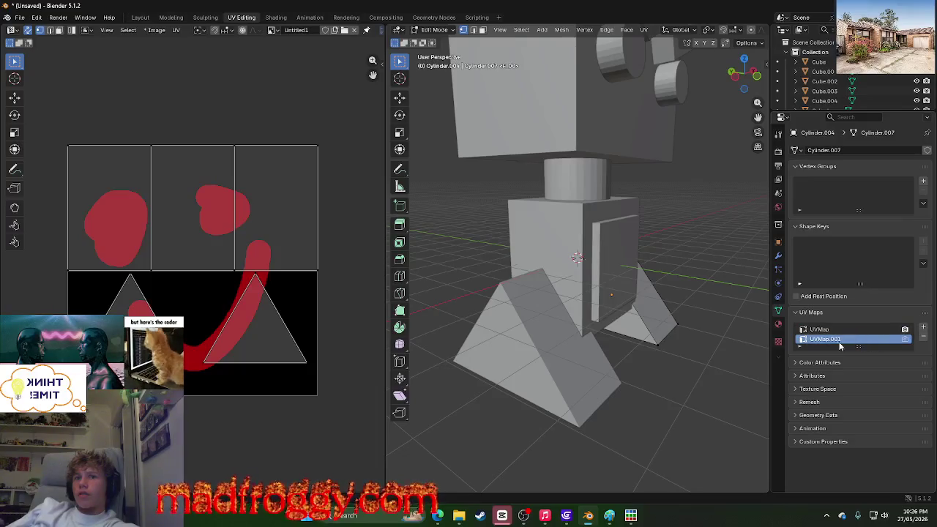